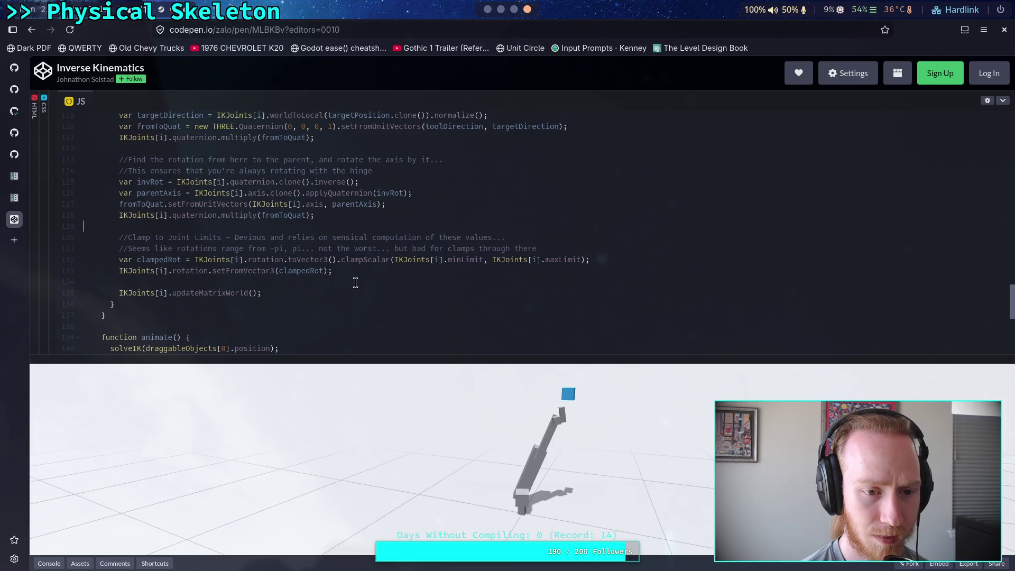
# - Read through the CodePen demo code and mark the blank line inside the solveIK loop
pyautogui.scroll(10, 330, 287)
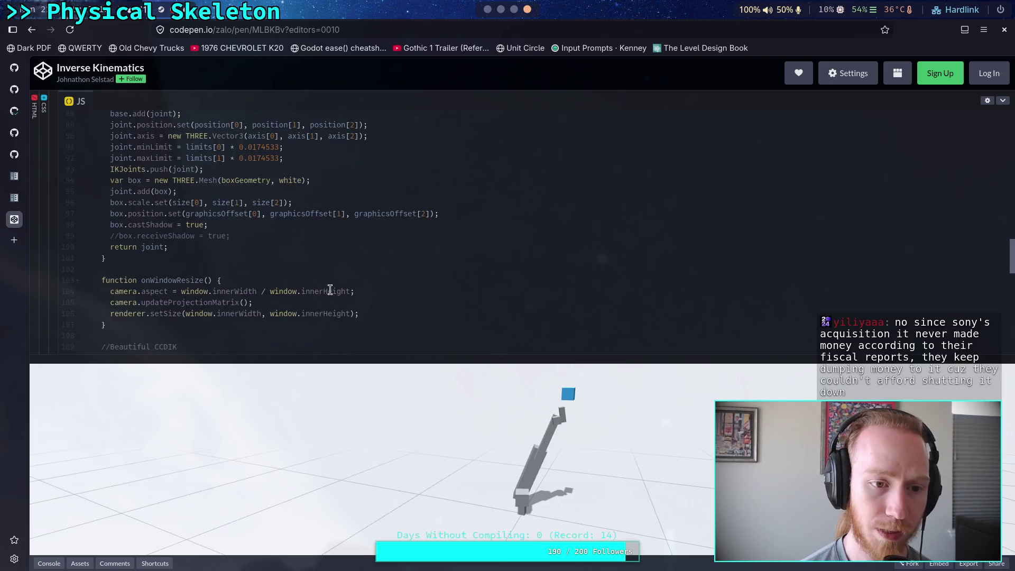
pyautogui.scroll(10, 329, 288)
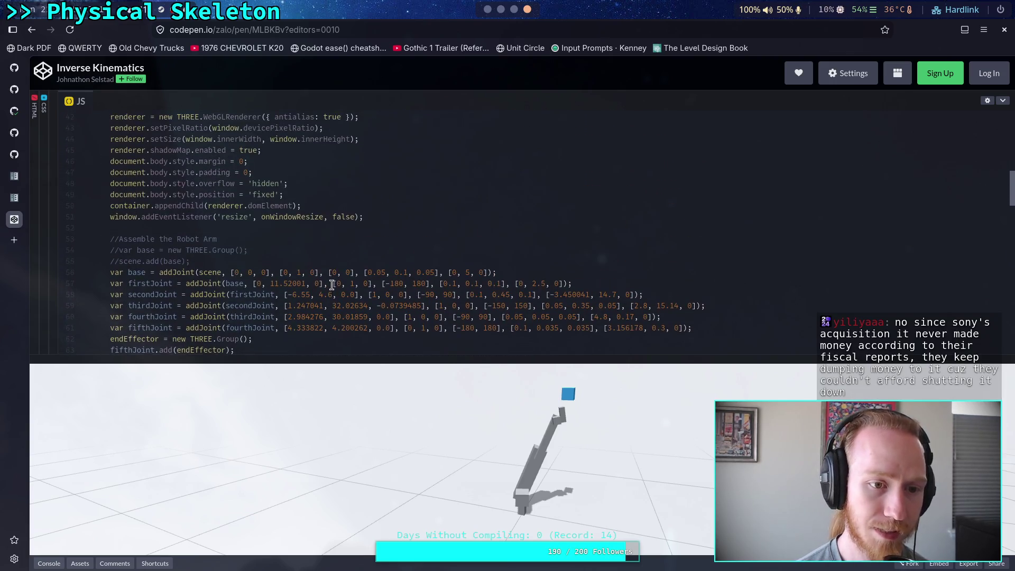
pyautogui.scroll(2, 332, 285)
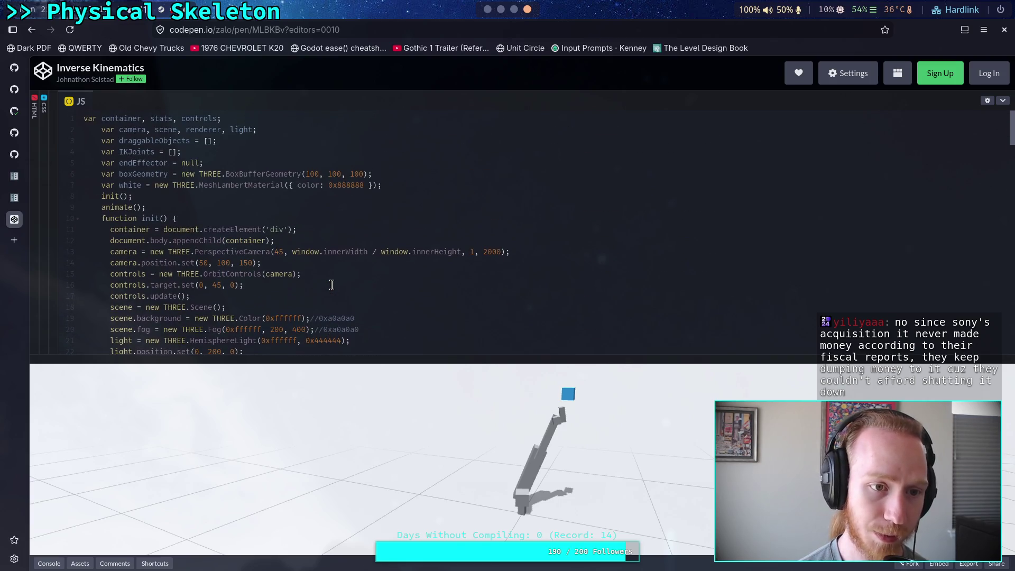
pyautogui.scroll(-9, 332, 285)
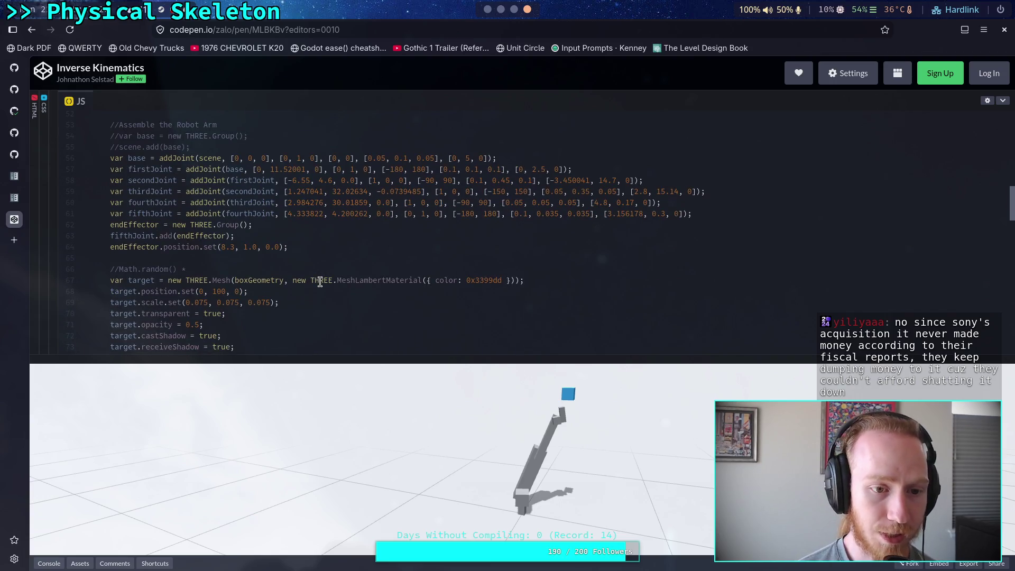
pyautogui.scroll(-2, 309, 302)
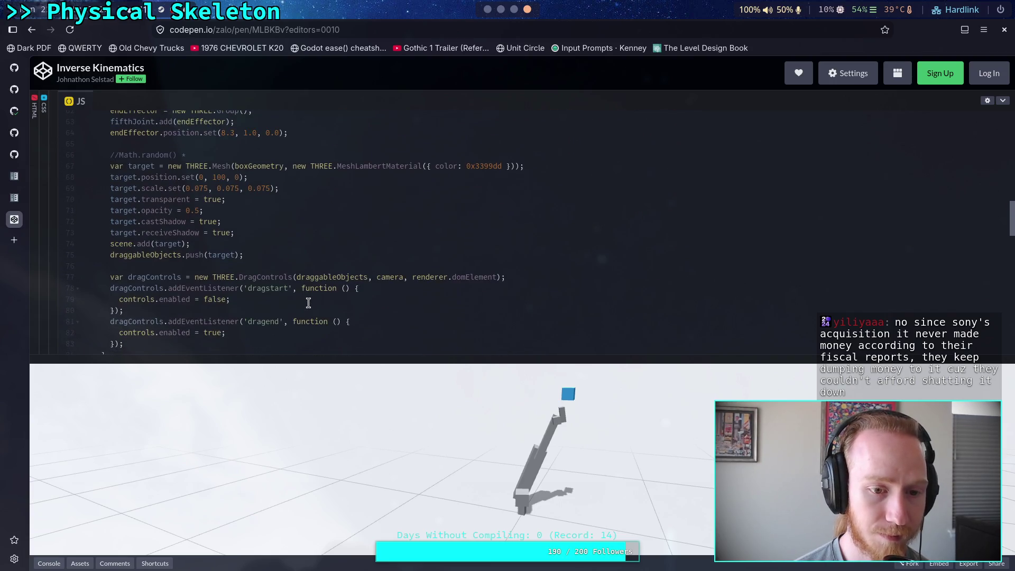
pyautogui.scroll(-2, 309, 302)
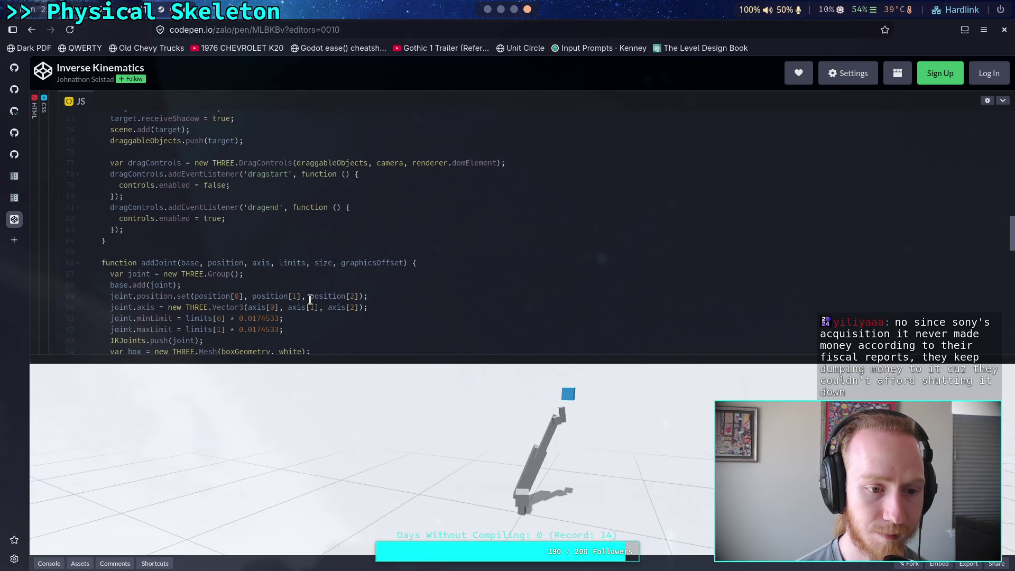
pyautogui.scroll(-1, 310, 301)
pyautogui.scroll(-1, 310, 300)
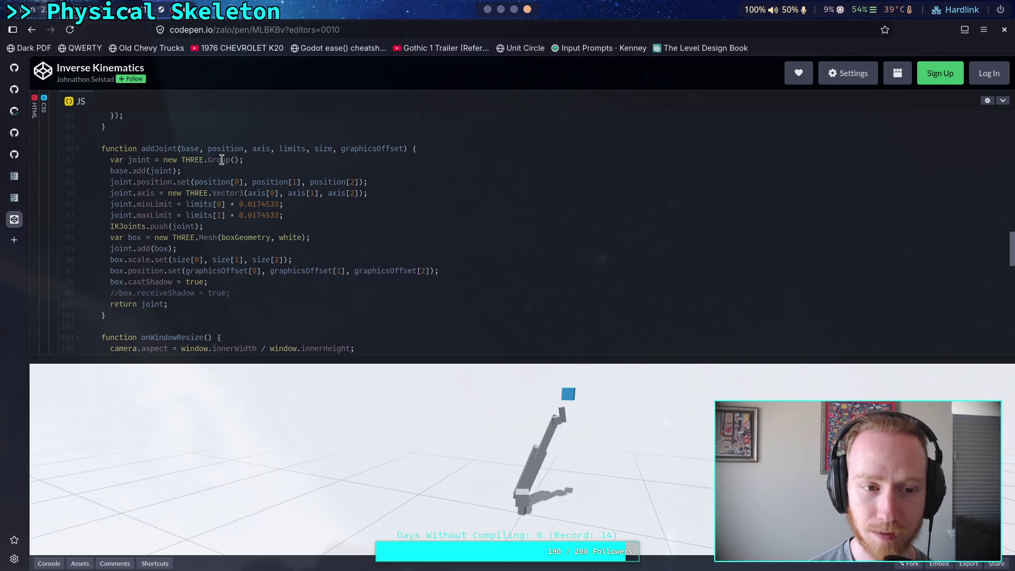
pyautogui.scroll(-5, 292, 196)
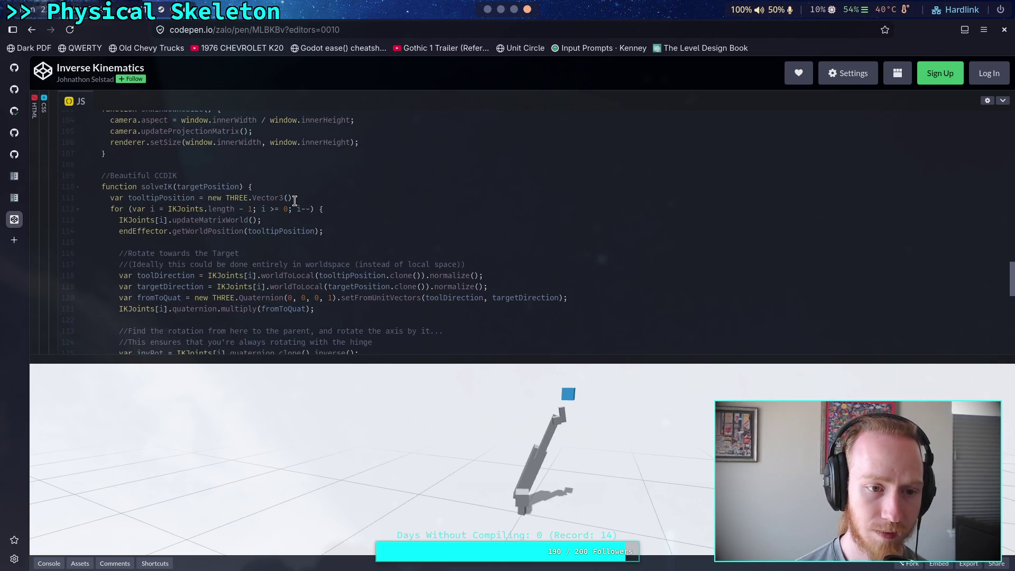
pyautogui.scroll(-1, 295, 201)
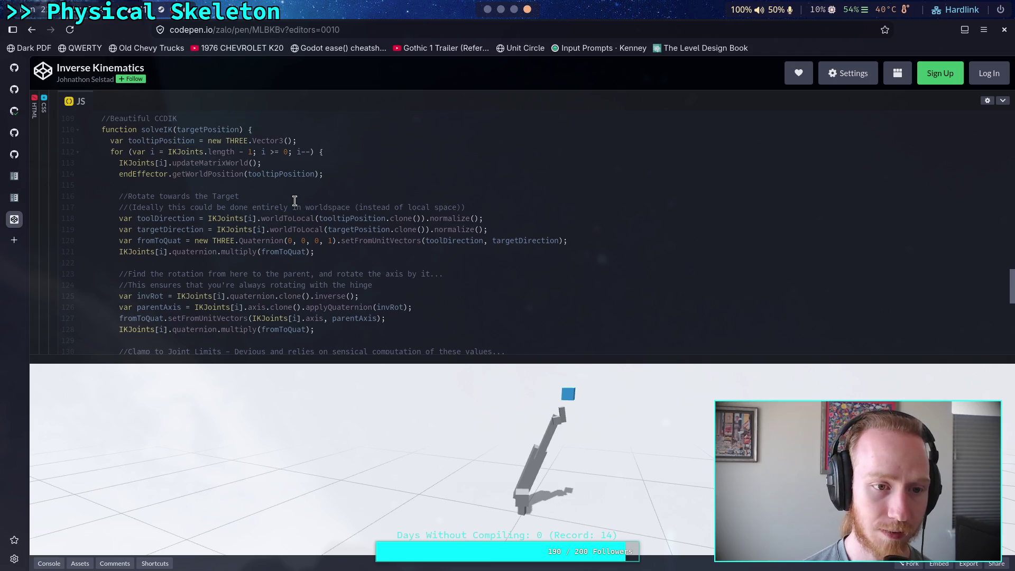
pyautogui.scroll(8, 295, 201)
pyautogui.scroll(3, 295, 201)
pyautogui.scroll(3, 295, 201)
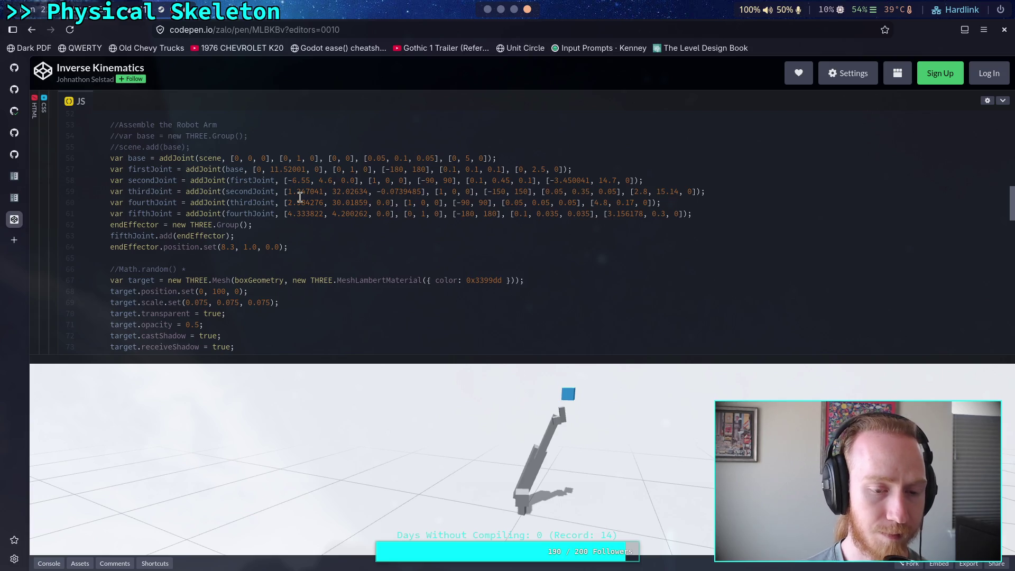
pyautogui.scroll(5, 300, 197)
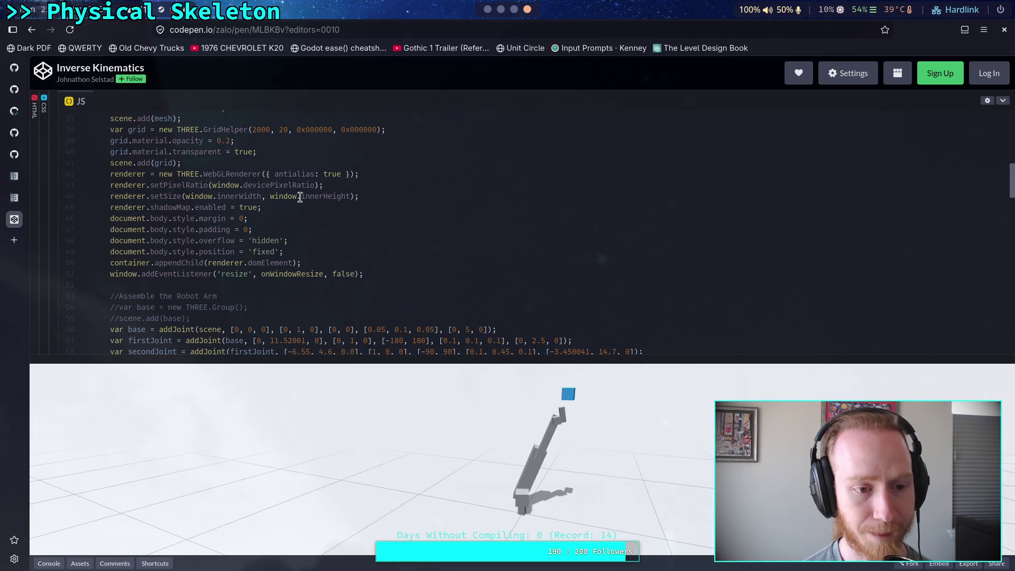
pyautogui.scroll(-15, 300, 197)
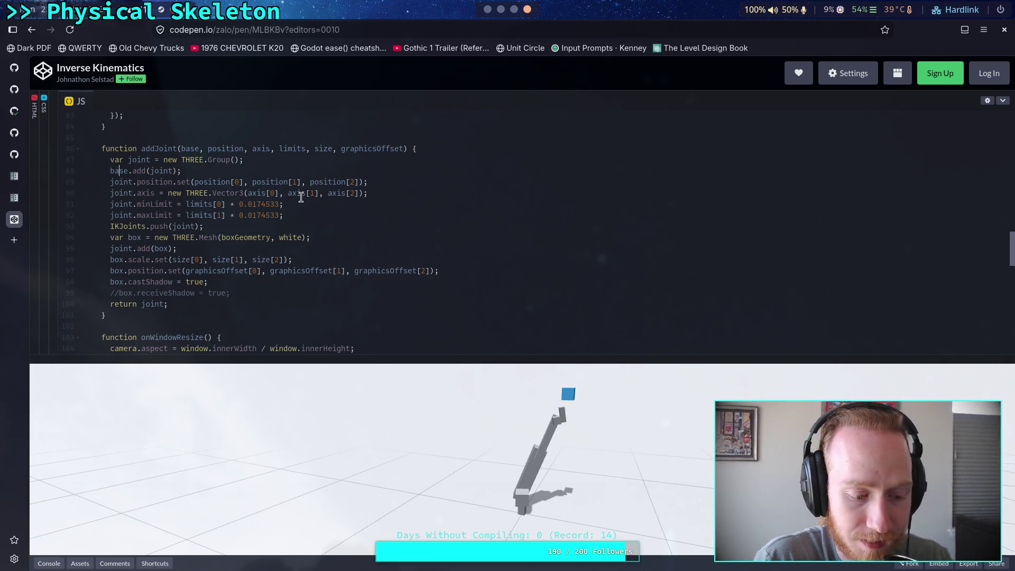
pyautogui.scroll(-3, 301, 197)
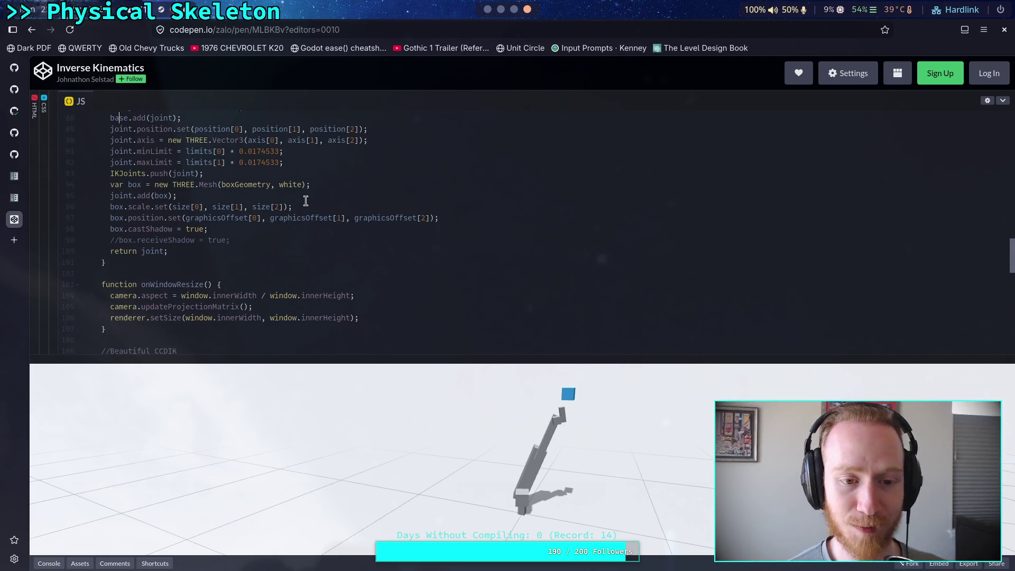
pyautogui.scroll(-3, 324, 241)
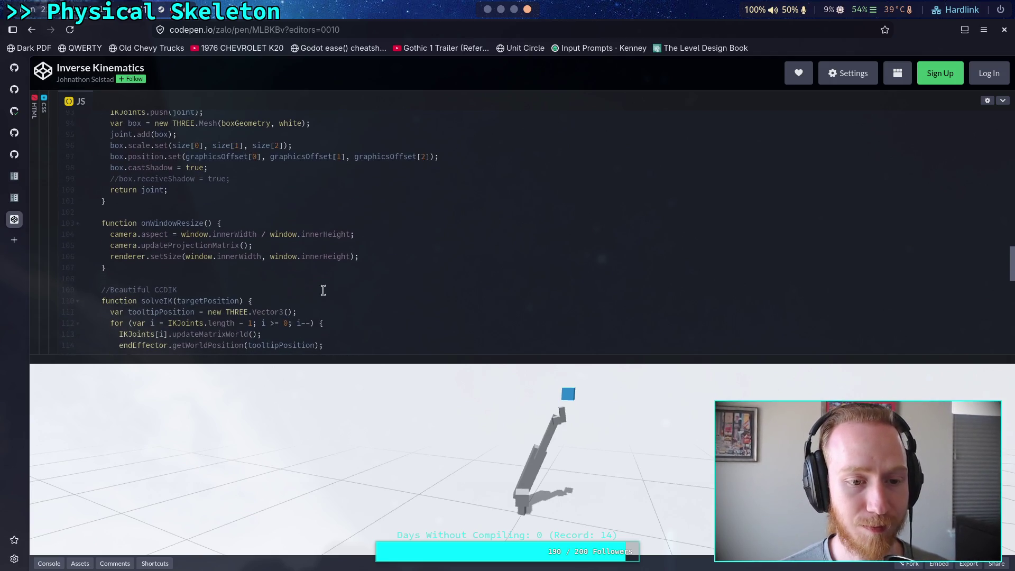
pyautogui.scroll(-5, 324, 272)
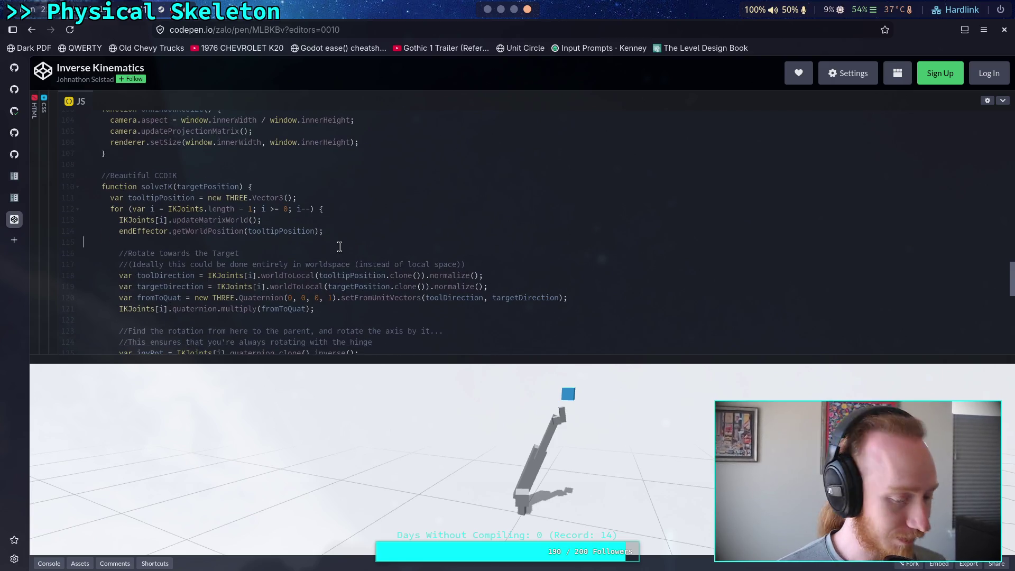
pyautogui.click(340, 245)
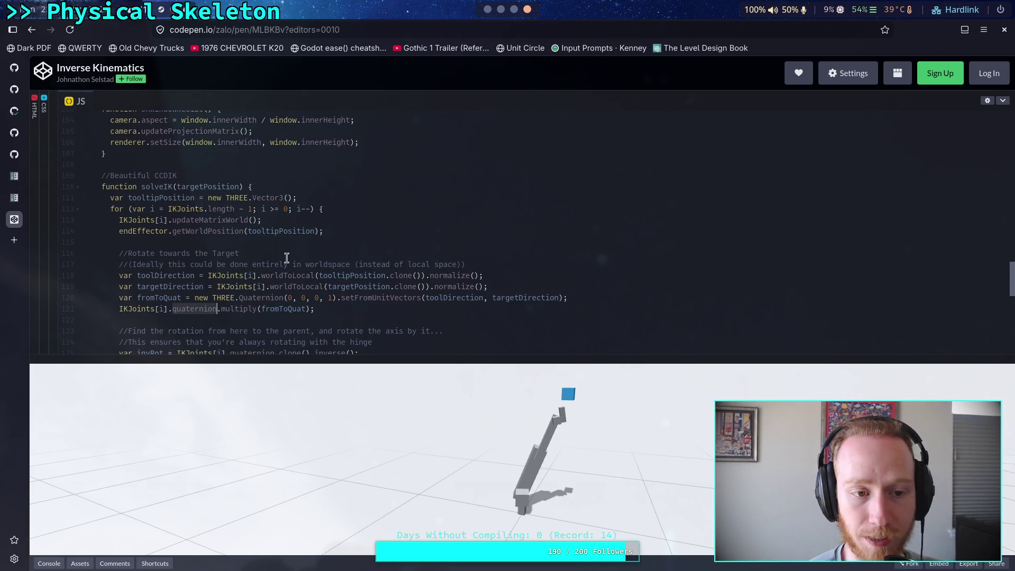
# - Drag the blue target cube to a new spot so the IK arm bends to reach it
pyautogui.scroll(5, 248, 259)
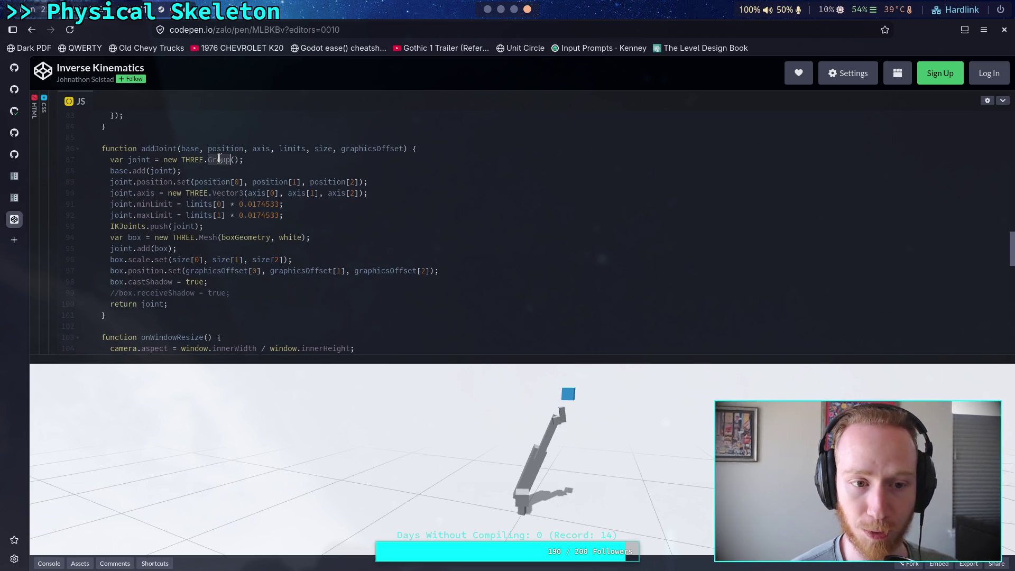
pyautogui.scroll(5, 262, 221)
pyautogui.scroll(-15, 264, 228)
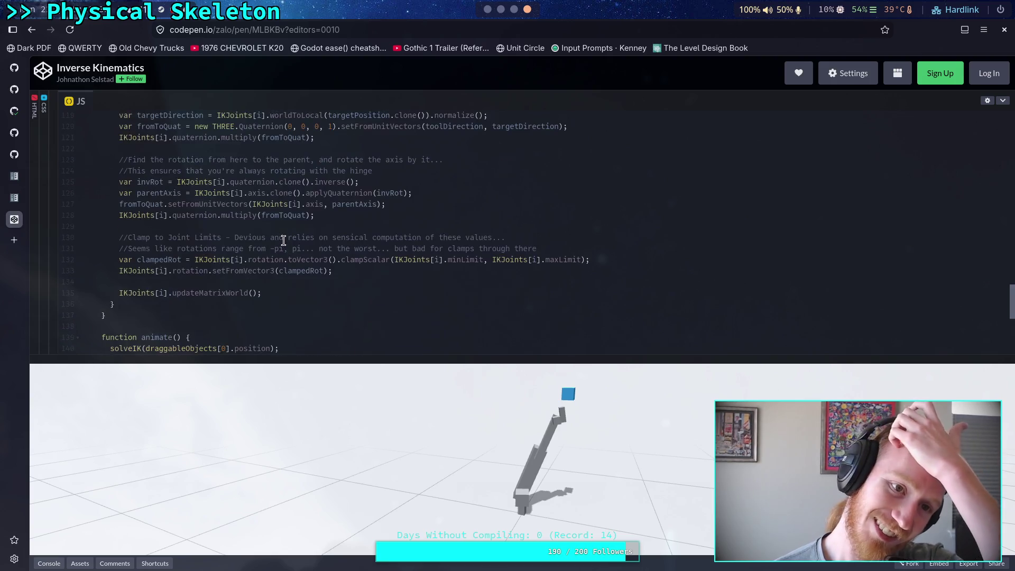
pyautogui.scroll(5, 288, 241)
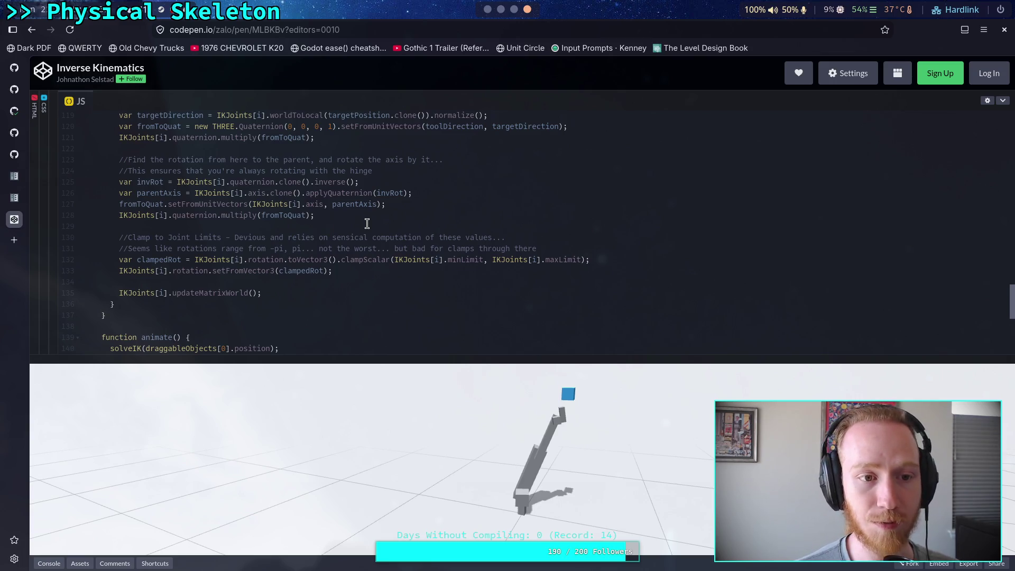
pyautogui.scroll(2, 389, 245)
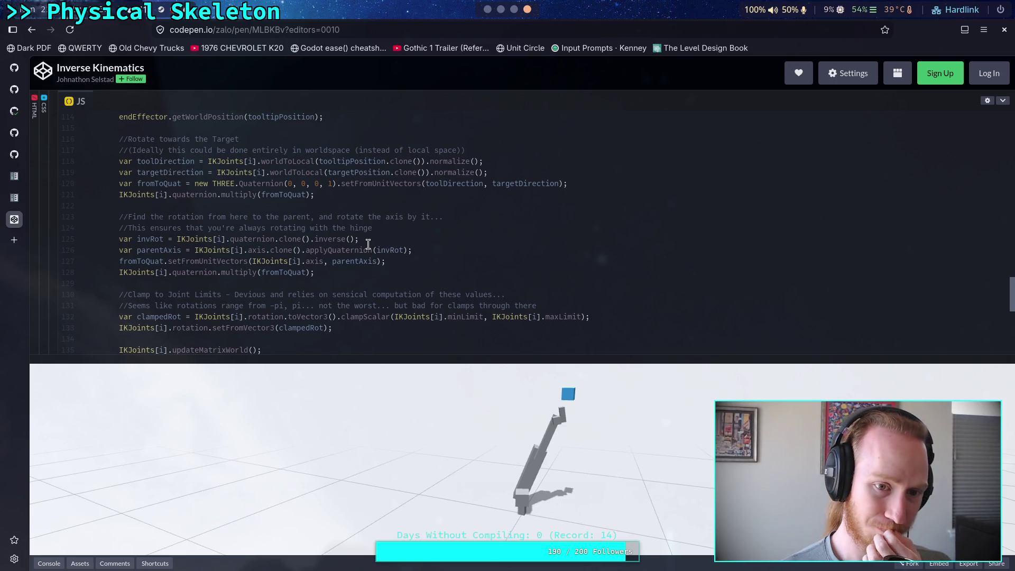
pyautogui.moveTo(570, 396)
pyautogui.mouseDown()
pyautogui.moveTo(487, 436)
pyautogui.moveTo(607, 455)
pyautogui.moveTo(444, 453)
pyautogui.moveTo(631, 462)
pyautogui.moveTo(465, 478)
pyautogui.moveTo(442, 411)
pyautogui.moveTo(585, 412)
pyautogui.moveTo(560, 481)
pyautogui.moveTo(496, 490)
pyautogui.moveTo(431, 463)
pyautogui.moveTo(525, 408)
pyautogui.moveTo(507, 492)
pyautogui.moveTo(413, 465)
pyautogui.moveTo(567, 487)
pyautogui.moveTo(512, 439)
pyautogui.moveTo(541, 470)
pyautogui.moveTo(463, 446)
pyautogui.moveTo(508, 452)
pyautogui.moveTo(517, 491)
pyautogui.moveTo(503, 450)
pyautogui.moveTo(562, 479)
pyautogui.moveTo(525, 471)
pyautogui.moveTo(525, 436)
pyautogui.moveTo(505, 461)
pyautogui.moveTo(522, 513)
pyautogui.moveTo(381, 492)
pyautogui.moveTo(468, 494)
pyautogui.moveTo(535, 514)
pyautogui.moveTo(542, 484)
pyautogui.moveTo(480, 499)
pyautogui.moveTo(481, 423)
pyautogui.moveTo(497, 408)
pyautogui.mouseUp()
# - Switch to the Godot script editor showing ik_modifier.gd
pyautogui.scroll(-2, 360, 250)
pyautogui.scroll(2, 361, 250)
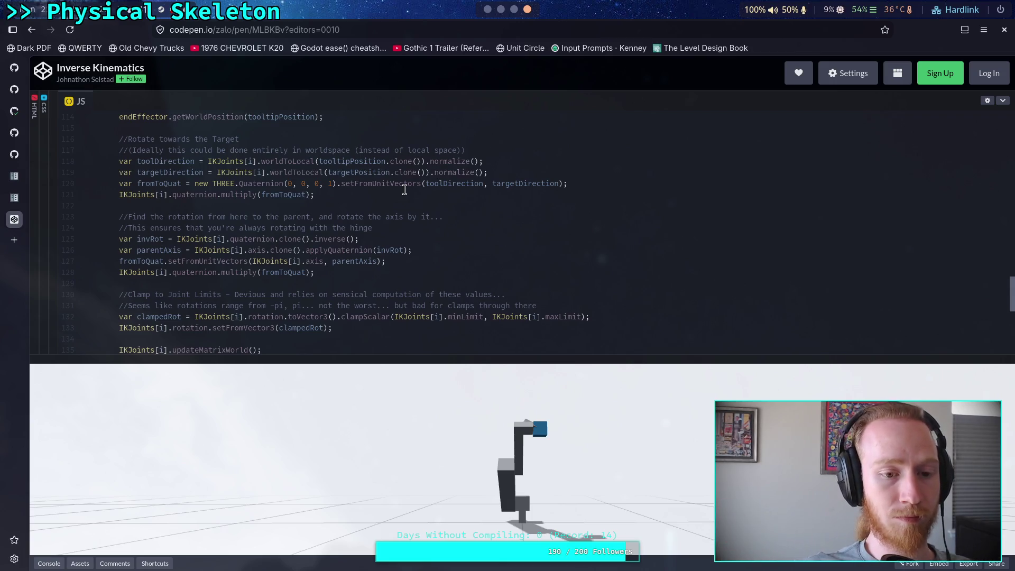
pyautogui.click(487, 9)
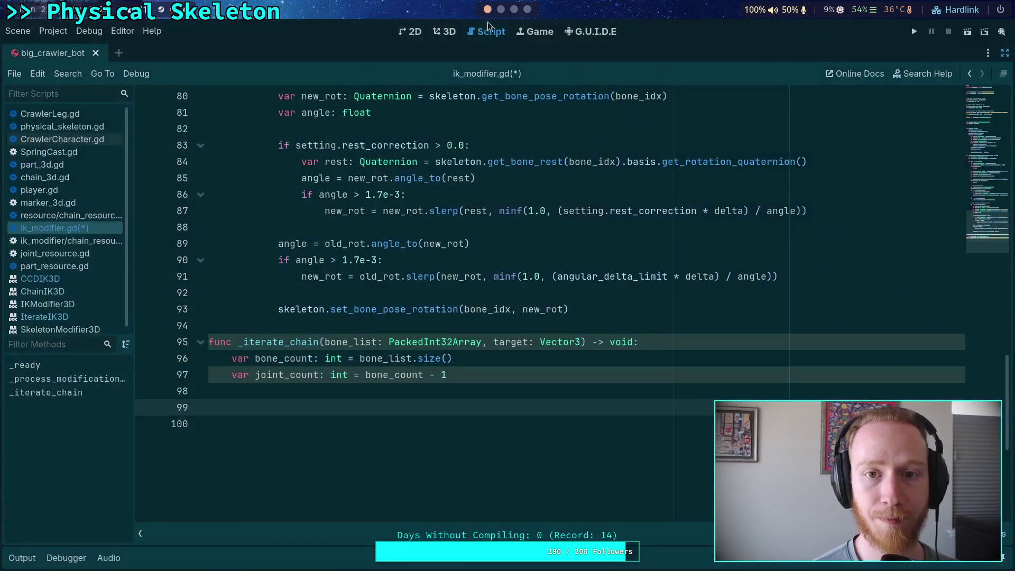
pyautogui.scroll(-2, 510, 378)
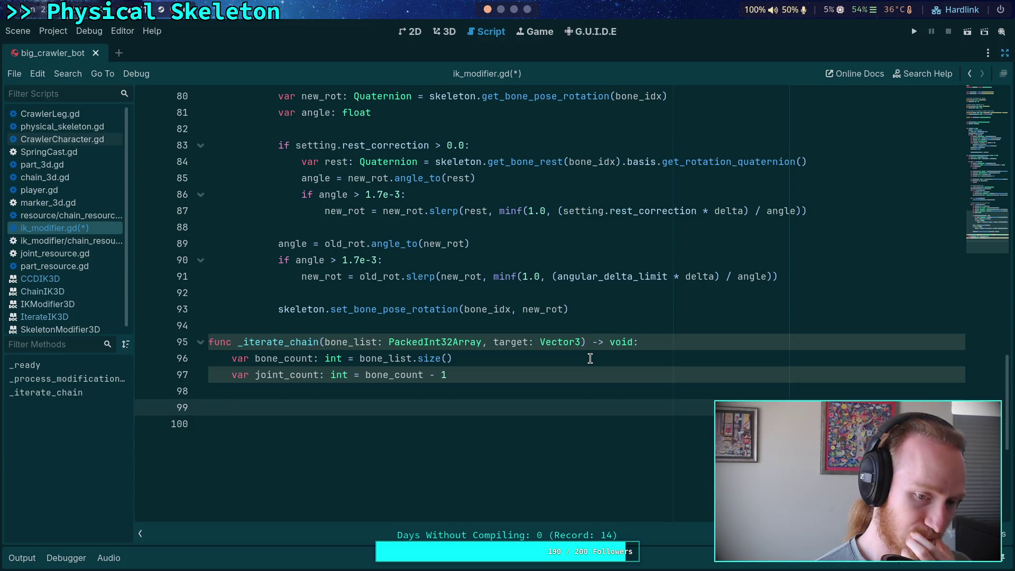
pyautogui.scroll(-2, 505, 9)
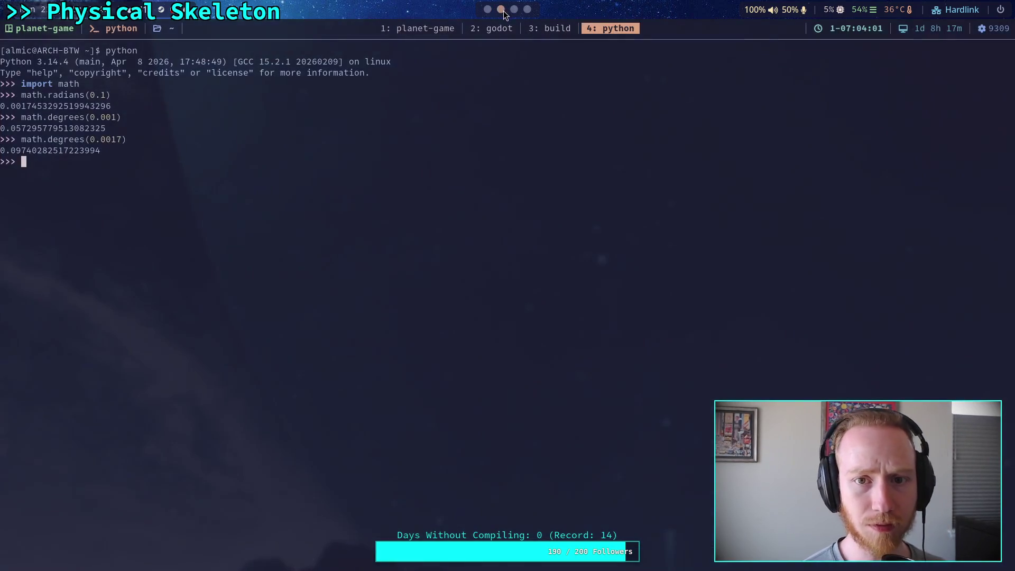
pyautogui.press('super+4')
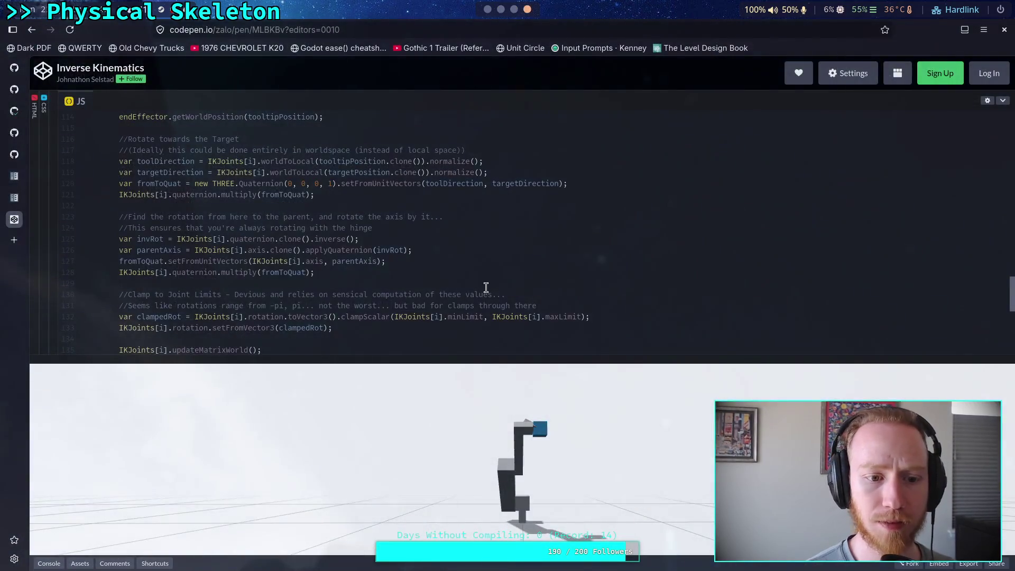
pyautogui.scroll(3, 448, 286)
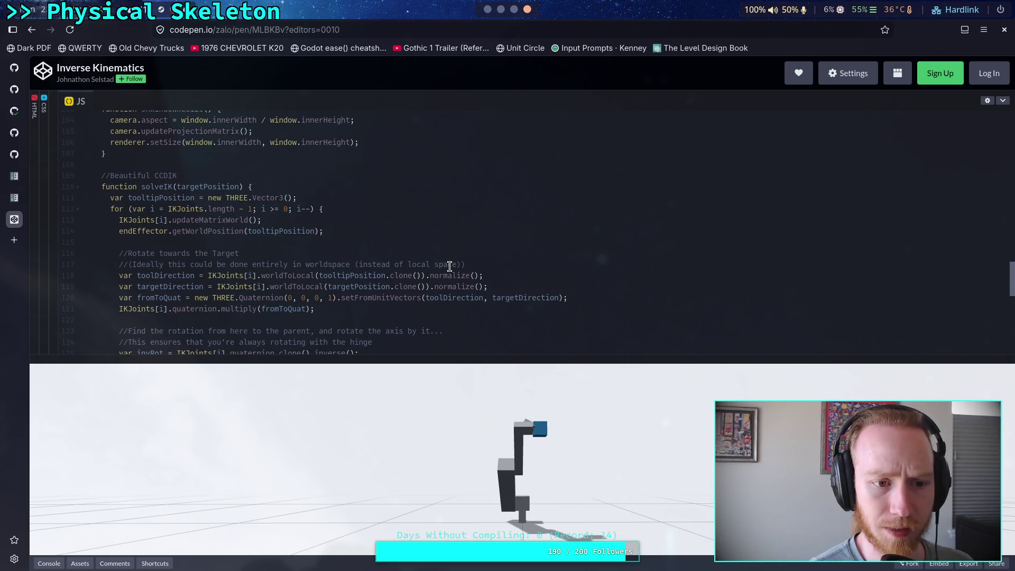
pyautogui.scroll(-4, 449, 265)
pyautogui.scroll(7, 450, 266)
pyautogui.scroll(8, 449, 266)
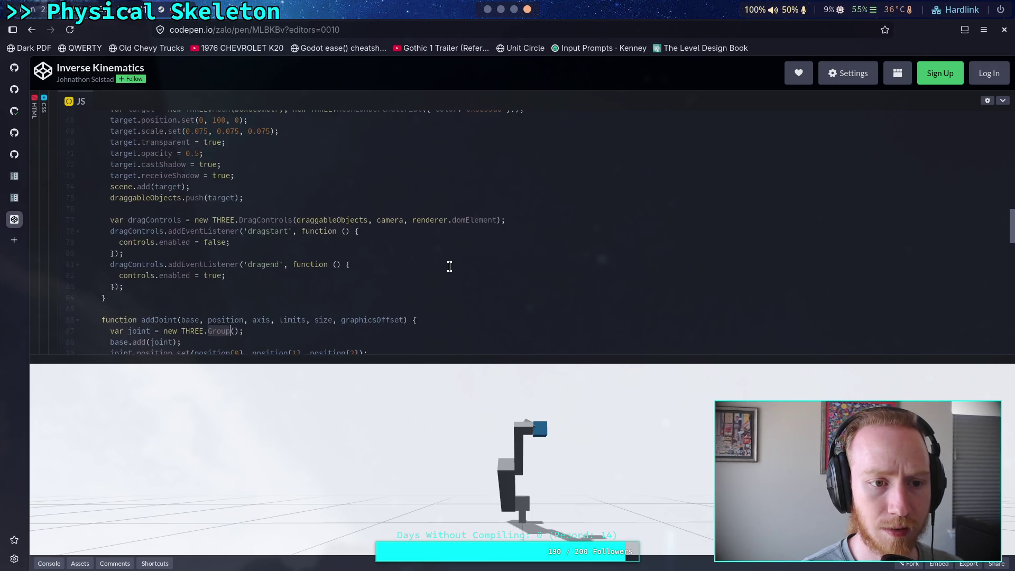
pyautogui.scroll(4, 450, 266)
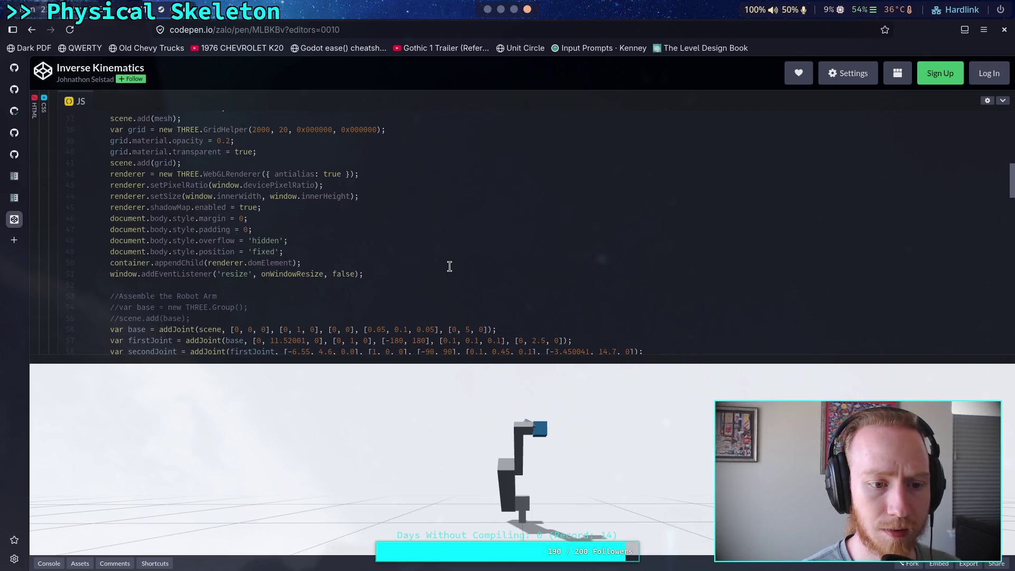
pyautogui.scroll(10, 449, 266)
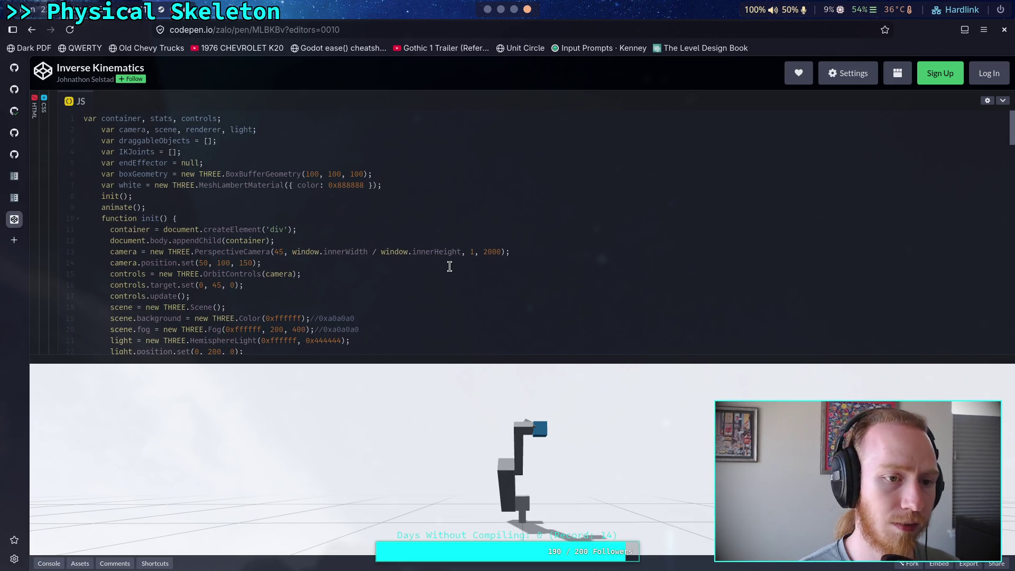
pyautogui.moveTo(147, 127); pyautogui.dragTo(178, 235)
pyautogui.click(171, 236)
pyautogui.scroll(-15, 171, 236)
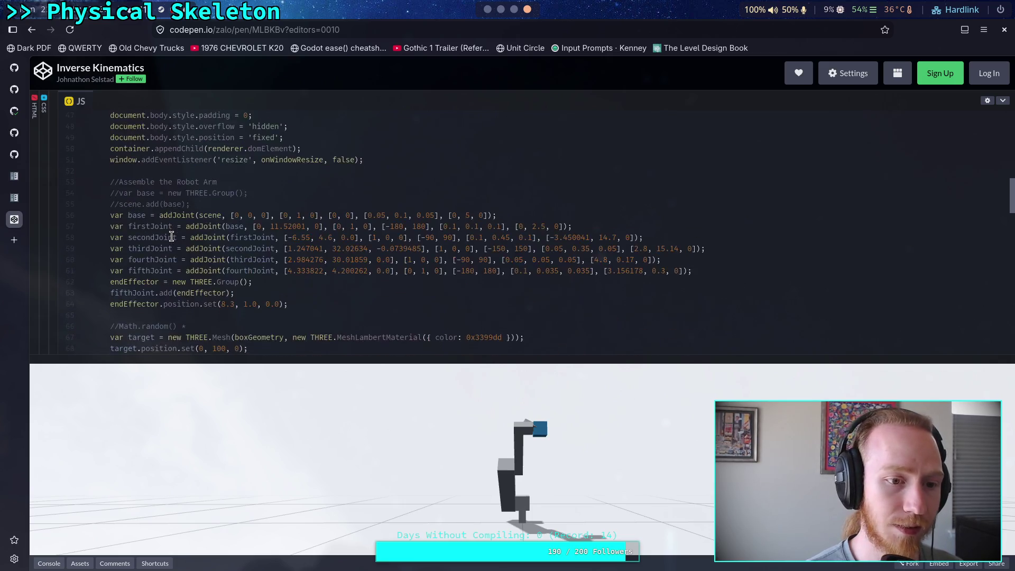
pyautogui.scroll(-9, 172, 236)
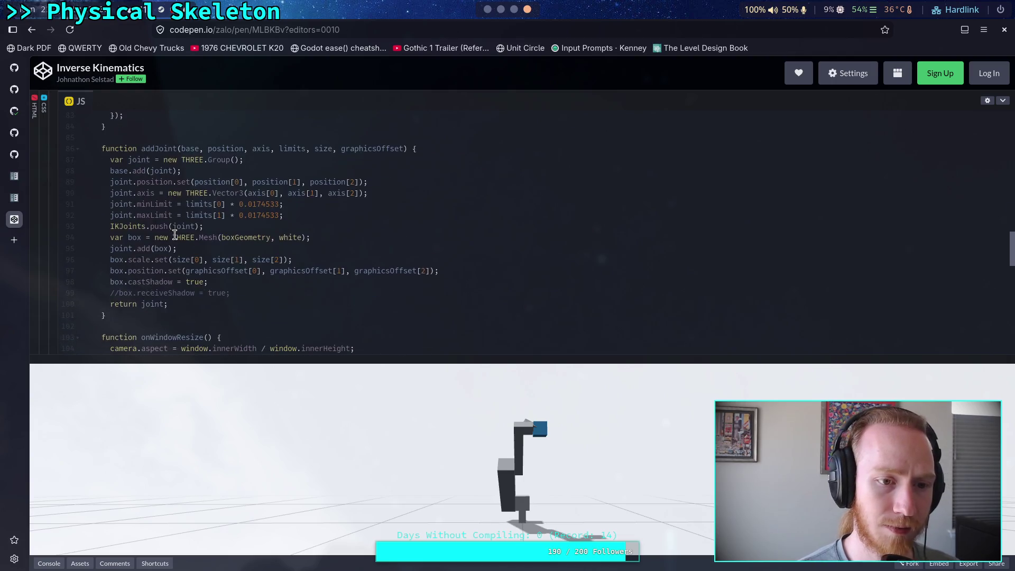
pyautogui.scroll(-8, 241, 270)
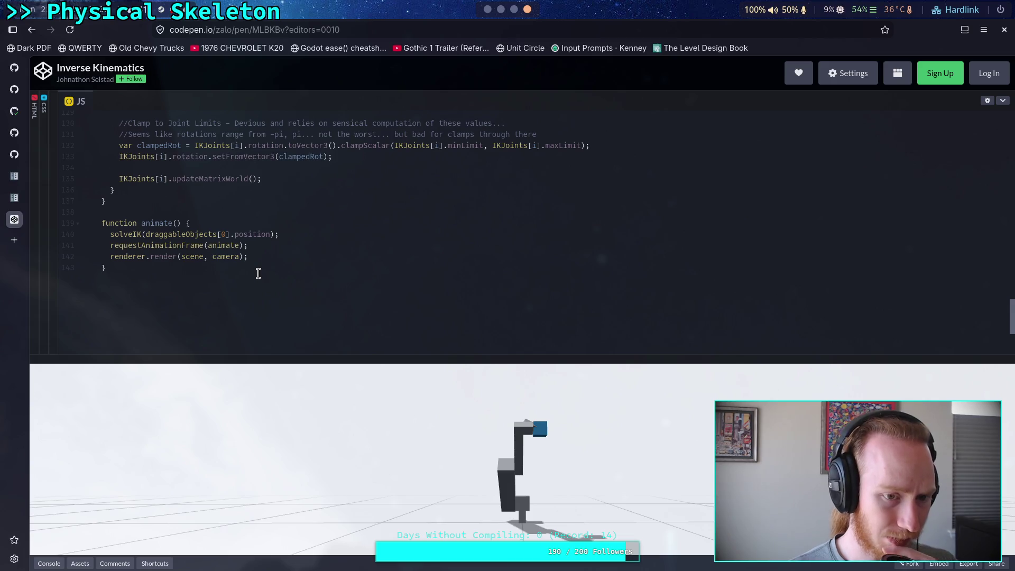
pyautogui.scroll(3, 266, 262)
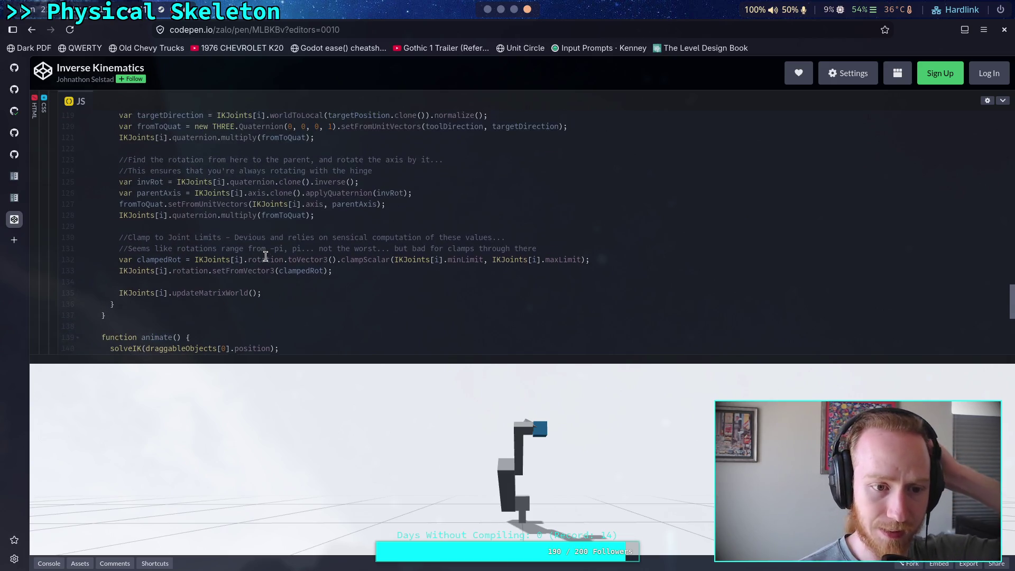
pyautogui.scroll(3, 265, 256)
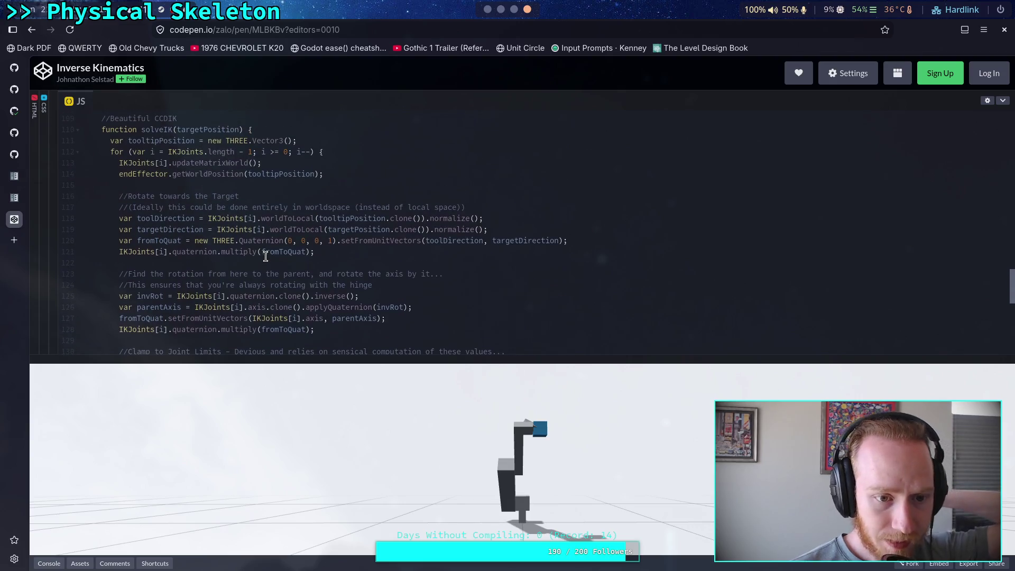
pyautogui.click(488, 10)
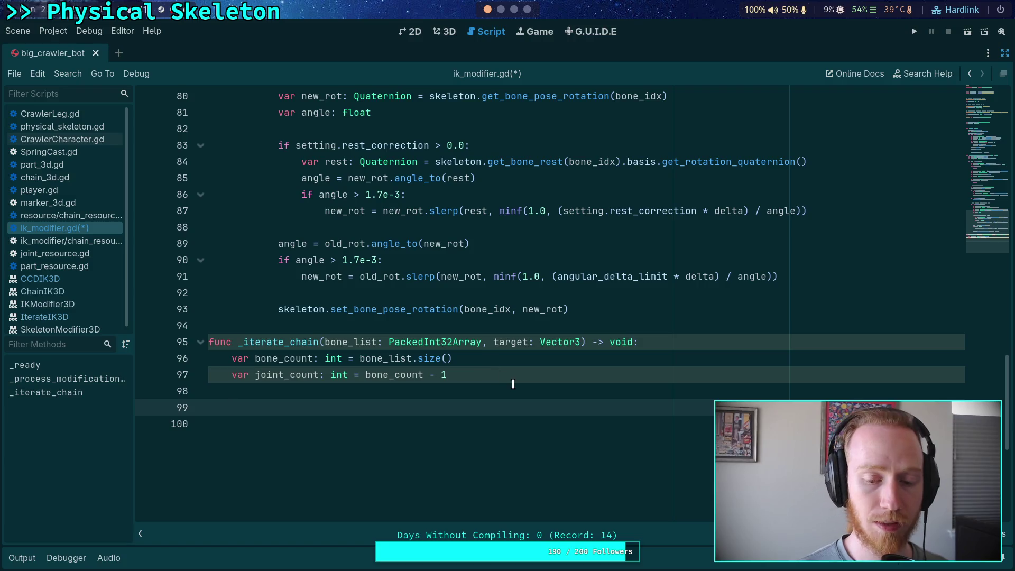
pyautogui.click(501, 10)
pyautogui.click(515, 10)
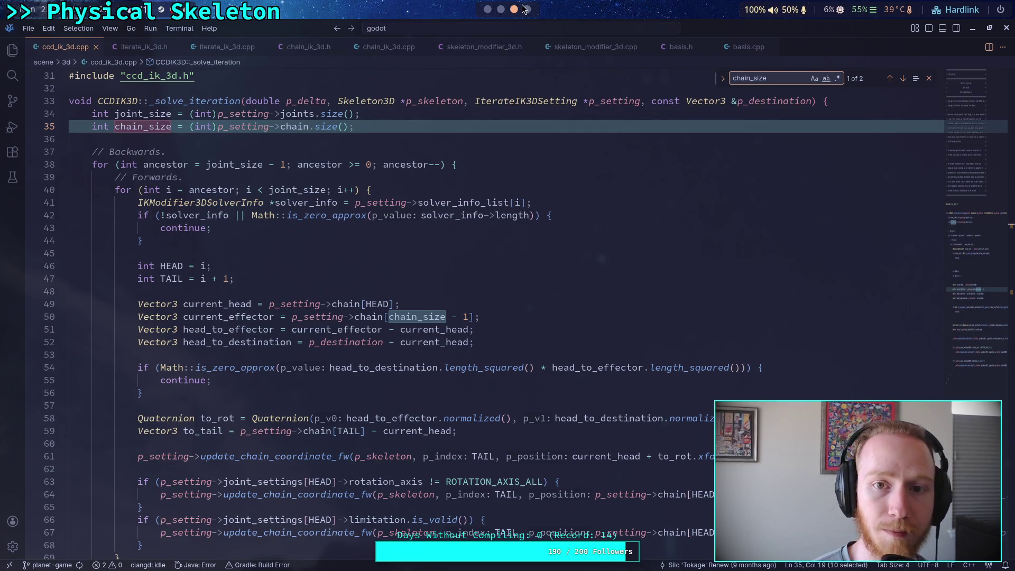
pyautogui.click(527, 9)
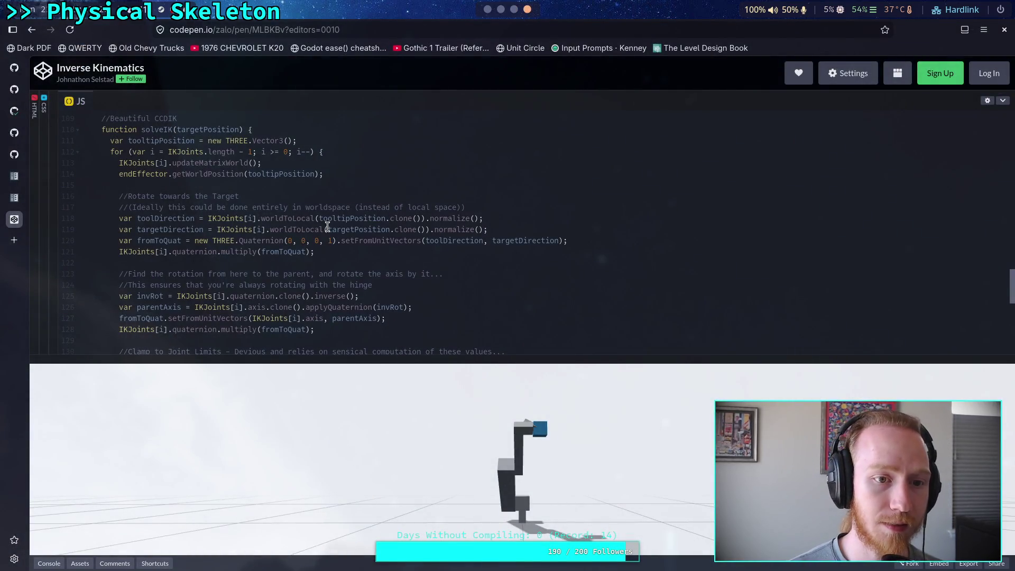
pyautogui.scroll(1, 324, 223)
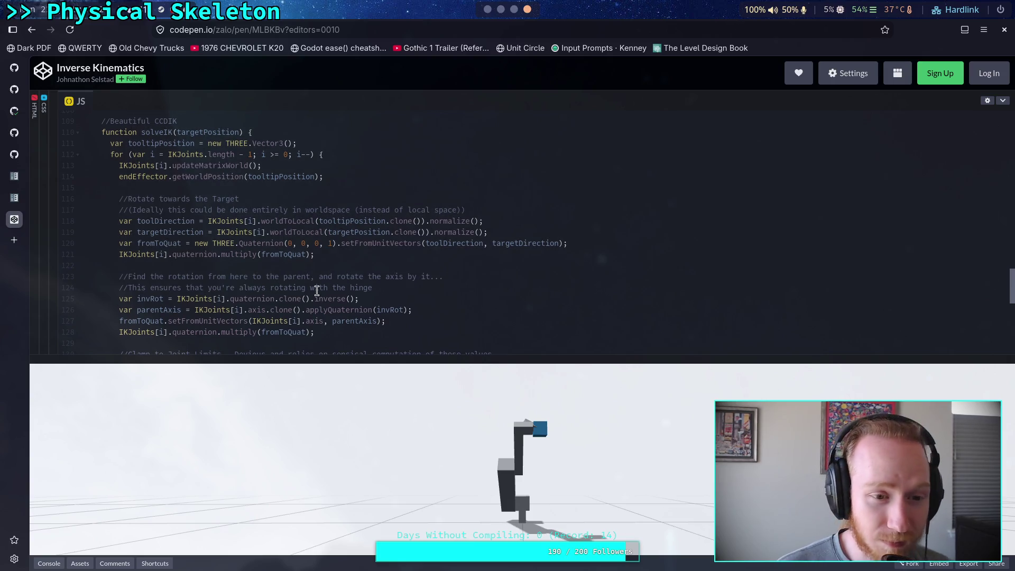
pyautogui.scroll(-2, 317, 291)
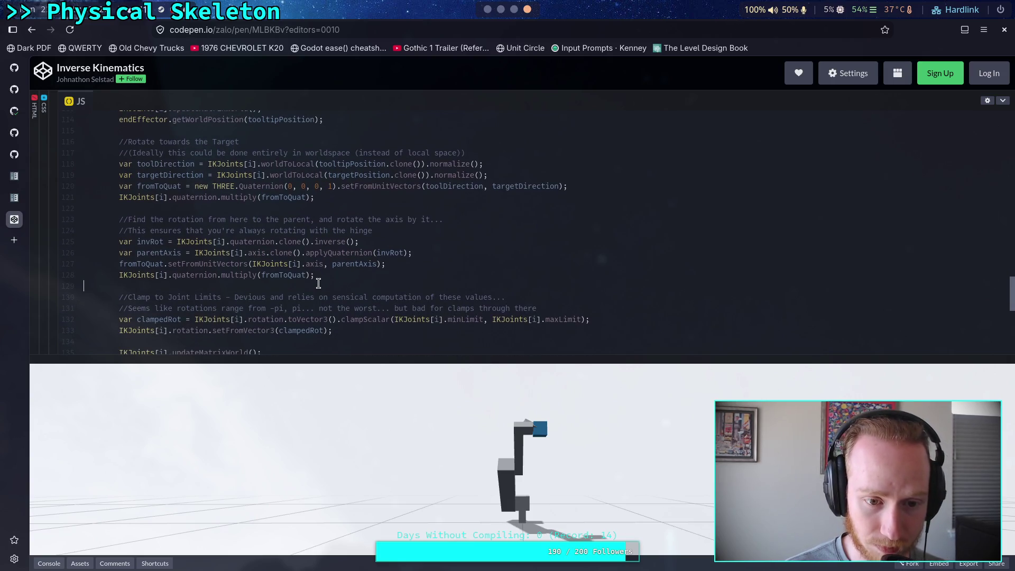
pyautogui.scroll(2, 319, 284)
pyautogui.scroll(-2, 321, 282)
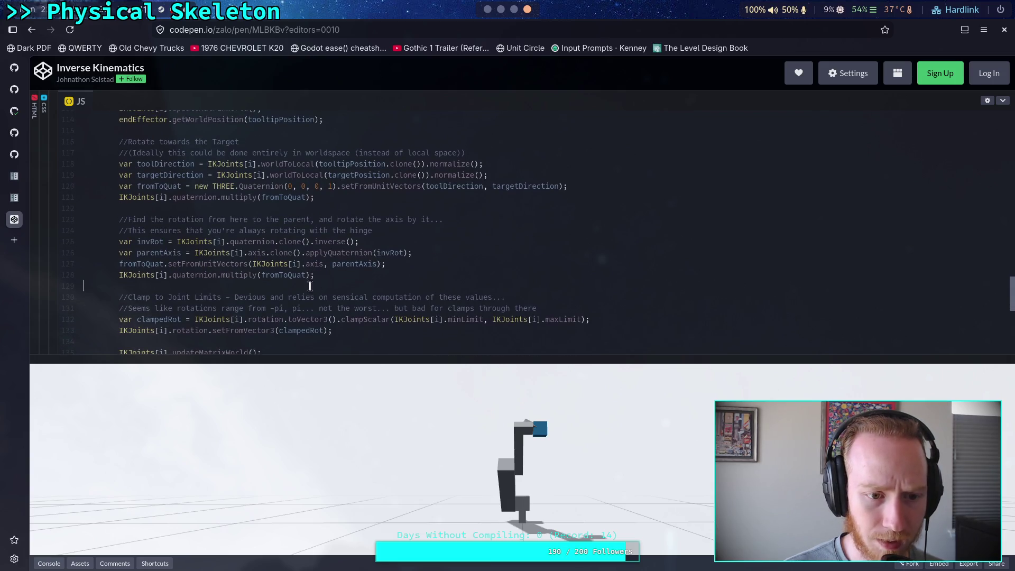
pyautogui.moveTo(229, 297)
pyautogui.mouseDown()
pyautogui.moveTo(470, 292)
pyautogui.moveTo(456, 293)
pyautogui.mouseUp()
pyautogui.click(453, 292)
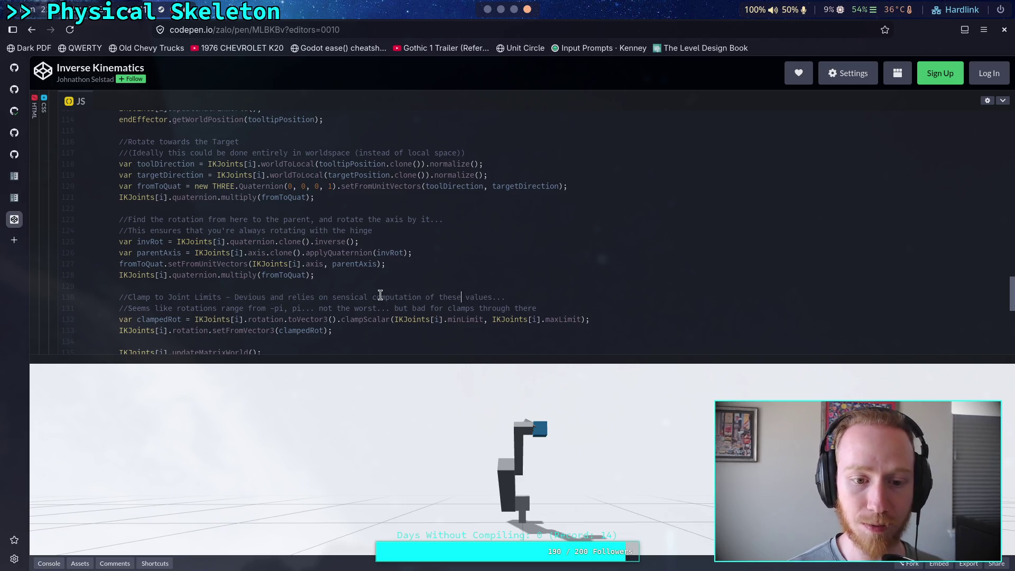
pyautogui.moveTo(320, 332); pyautogui.dragTo(142, 291)
pyautogui.moveTo(155, 244)
pyautogui.mouseDown()
pyautogui.moveTo(263, 201)
pyautogui.moveTo(246, 202)
pyautogui.mouseUp()
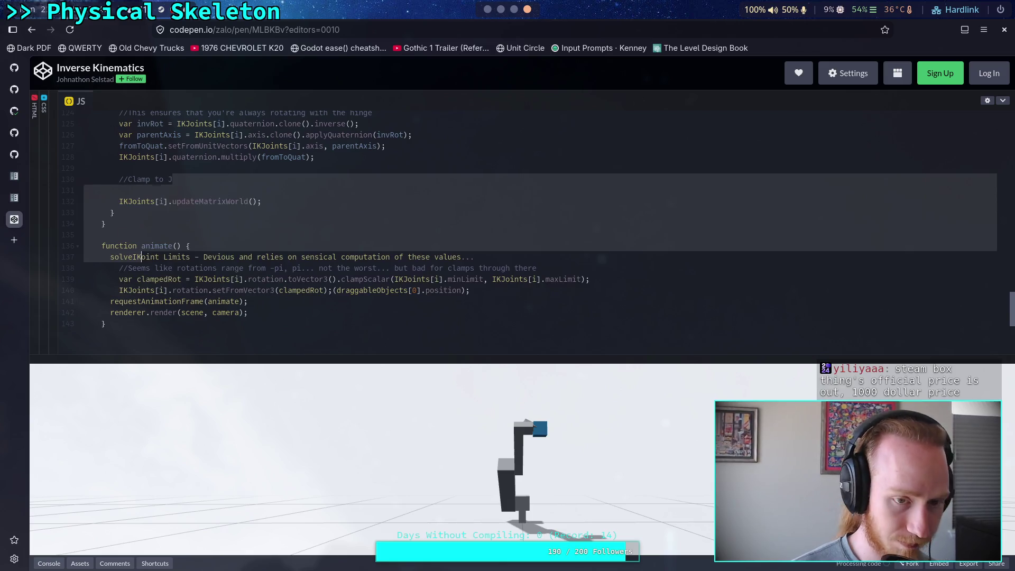
pyautogui.hotkey('ctrl', 'z')
pyautogui.click(142, 290)
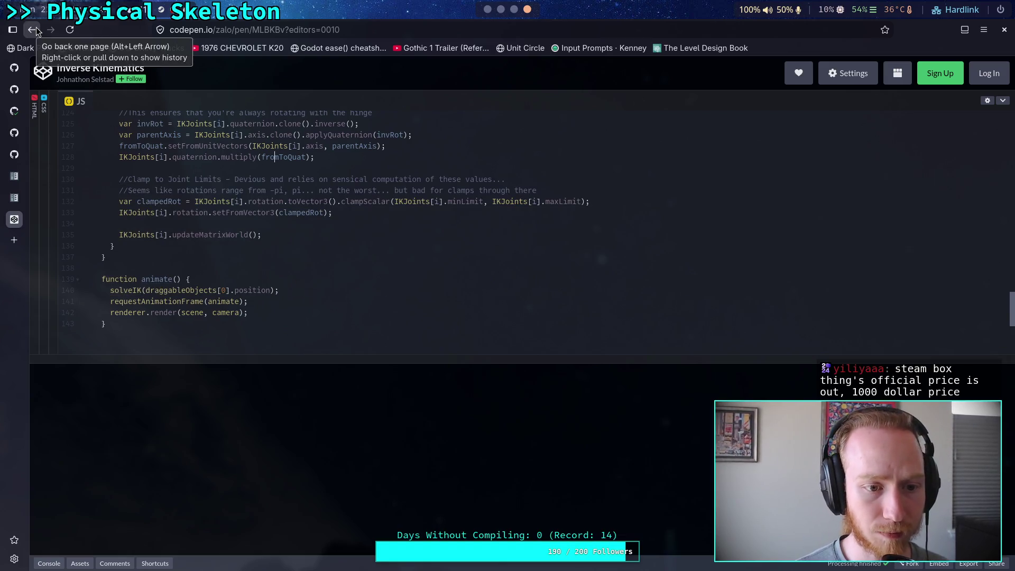
pyautogui.click(33, 29)
# - Review the CCD IK article's code and reference lines, then go back to the search results
pyautogui.scroll(-3, 255, 249)
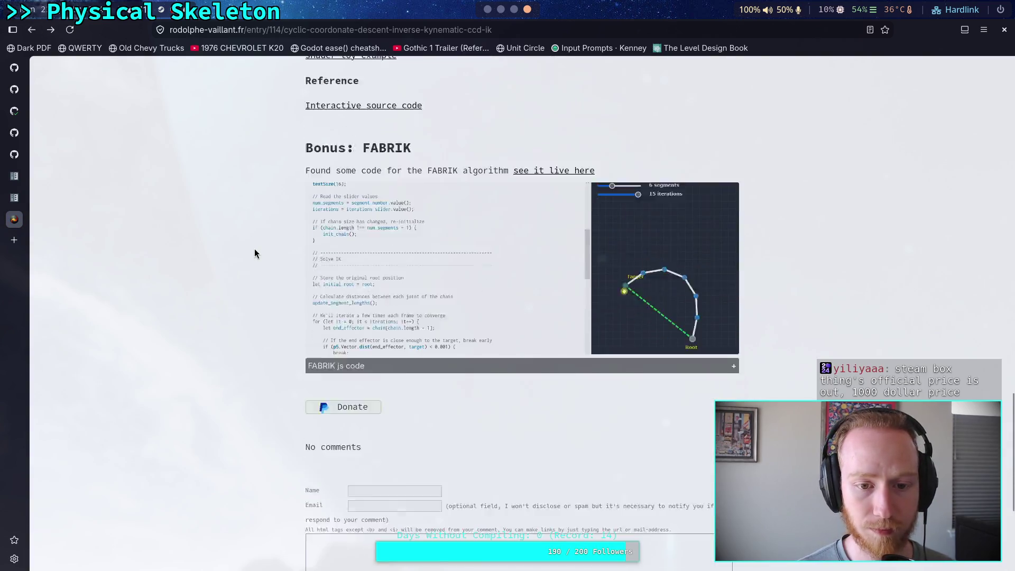
pyautogui.scroll(1, 255, 249)
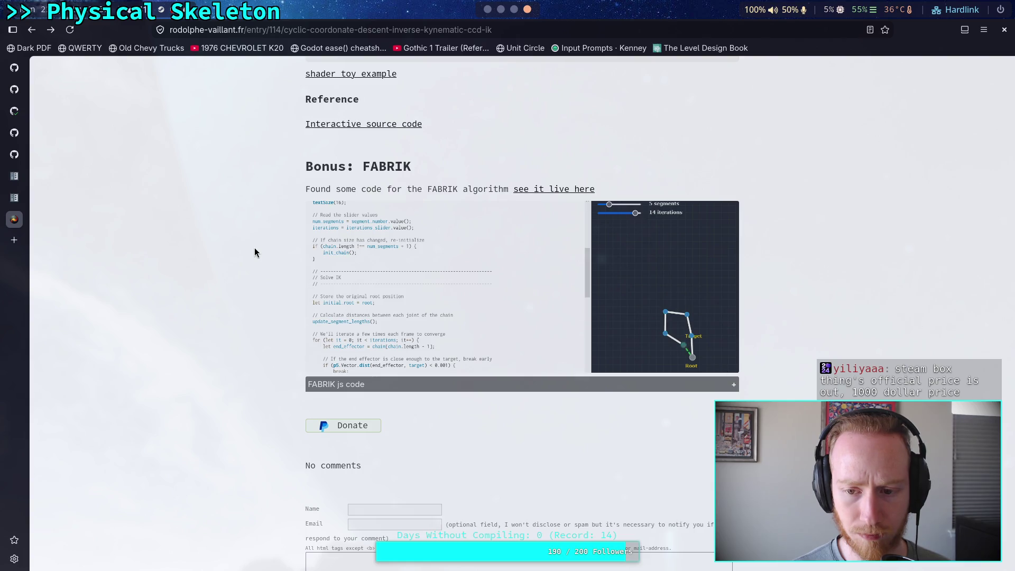
pyautogui.scroll(9, 255, 247)
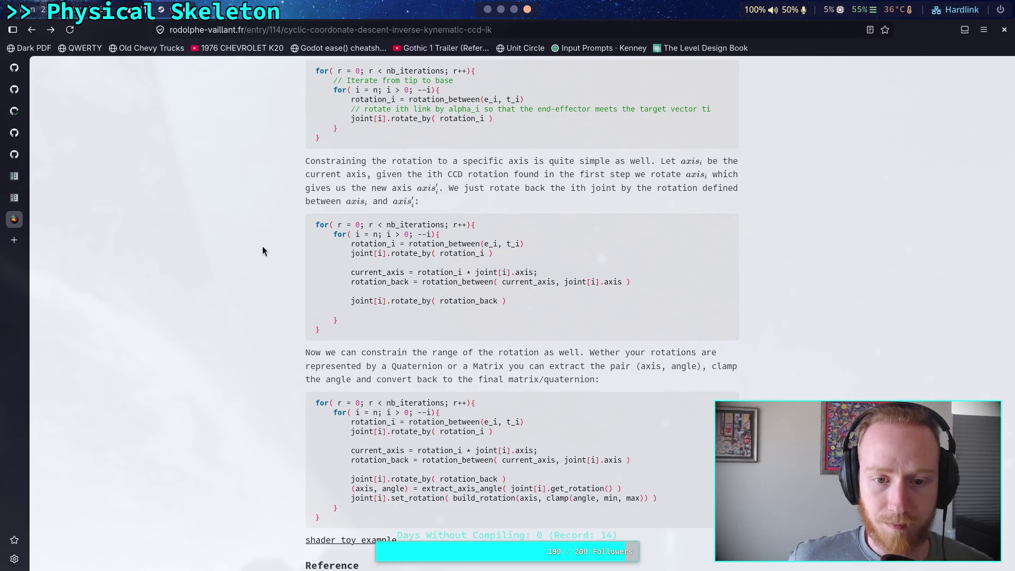
pyautogui.scroll(15, 262, 248)
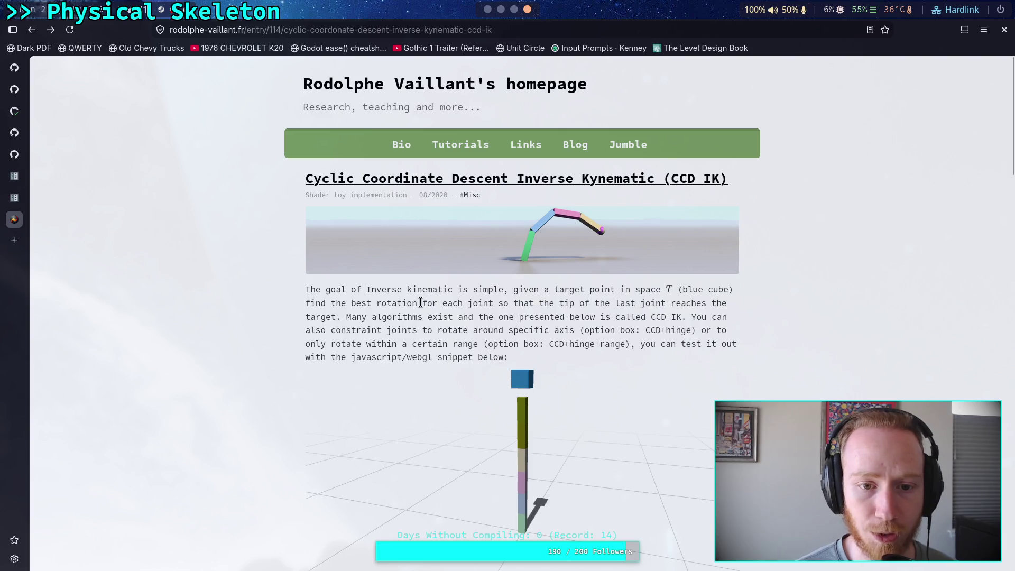
pyautogui.scroll(-20, 422, 297)
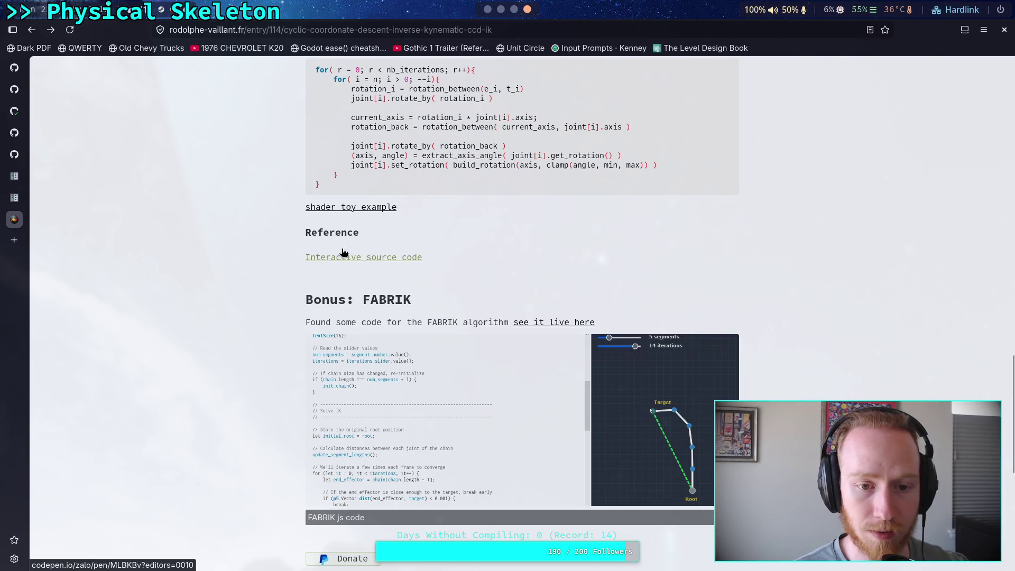
pyautogui.moveTo(318, 233); pyautogui.dragTo(422, 260)
pyautogui.click(283, 276)
pyautogui.scroll(-7, 283, 275)
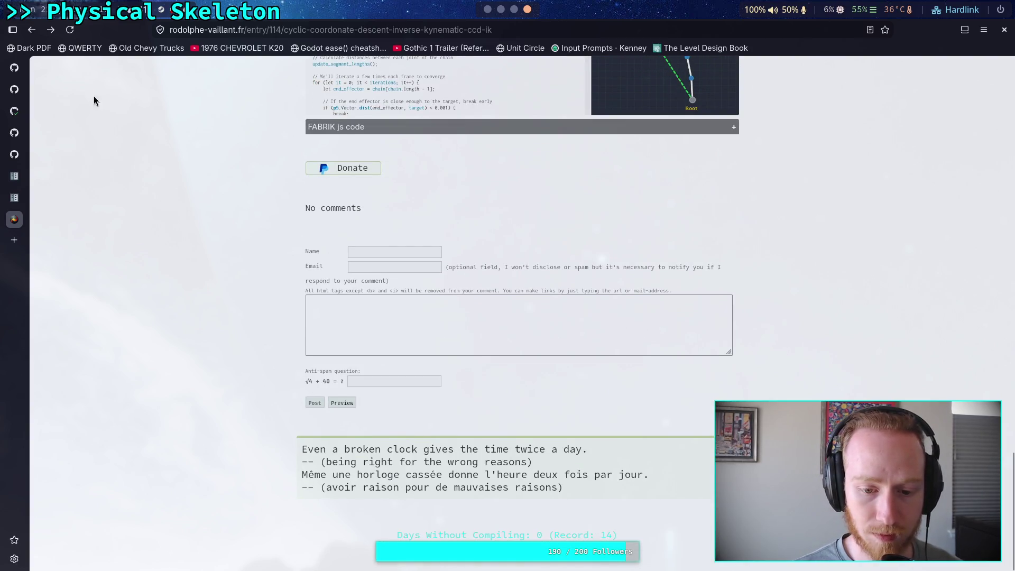
pyautogui.click(27, 34)
# - Look over the Brave results for 'cyclic coordinate descent'
pyautogui.scroll(-4, 74, 219)
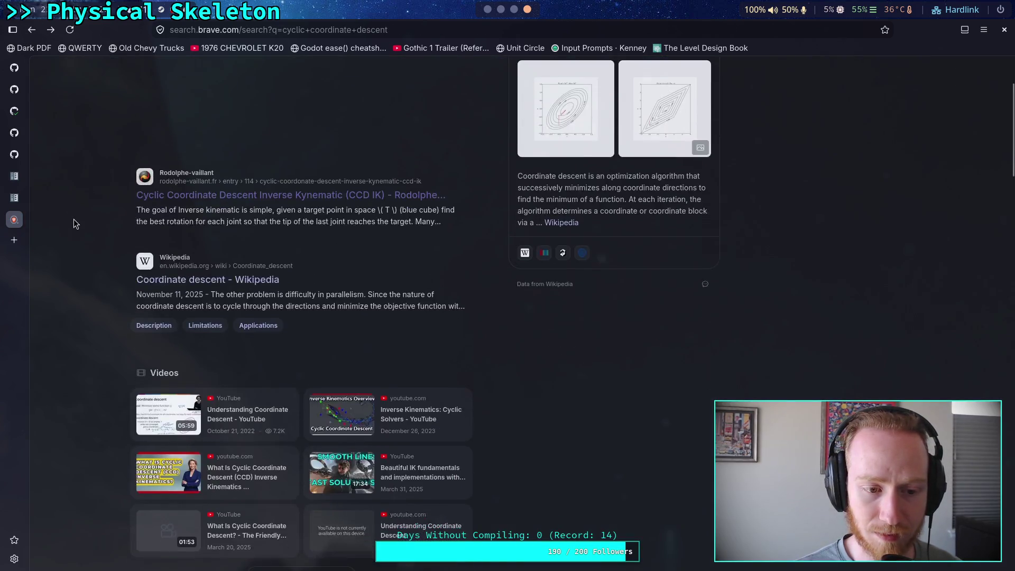
pyautogui.scroll(-6, 116, 262)
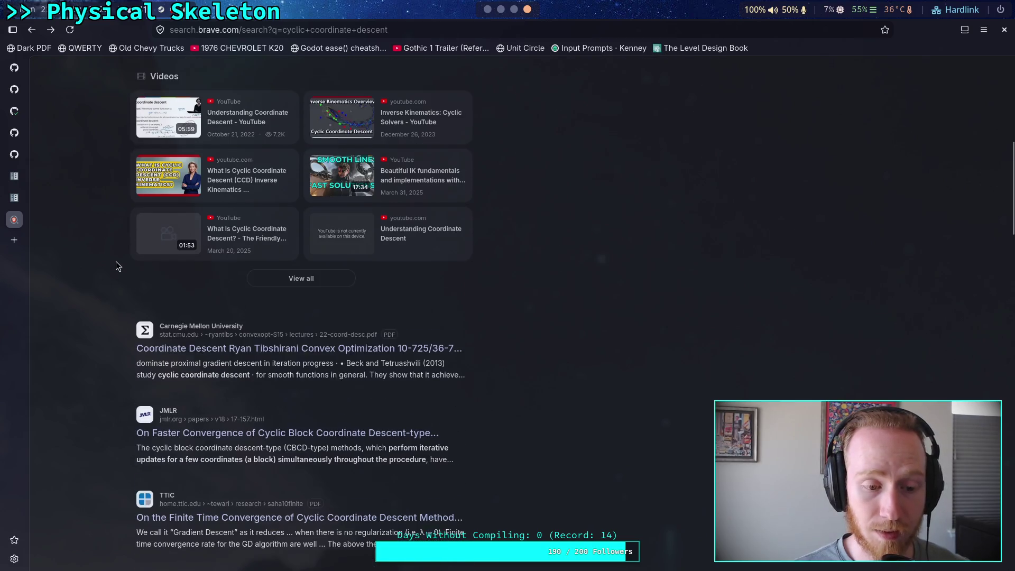
pyautogui.scroll(8, 119, 256)
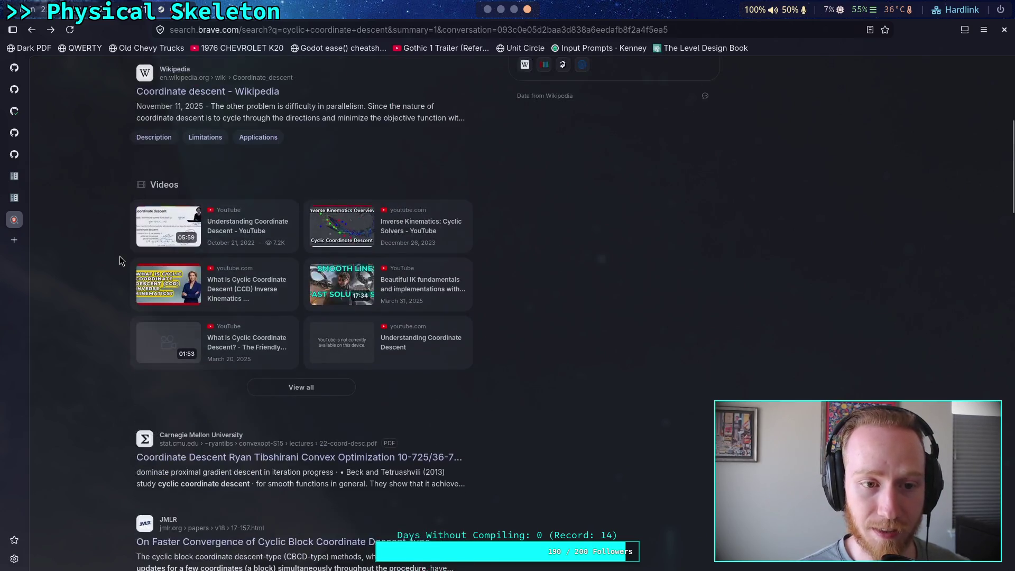
pyautogui.scroll(3, 122, 253)
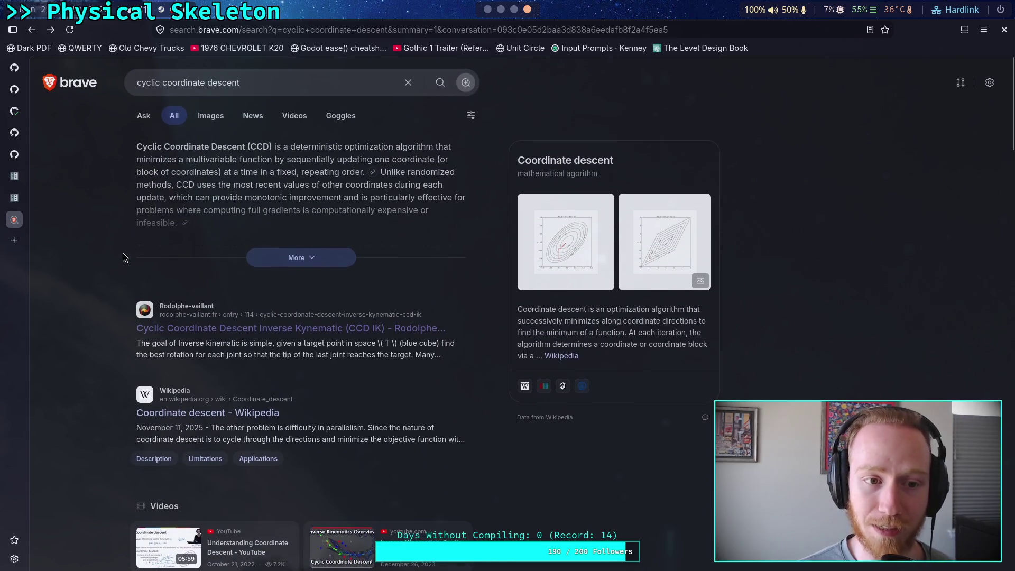
pyautogui.scroll(-6, 123, 253)
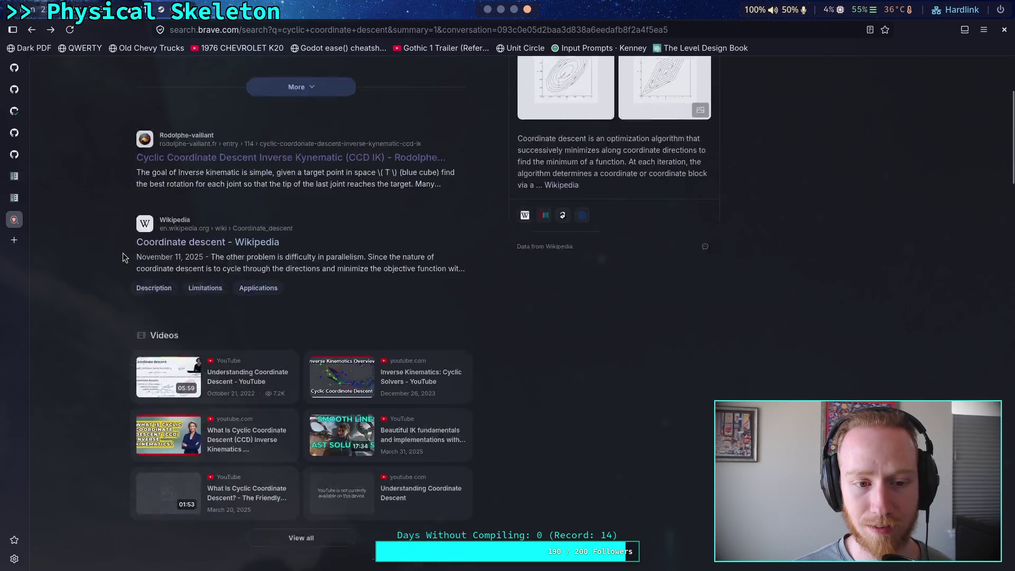
pyautogui.scroll(-4, 127, 251)
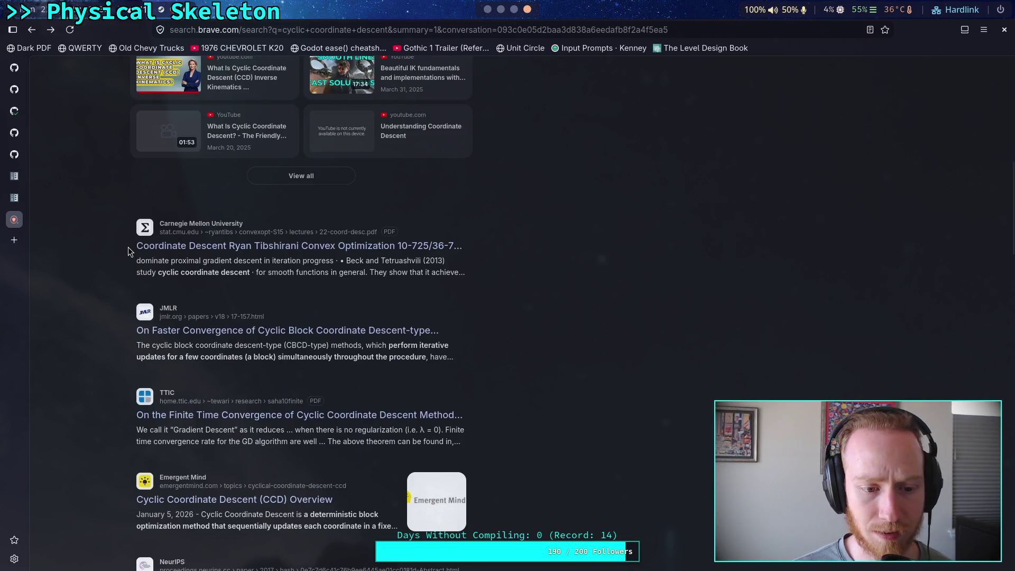
pyautogui.scroll(10, 128, 246)
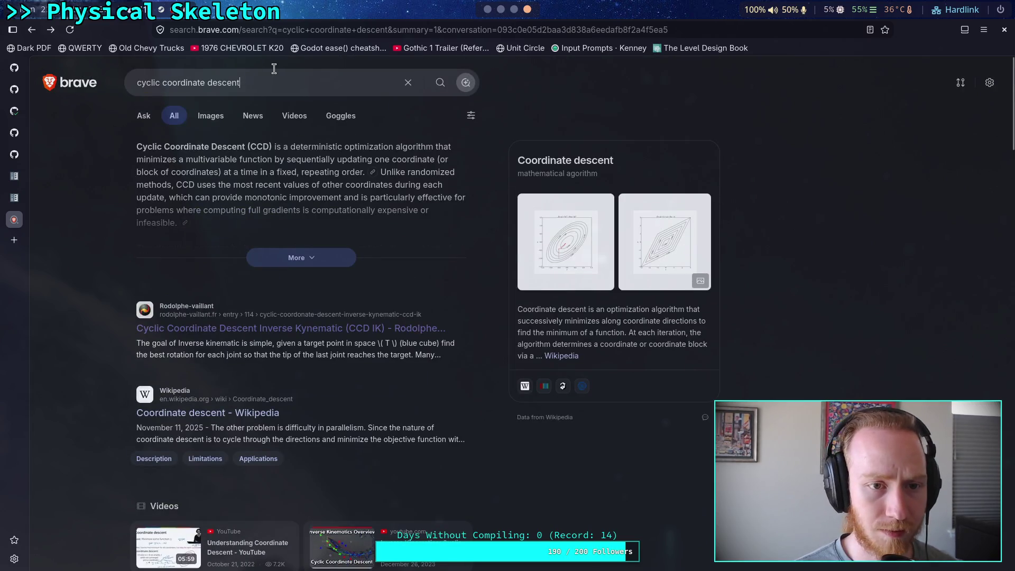
# - Refine the query to 'cyclic coordinate descent inverse kinematics' and open the ACM Digital Library paper
pyautogui.click(274, 69)
pyautogui.write('i')
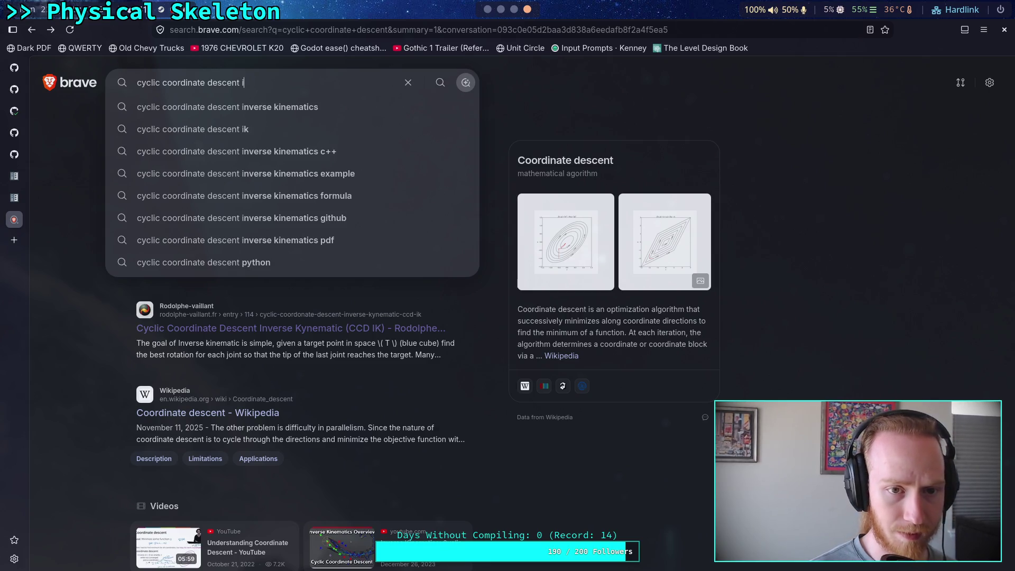
pyautogui.press('Down')
pyautogui.press('Return')
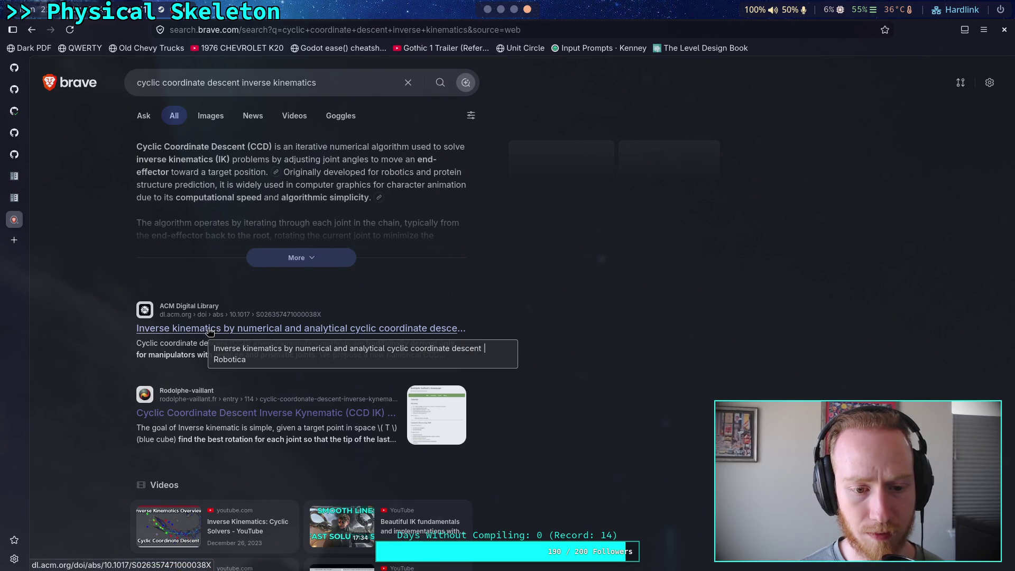
pyautogui.click(209, 330)
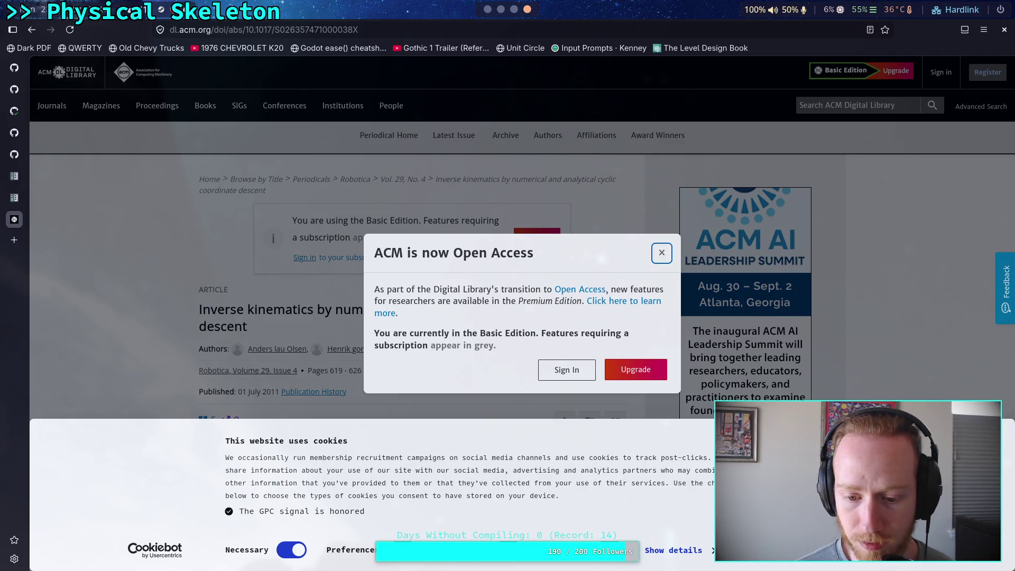
pyautogui.click(287, 549)
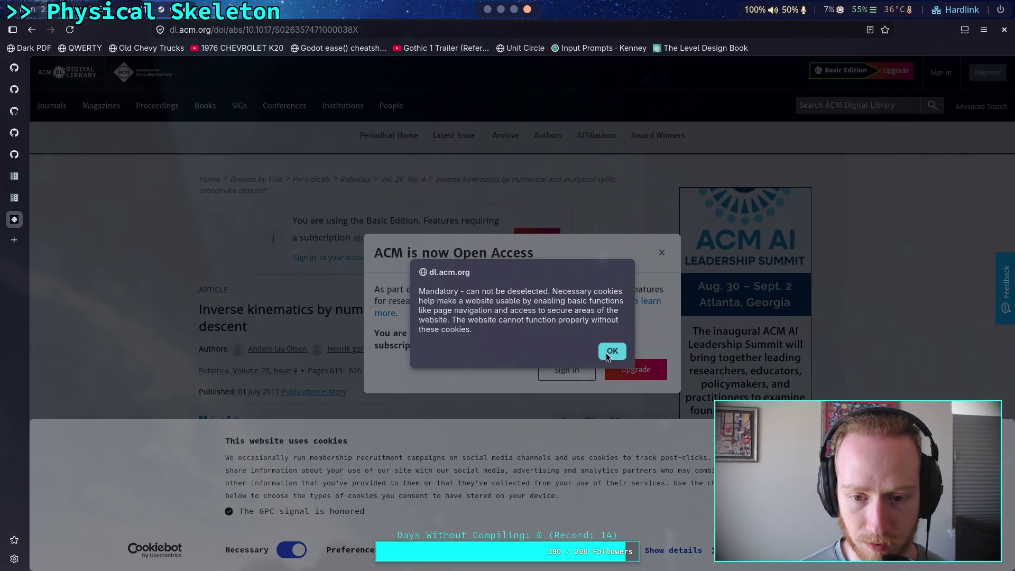
pyautogui.click(608, 352)
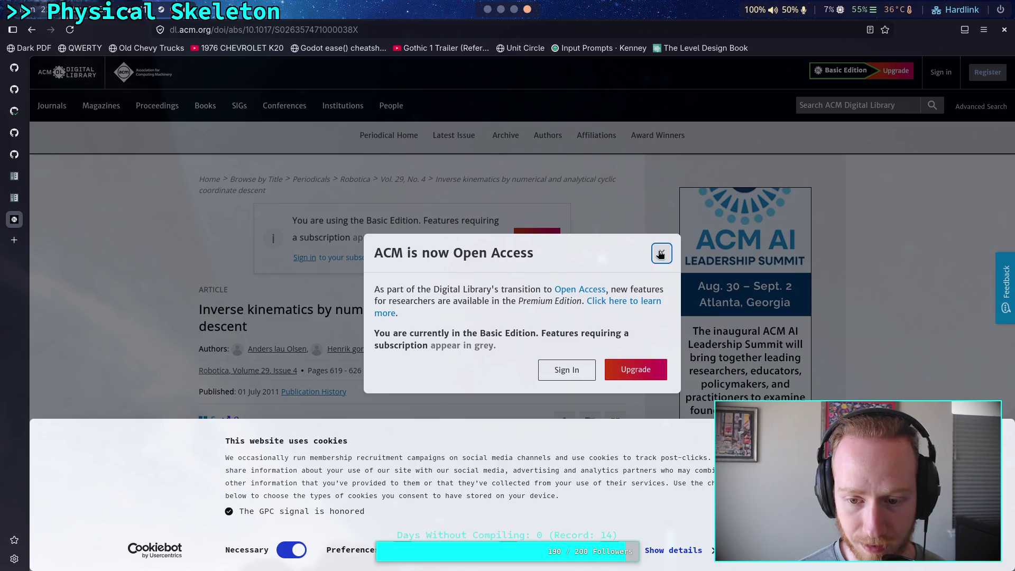
pyautogui.click(661, 255)
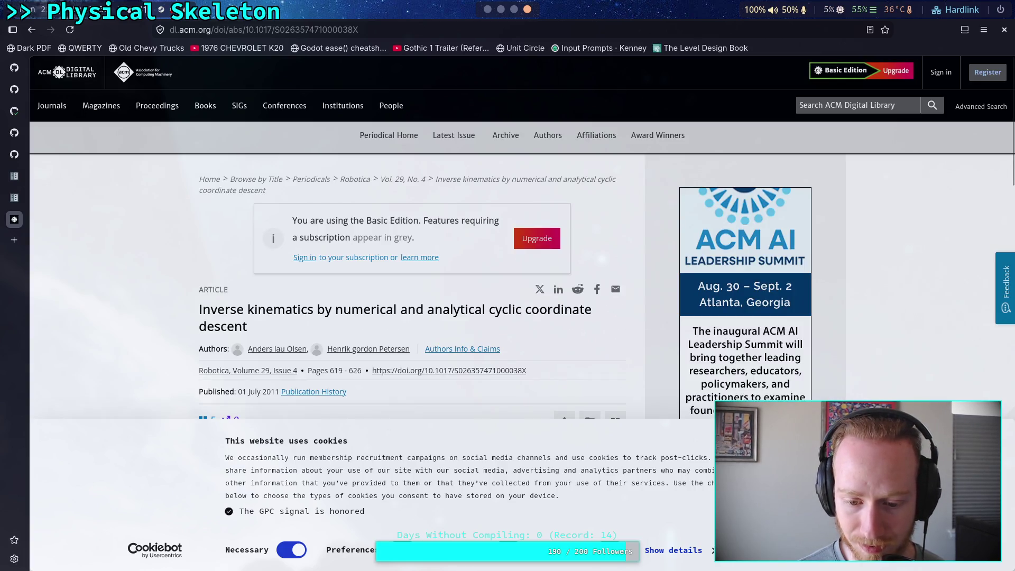
pyautogui.scroll(-5, 419, 458)
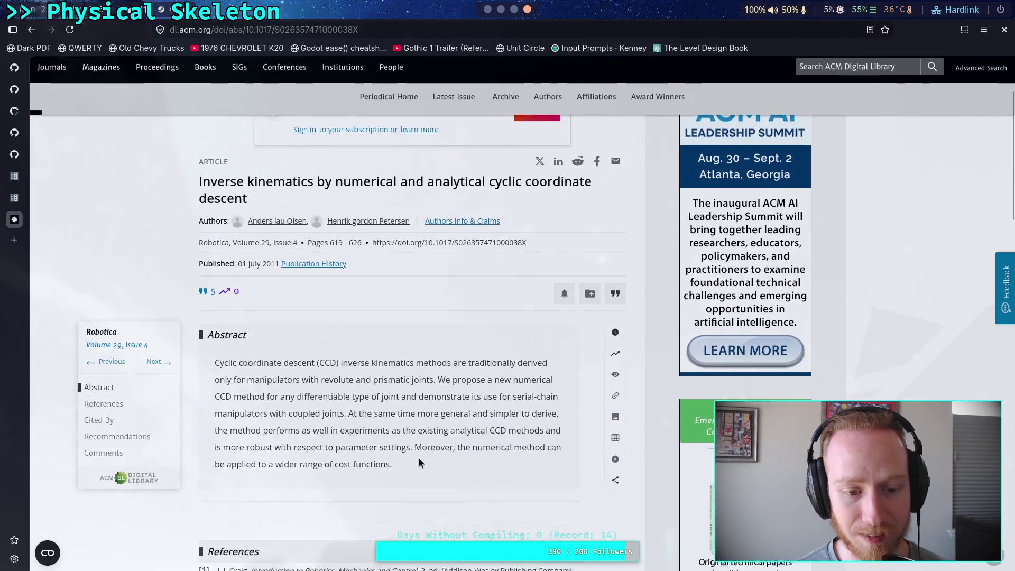
pyautogui.scroll(-15, 419, 458)
pyautogui.scroll(-1, 423, 450)
pyautogui.scroll(7, 427, 439)
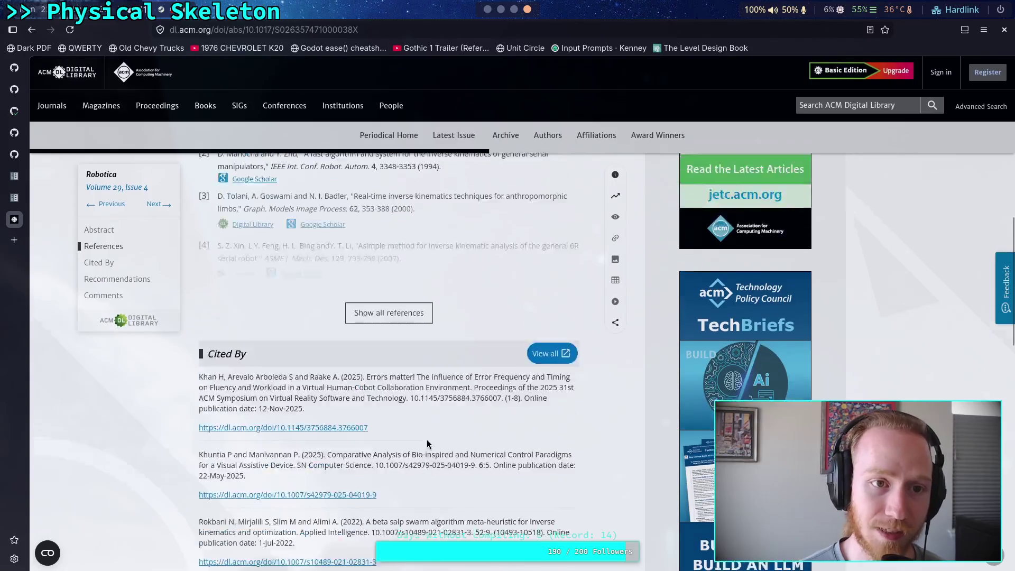
pyautogui.scroll(8, 427, 439)
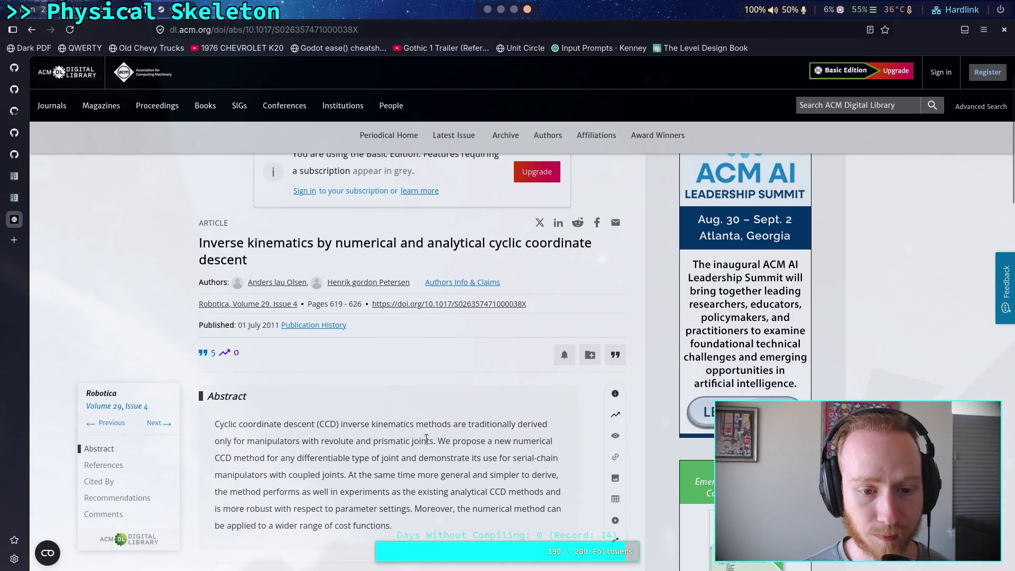
pyautogui.scroll(2, 427, 439)
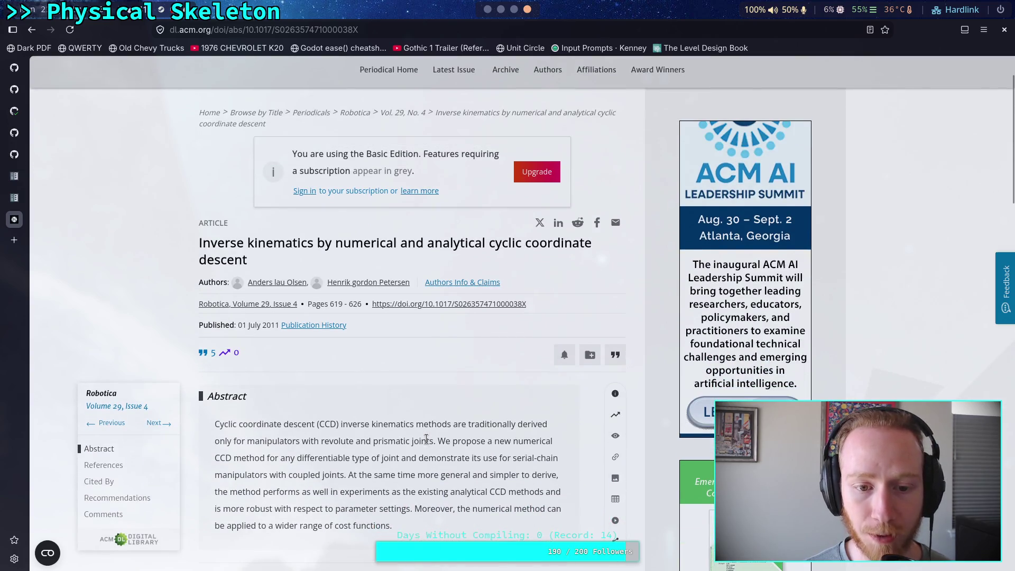
pyautogui.scroll(1, 427, 440)
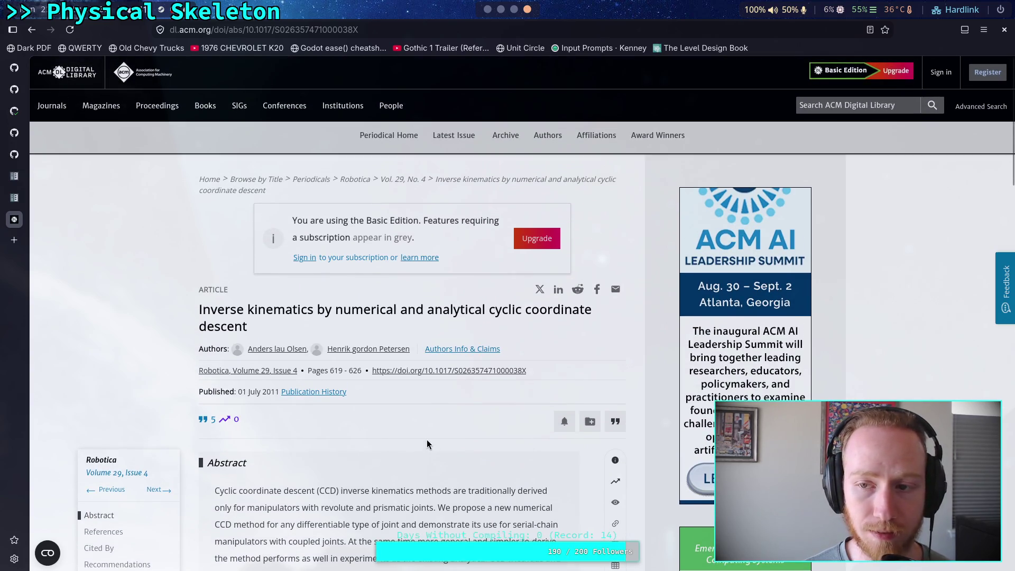
pyautogui.scroll(-4, 427, 440)
pyautogui.scroll(-2, 427, 440)
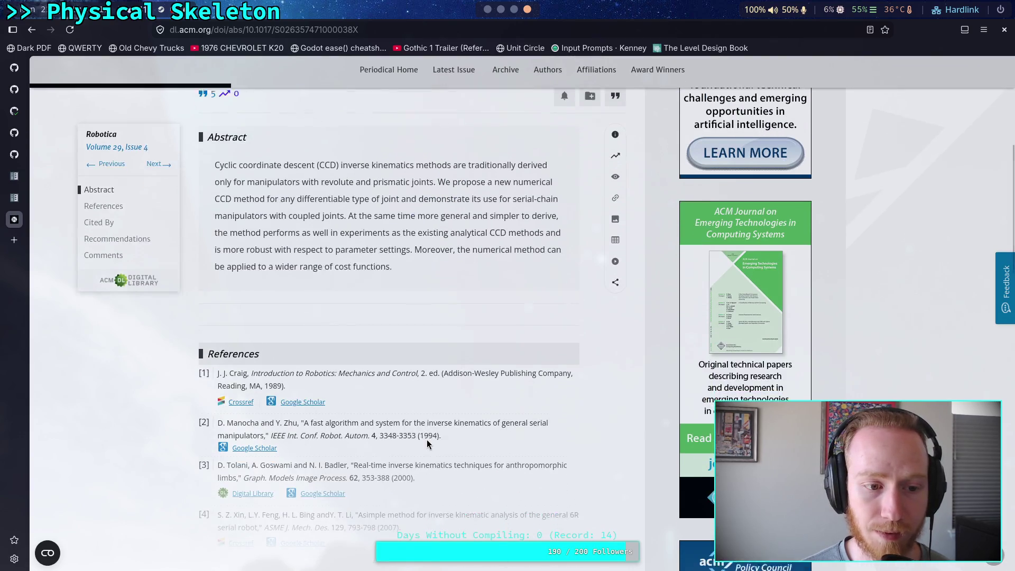
pyautogui.scroll(5, 426, 440)
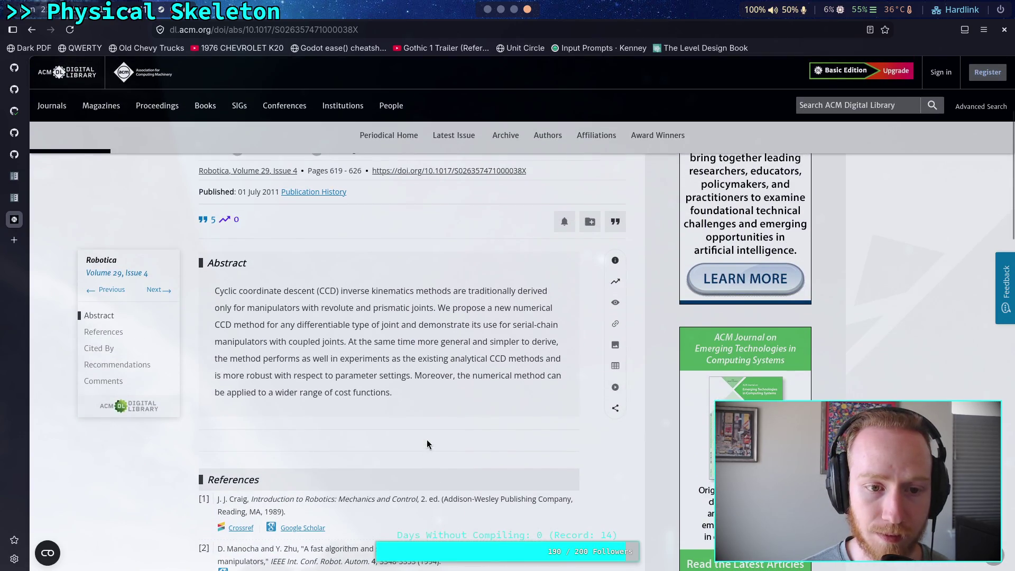
pyautogui.scroll(2, 427, 440)
pyautogui.scroll(2, 426, 440)
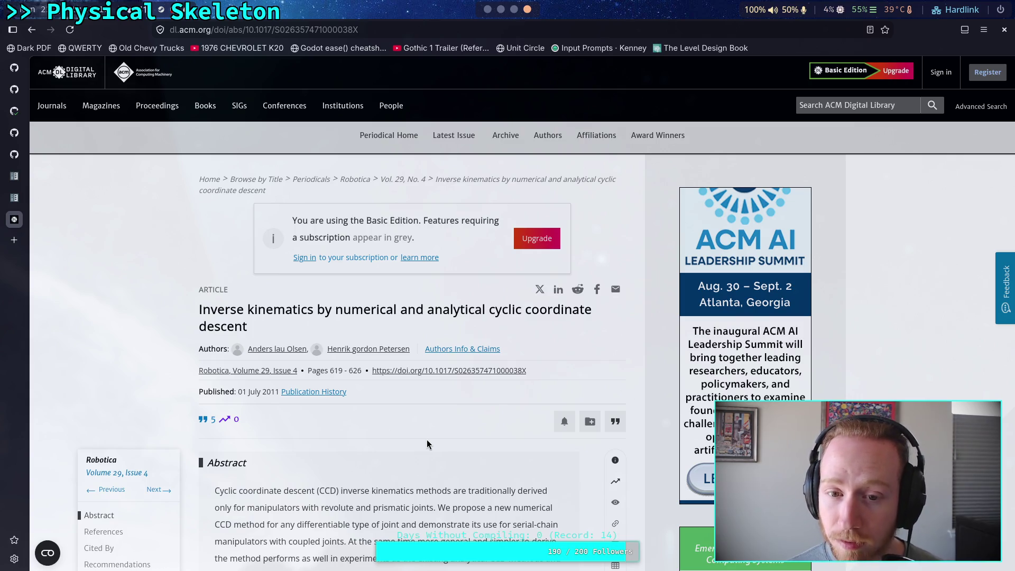
pyautogui.scroll(-15, 427, 441)
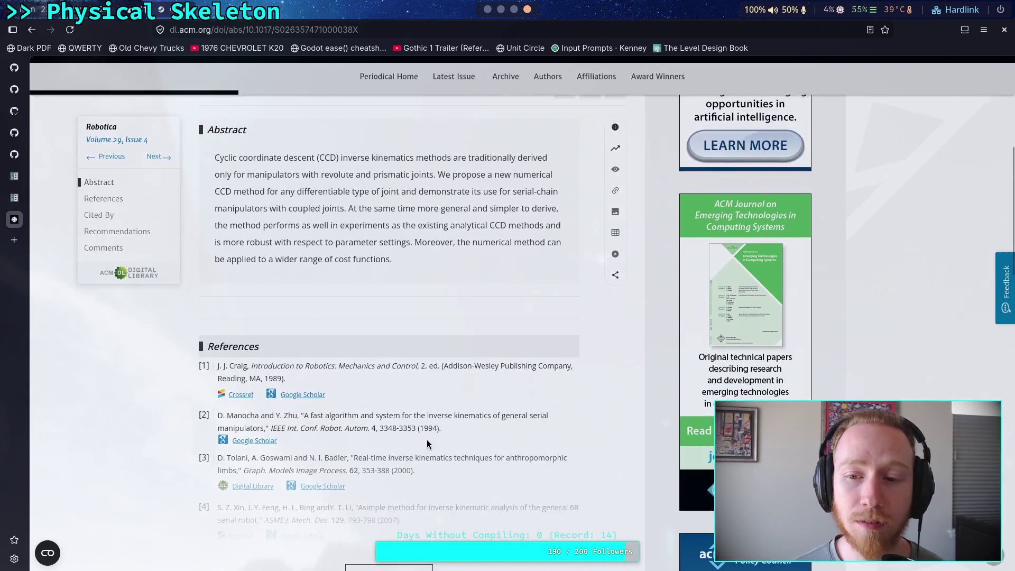
pyautogui.scroll(-15, 427, 441)
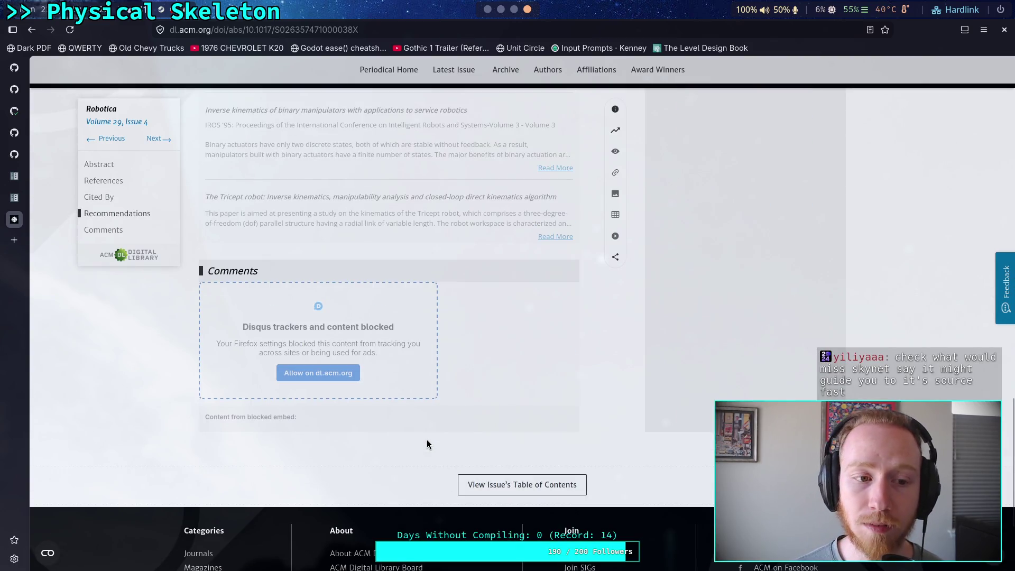
pyautogui.scroll(20, 427, 439)
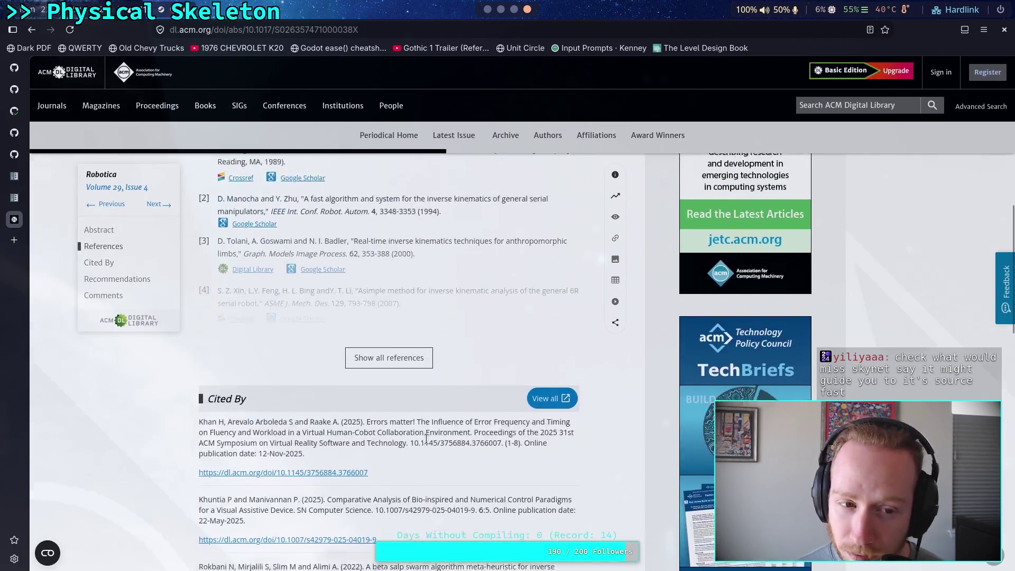
pyautogui.scroll(-4, 369, 415)
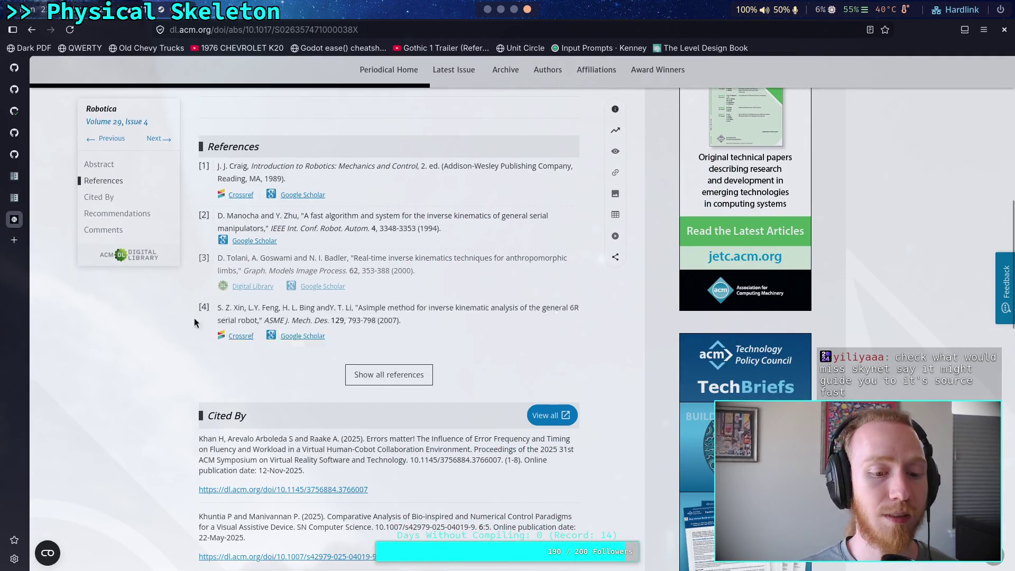
pyautogui.click(32, 30)
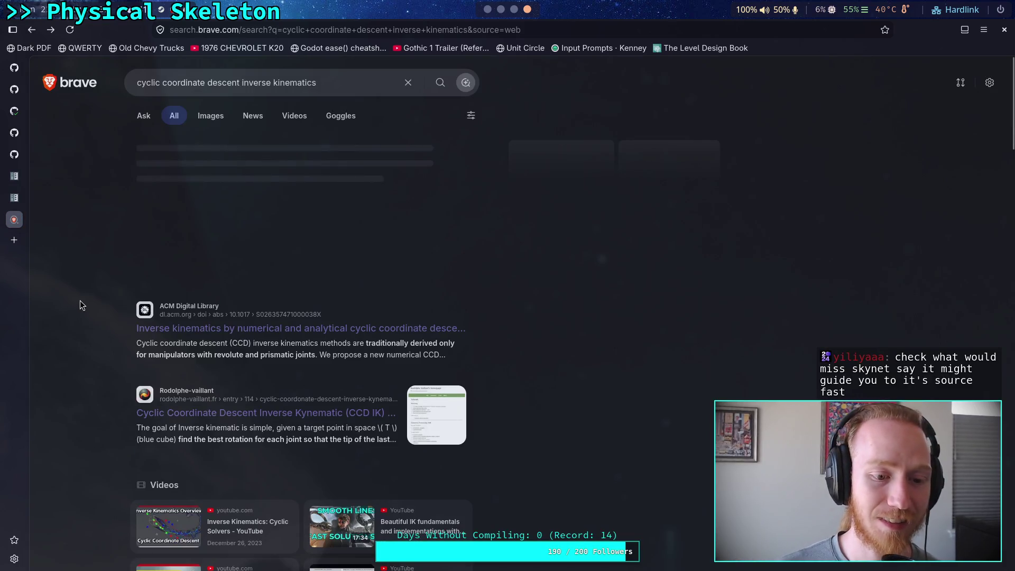
# - Open the dblp record for the numerical and analytical CCD article
pyautogui.scroll(-3, 80, 299)
pyautogui.scroll(-1, 80, 299)
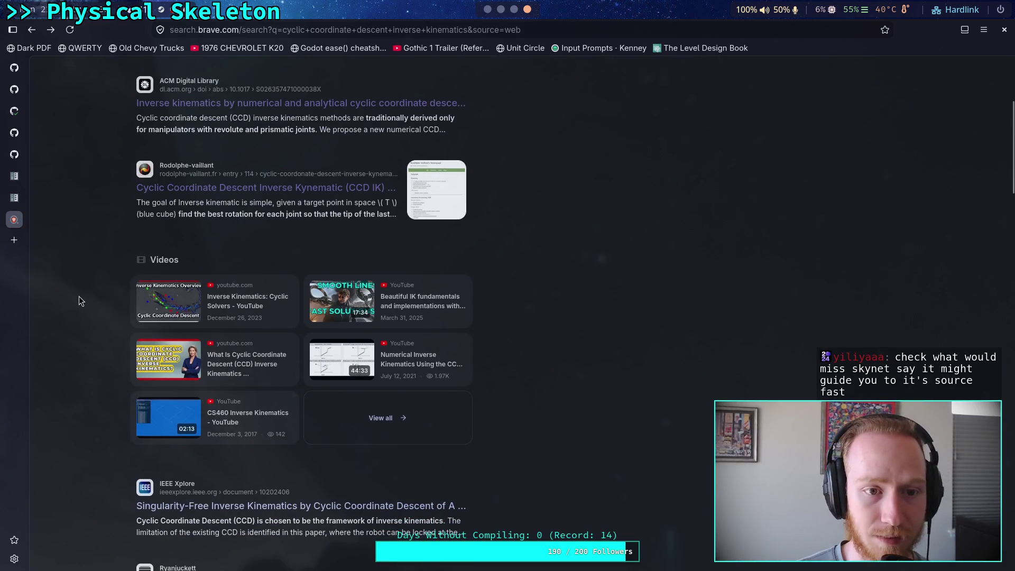
pyautogui.scroll(-4, 79, 300)
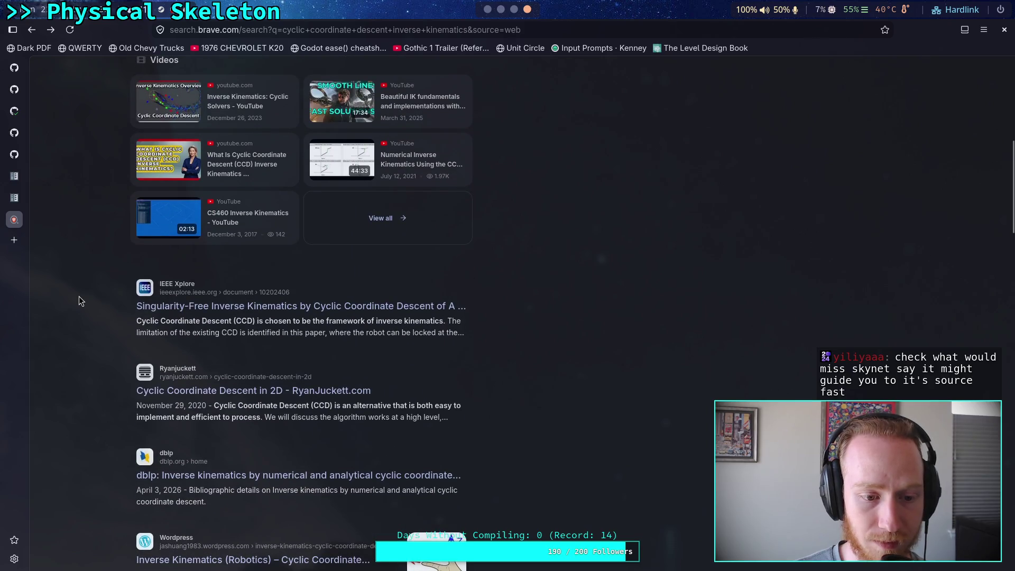
pyautogui.scroll(-1, 112, 377)
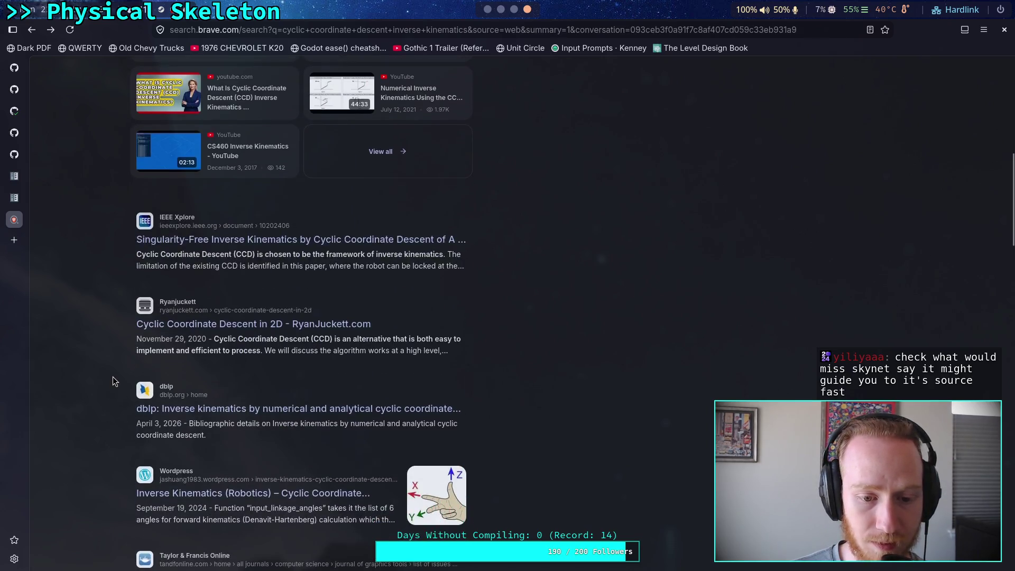
pyautogui.scroll(-1, 112, 377)
pyautogui.click(243, 344)
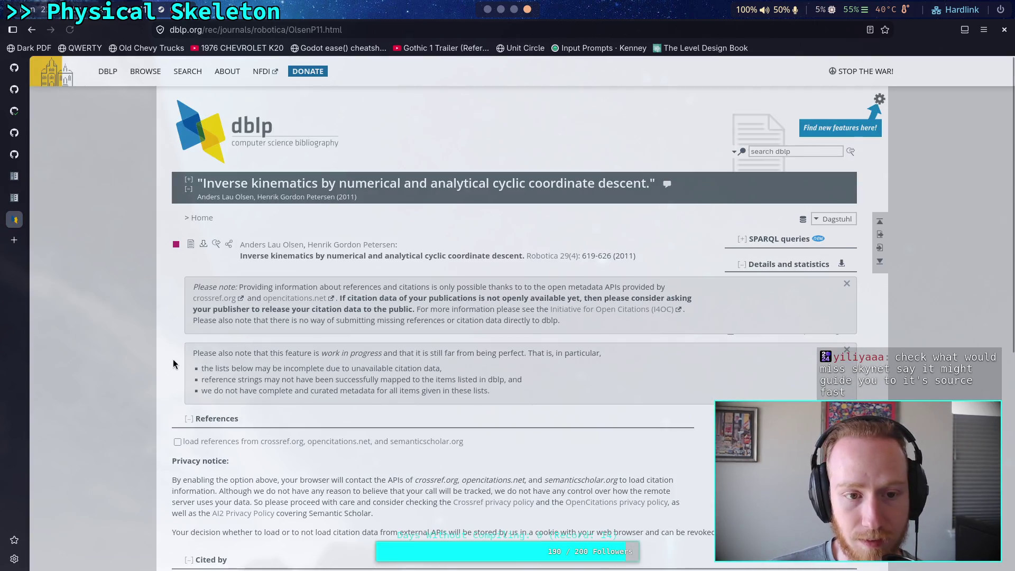
# - Reach the article's Cambridge Core page and list the tab's recent history from Back
pyautogui.scroll(-3, 173, 364)
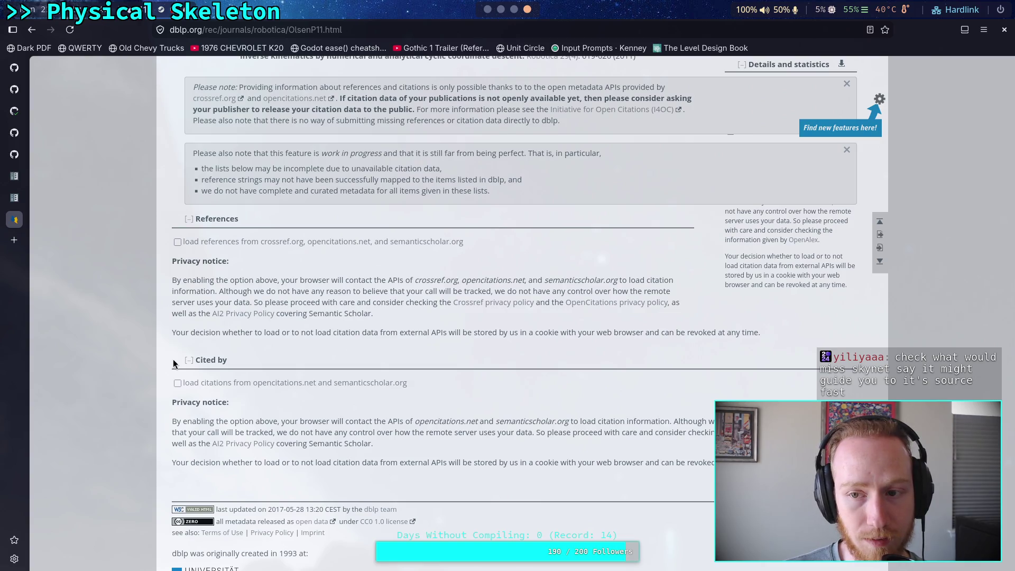
pyautogui.scroll(3, 173, 364)
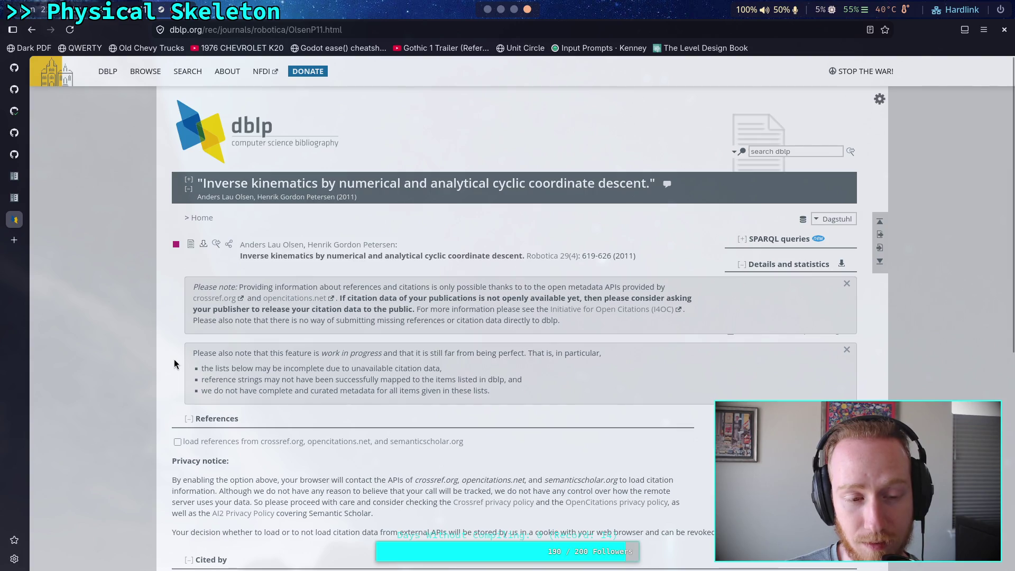
pyautogui.moveTo(194, 245)
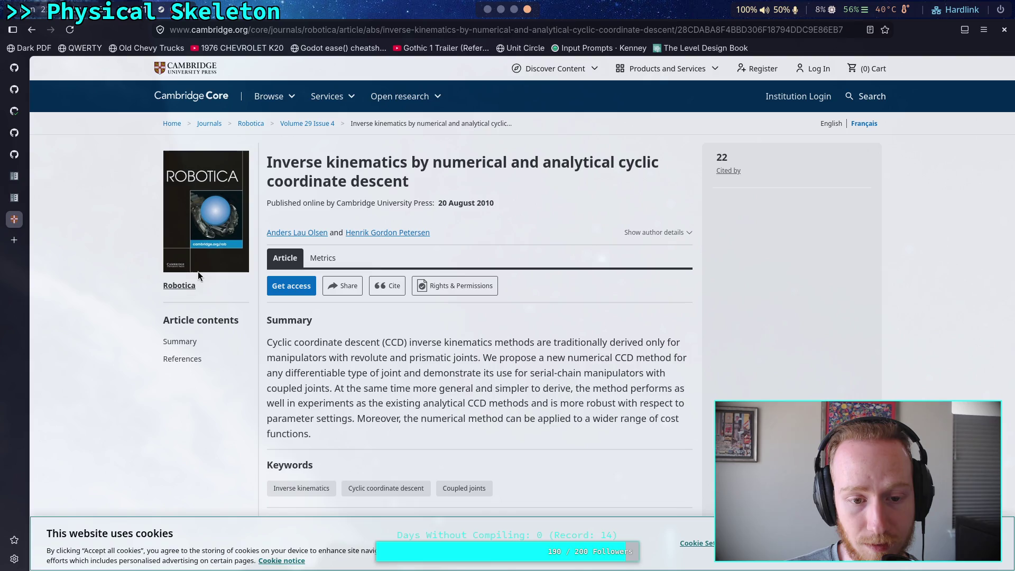
pyautogui.scroll(-4, 198, 271)
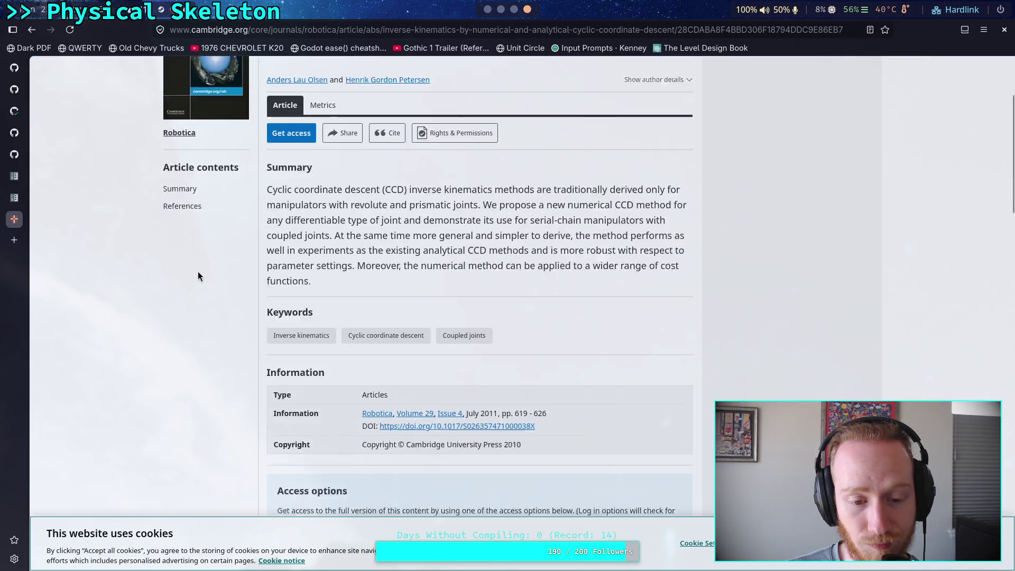
pyautogui.rightClick(36, 33)
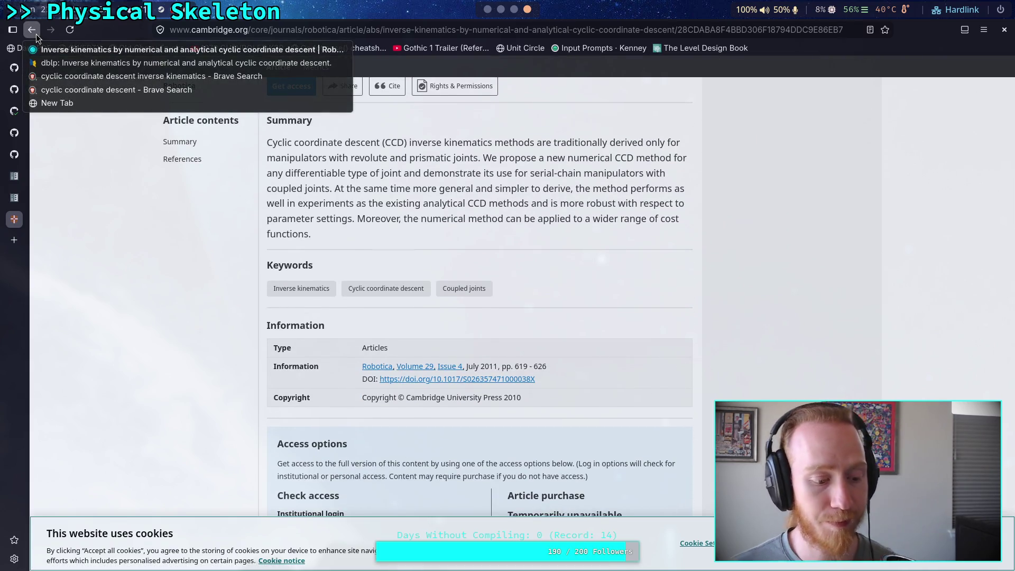
# - Return to the CCD inverse kinematics results and scroll to the ResearchGate, GitHub and PubMed Central entries
pyautogui.click(97, 74)
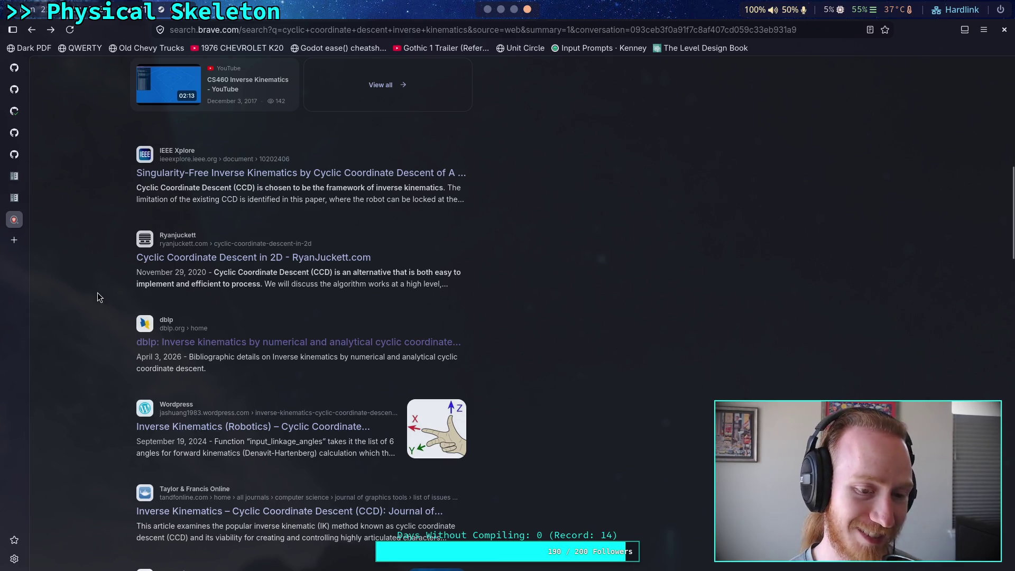
pyautogui.scroll(-4, 97, 285)
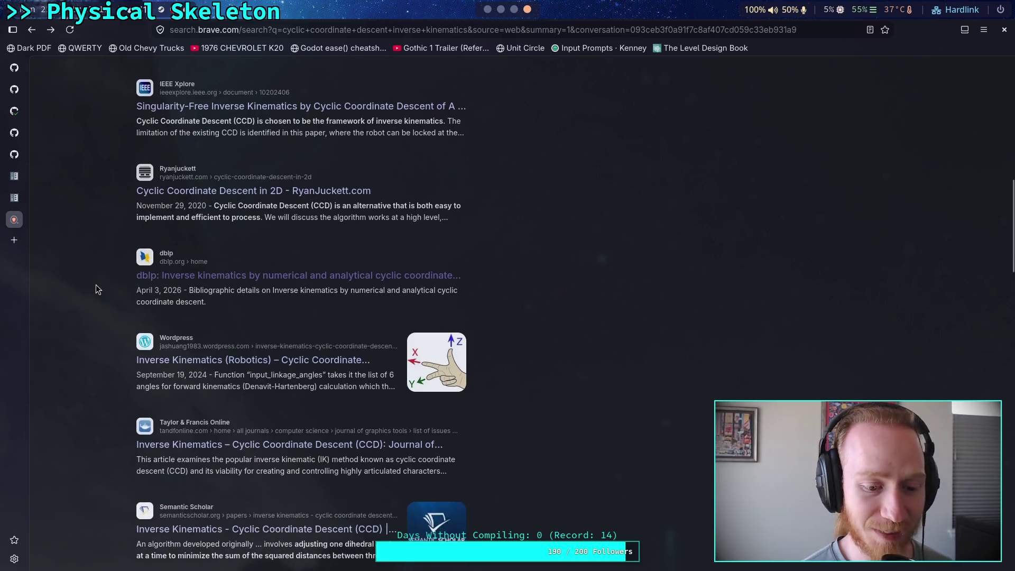
pyautogui.scroll(-1, 96, 305)
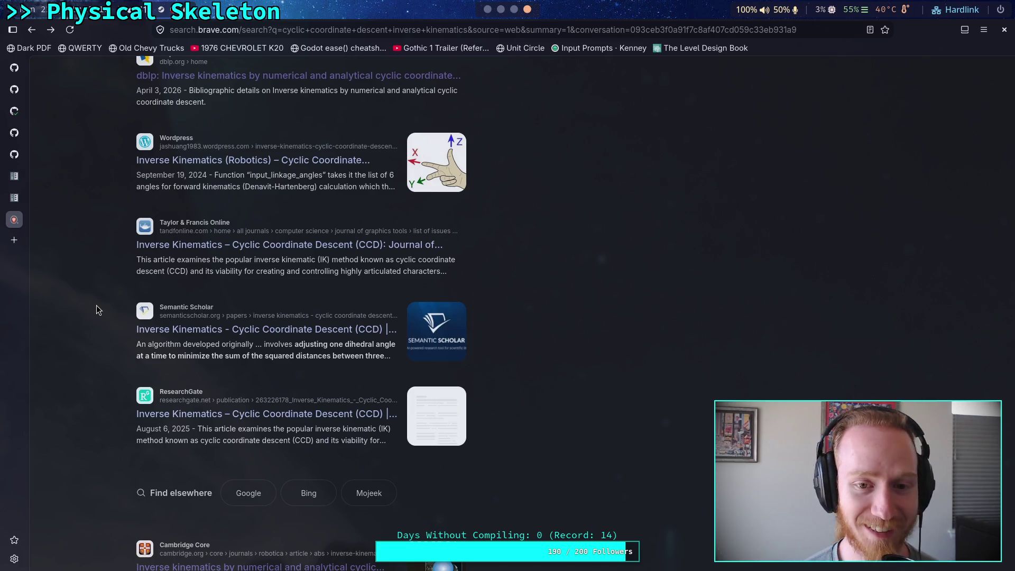
pyautogui.scroll(-2, 102, 303)
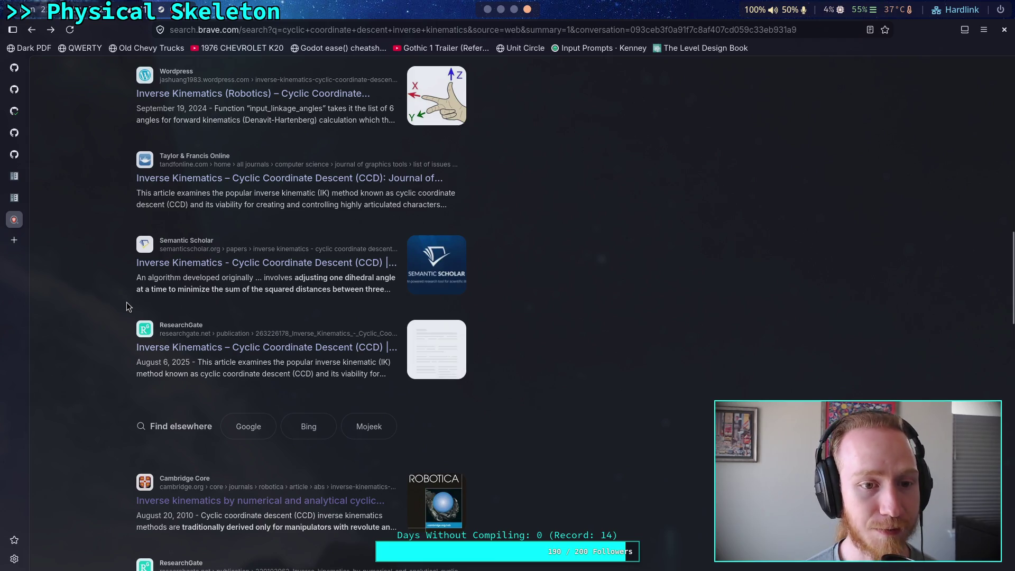
pyautogui.scroll(-2, 127, 307)
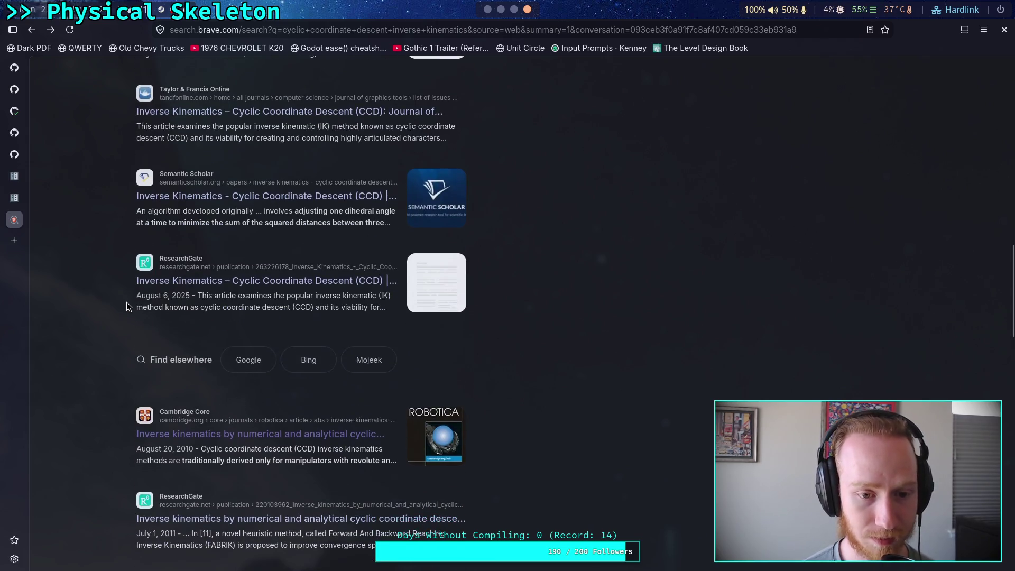
pyautogui.scroll(-2, 90, 306)
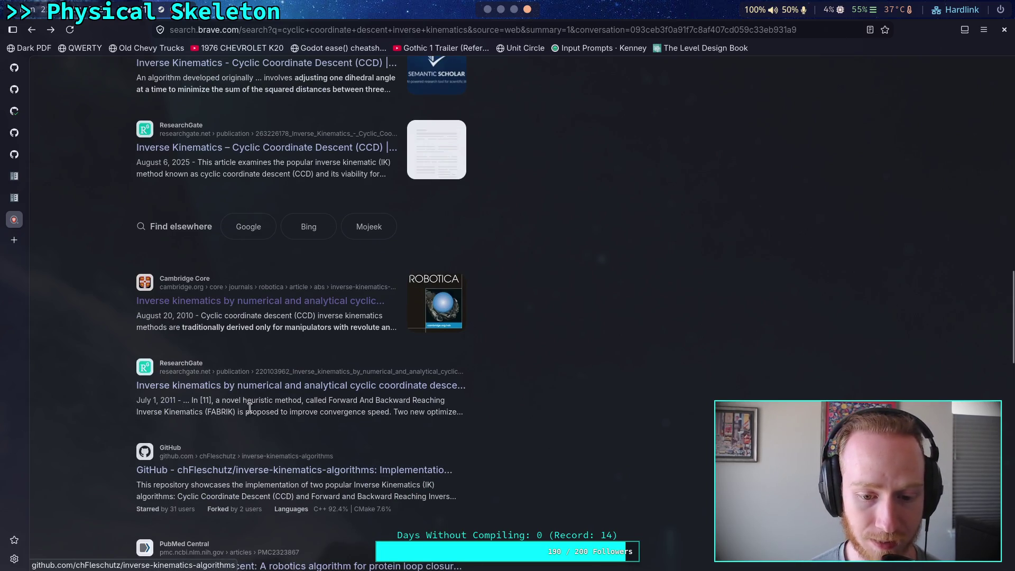
# - Open the ResearchGate page for the numerical and analytical CCD paper and scroll through it
pyautogui.click(269, 384)
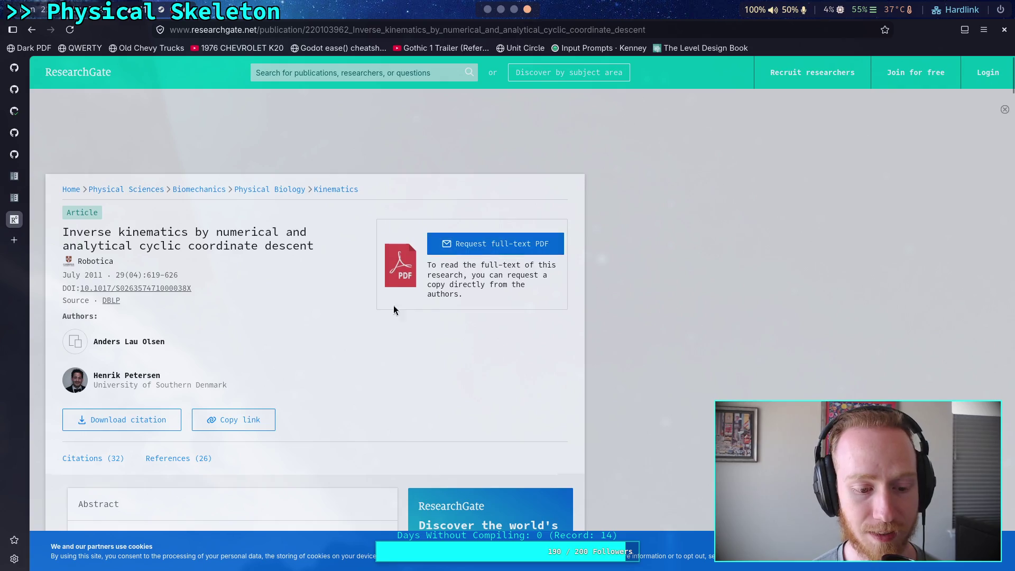
pyautogui.scroll(-10, 404, 300)
pyautogui.scroll(-3, 321, 311)
# - Return to the cyclic coordinate descent inverse kinematics search results
pyautogui.scroll(4, 183, 284)
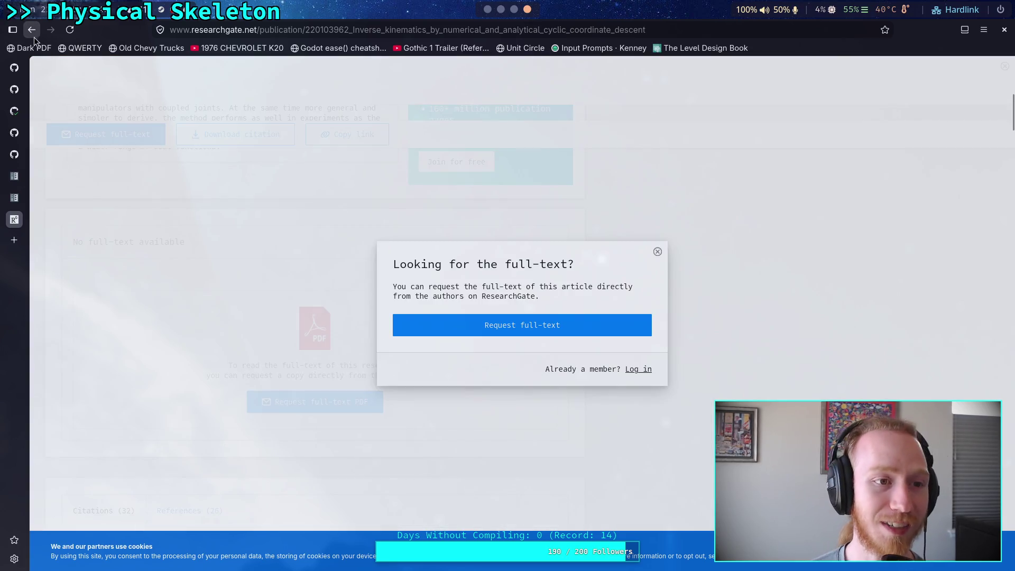
pyautogui.click(32, 36)
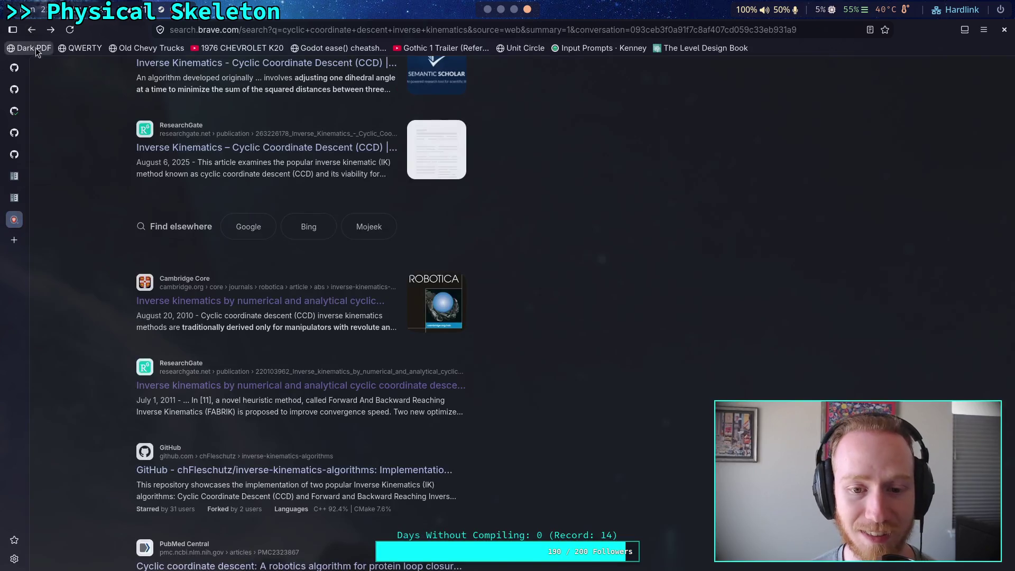
pyautogui.scroll(-3, 96, 286)
pyautogui.scroll(8, 185, 167)
pyautogui.scroll(5, 185, 167)
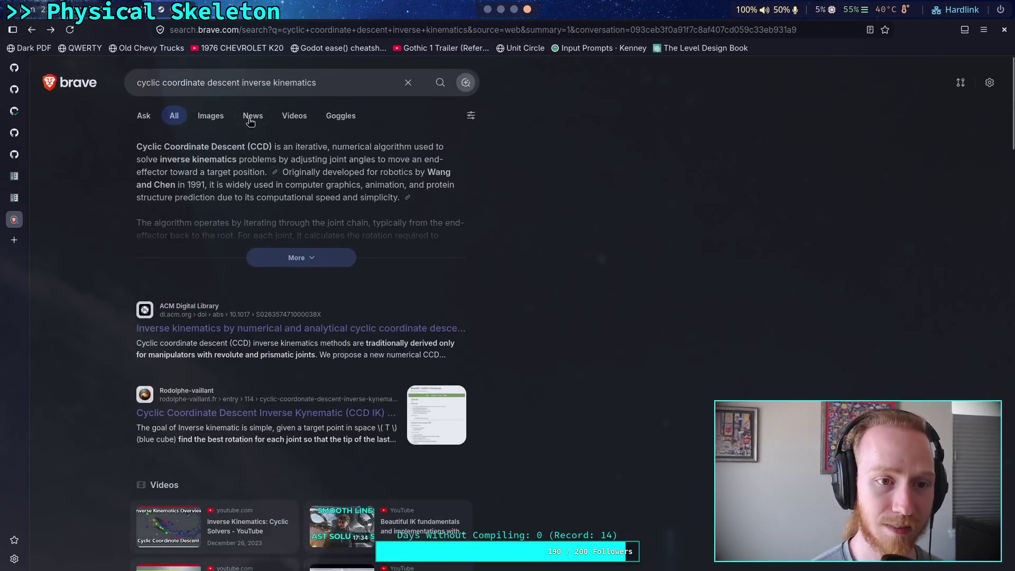
# - Append -robotica to the query, rerun the search, and open the CCD IK article
pyautogui.click(331, 83)
pyautogui.write('=')
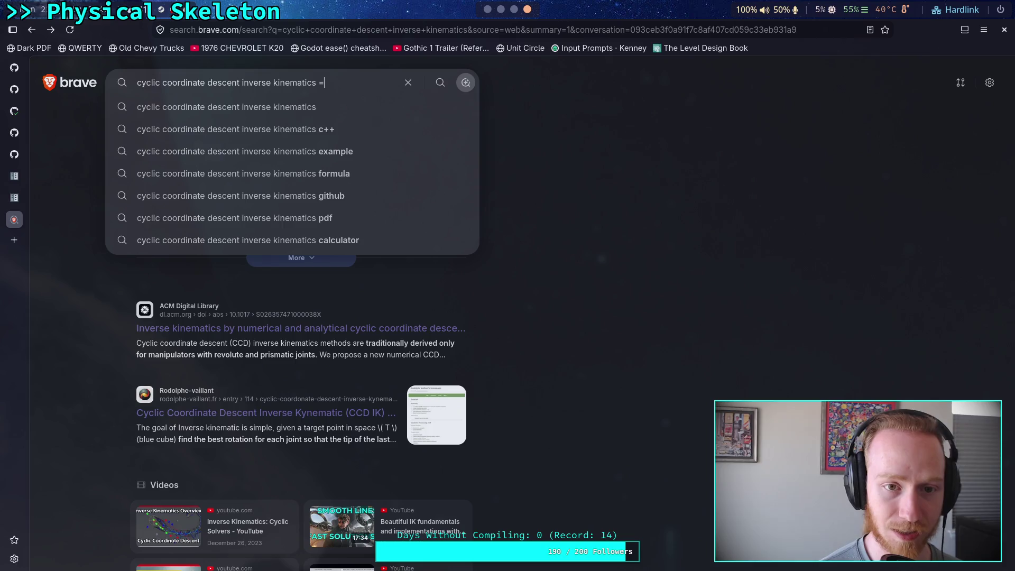
pyautogui.write('-robit')
pyautogui.press('BackSpace')
pyautogui.press('BackSpace')
pyautogui.write('otica')
pyautogui.press('Return')
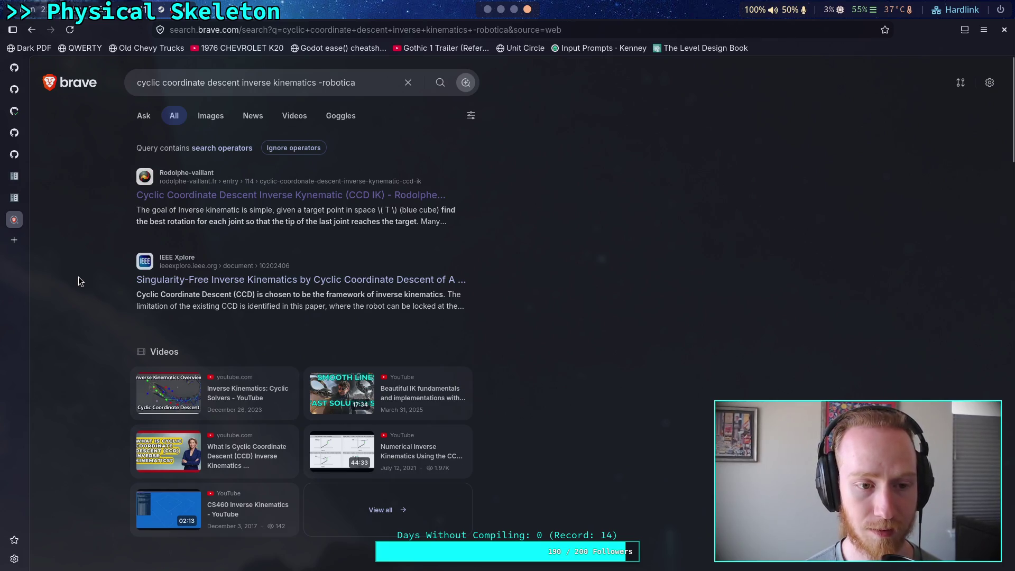
pyautogui.click(188, 196)
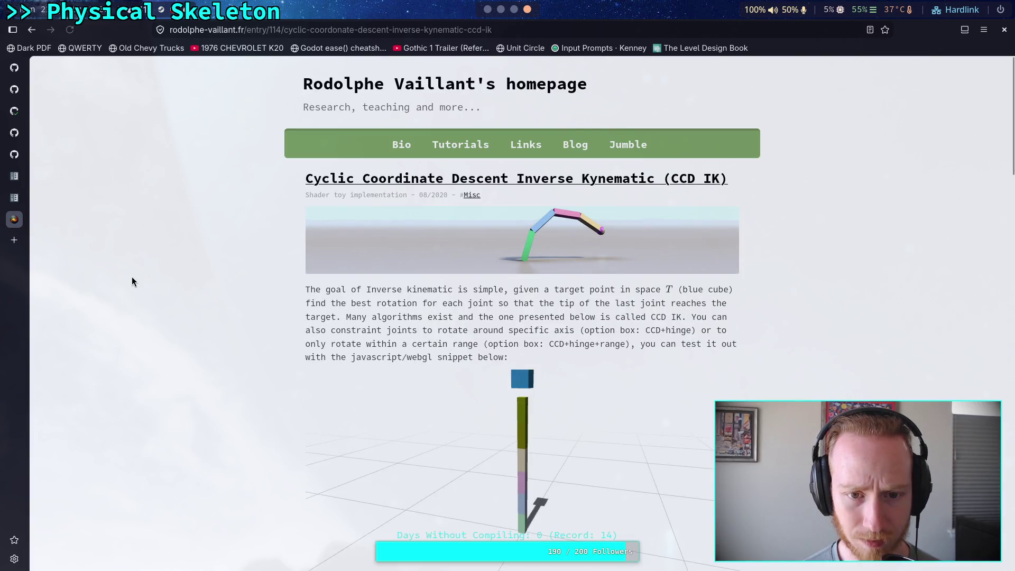
# - Open the article's 'Interactive source code' link in a new tab and view it
pyautogui.scroll(-15, 132, 276)
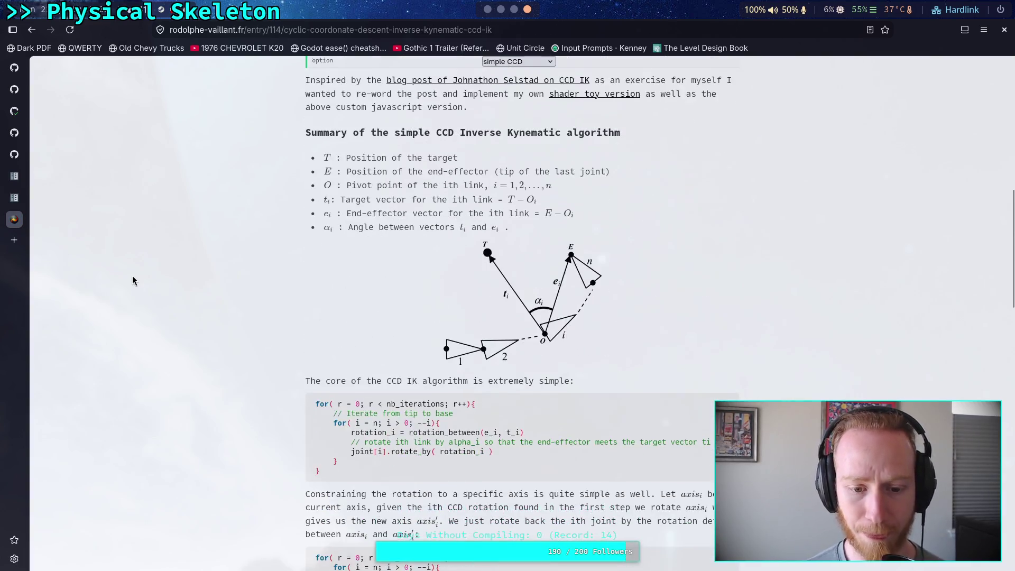
pyautogui.scroll(-7, 135, 272)
pyautogui.rightClick(346, 325)
pyautogui.click(347, 333)
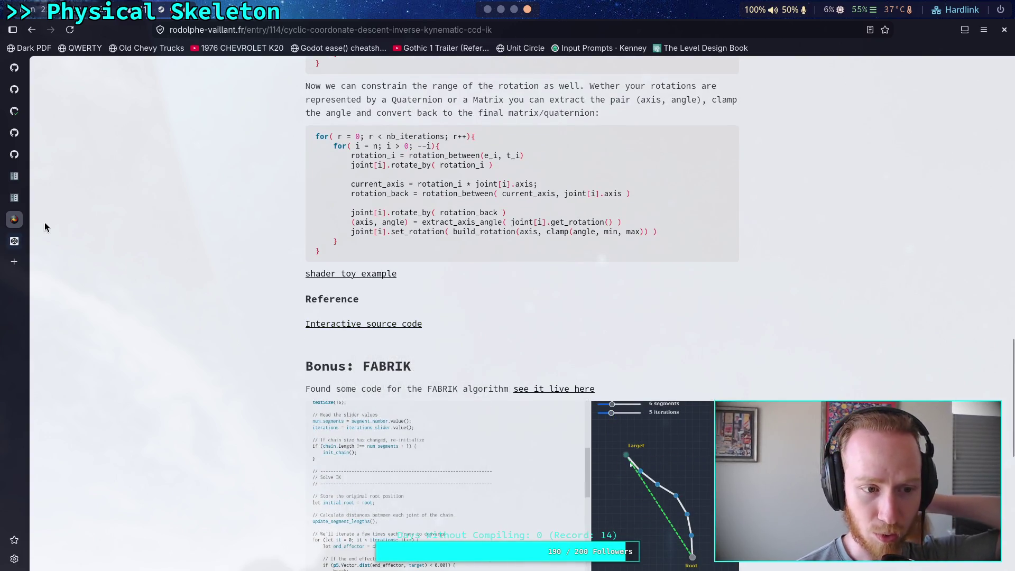
pyautogui.click(14, 241)
# - Open the 'shader toy example' link in a new tab and view the Shadertoy shader
pyautogui.scroll(-20, 213, 199)
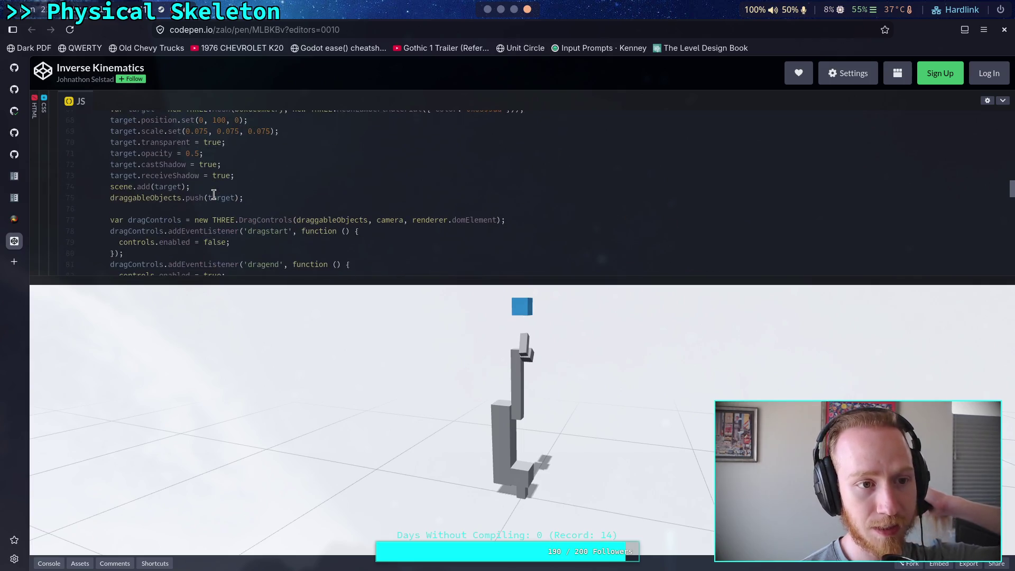
pyautogui.scroll(-5, 214, 195)
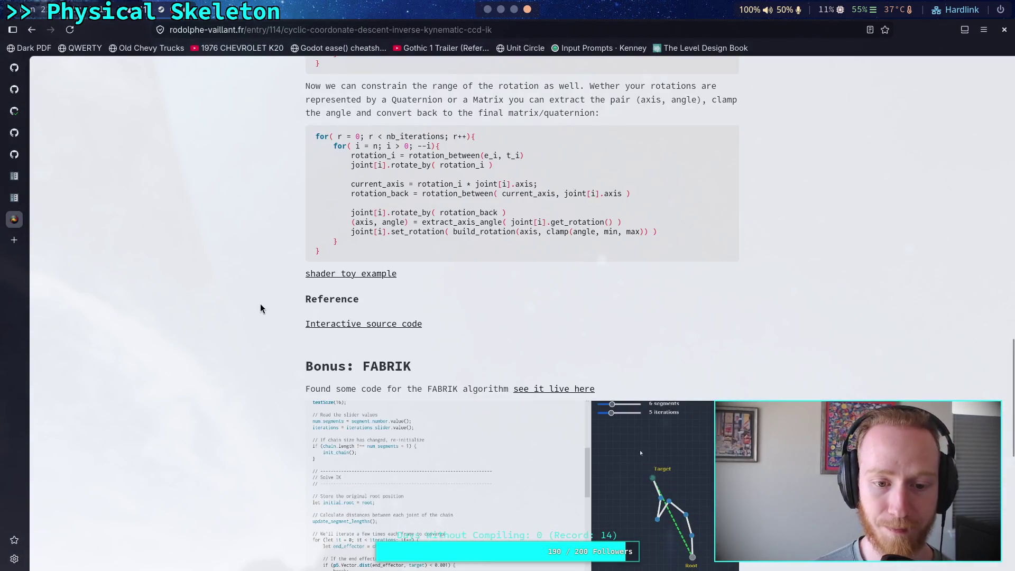
pyautogui.scroll(5, 261, 297)
pyautogui.scroll(-6, 261, 297)
pyautogui.rightClick(379, 208)
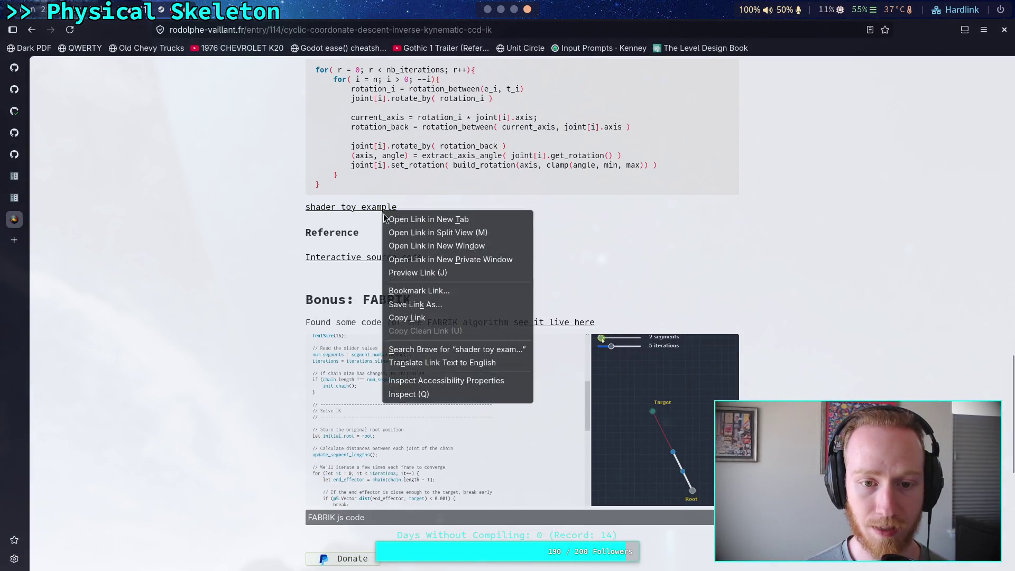
pyautogui.click(407, 218)
pyautogui.click(14, 241)
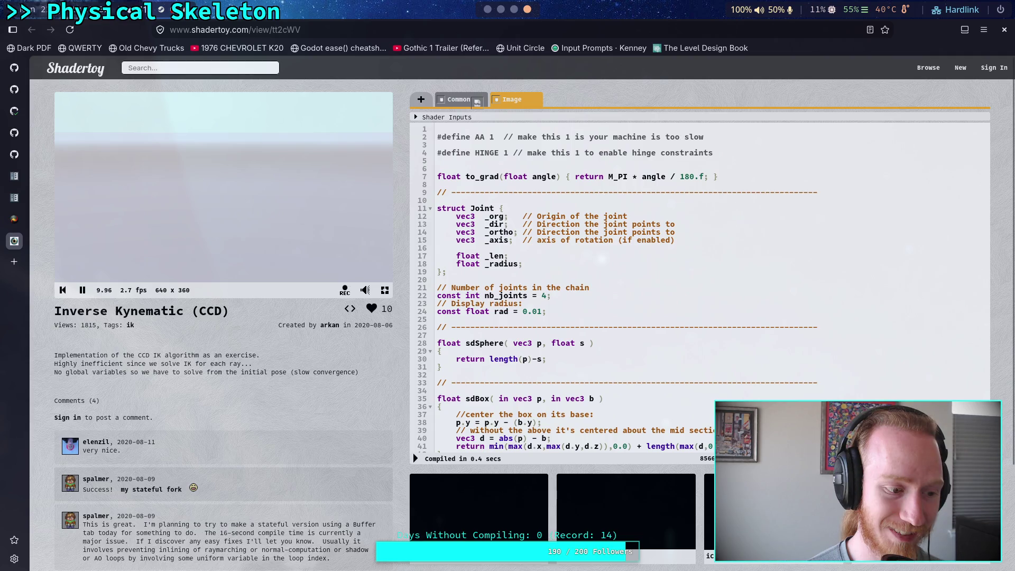
# - Hide the browser with Super+Q to reveal the empty desktop
pyautogui.press('super+q')
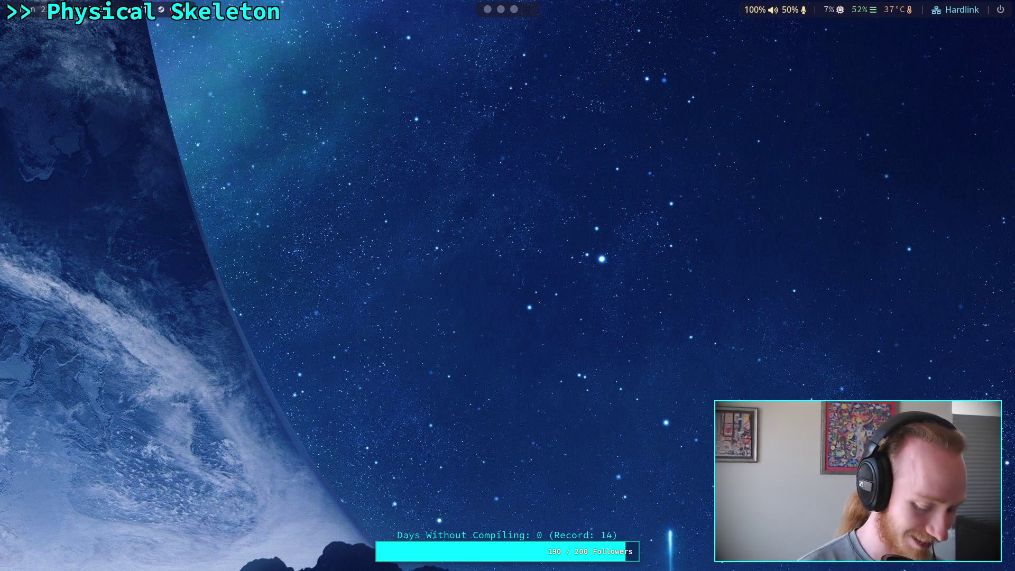
# - Restore the browser with Super+B, reread the CCD IK code and FABRIK section, then open the Sublucid Geometry post
pyautogui.press('super+b')
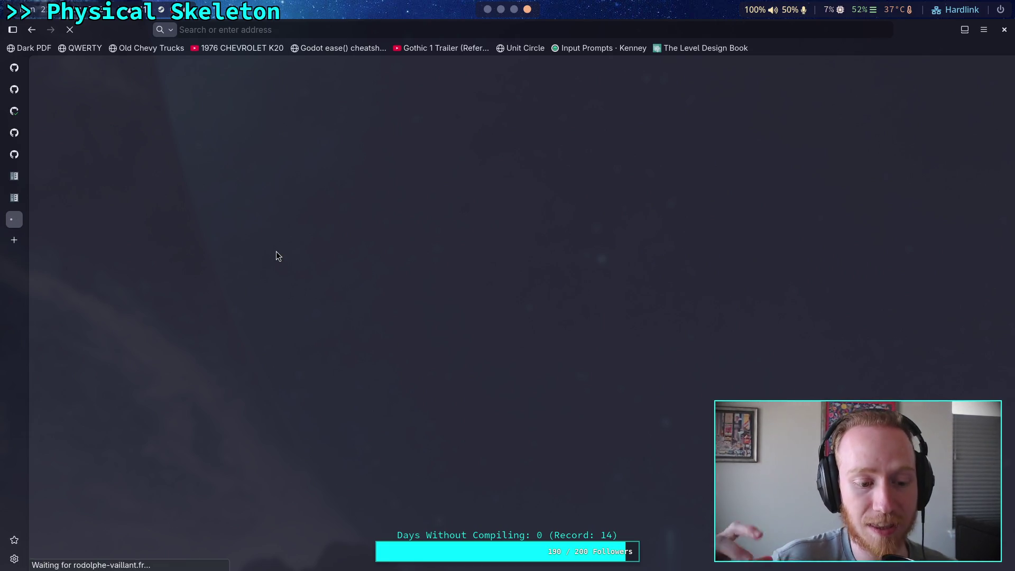
pyautogui.scroll(-20, 276, 252)
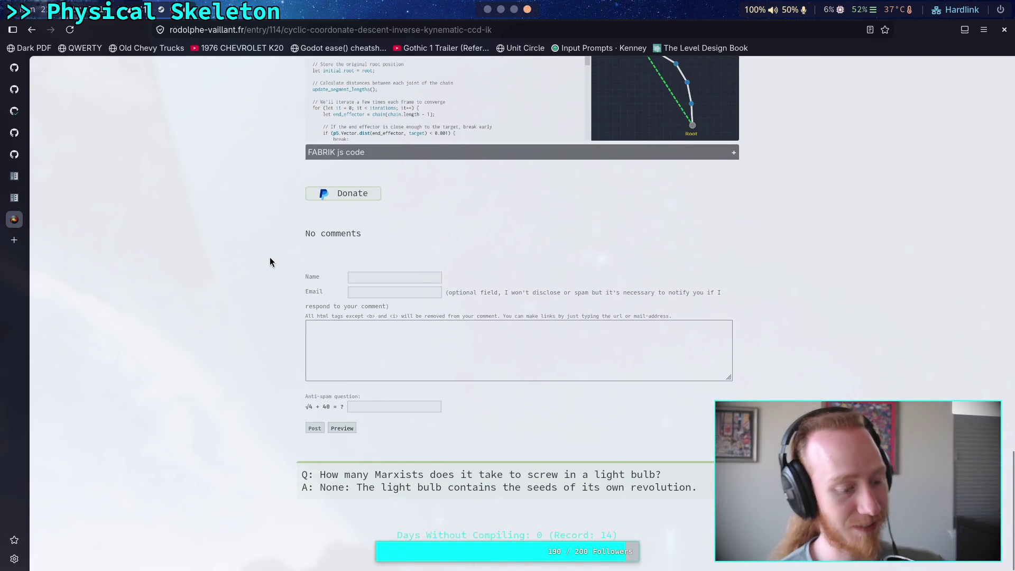
pyautogui.scroll(5, 262, 319)
pyautogui.scroll(5, 263, 316)
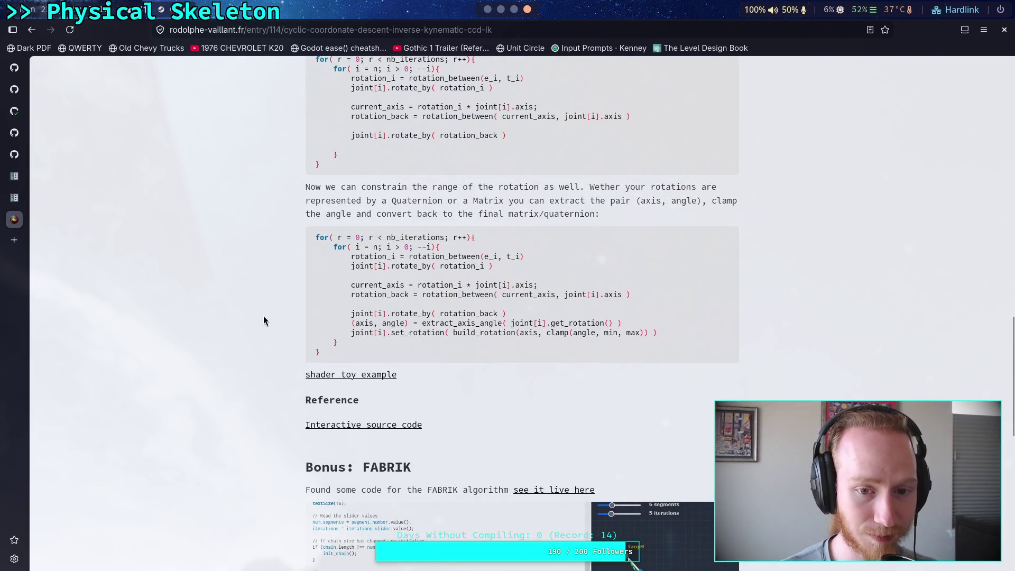
pyautogui.scroll(-2, 263, 316)
pyautogui.scroll(1, 263, 316)
pyautogui.scroll(-6, 263, 315)
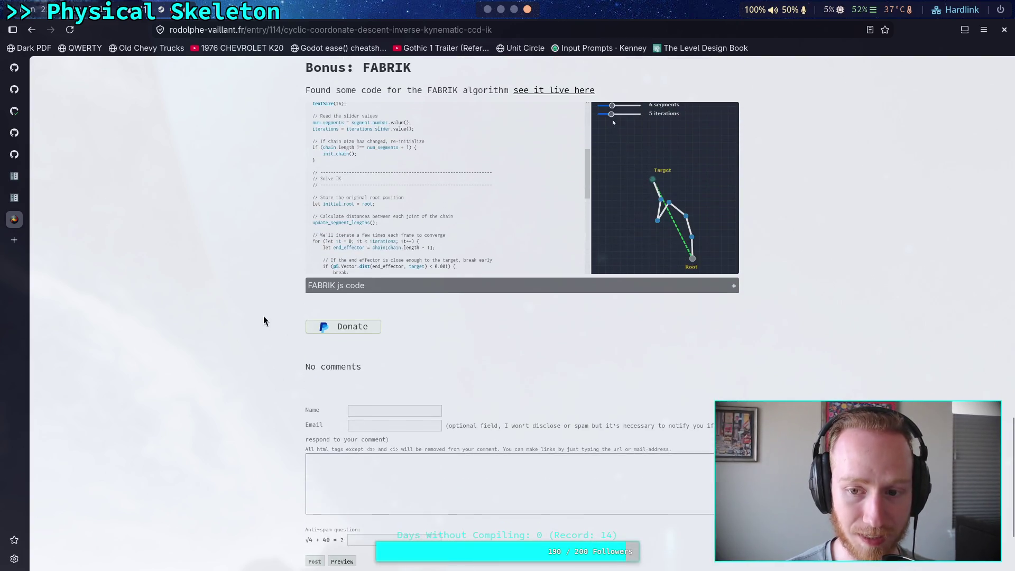
pyautogui.scroll(7, 263, 315)
pyautogui.scroll(-5, 263, 316)
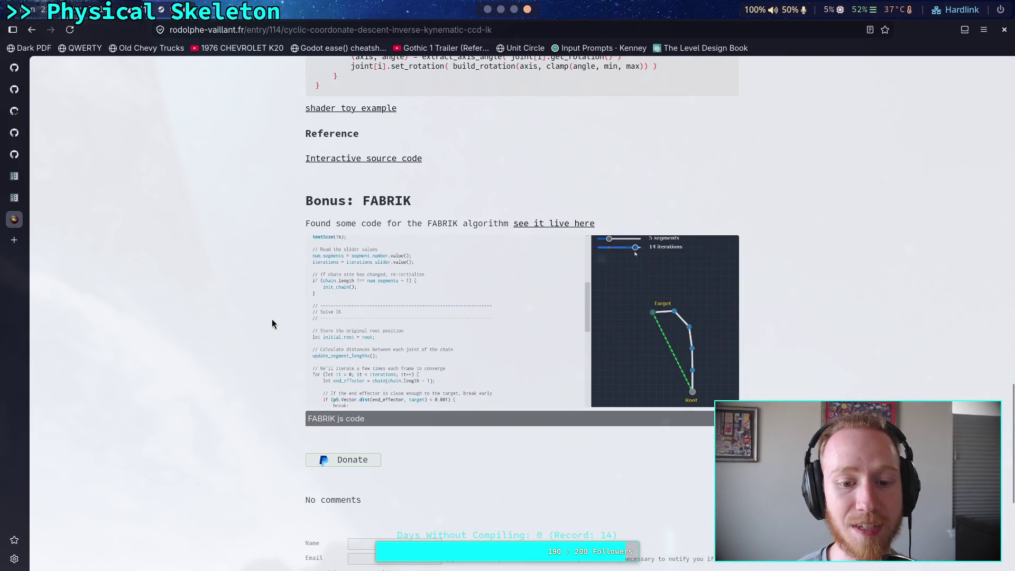
pyautogui.scroll(5, 272, 318)
pyautogui.scroll(18, 269, 312)
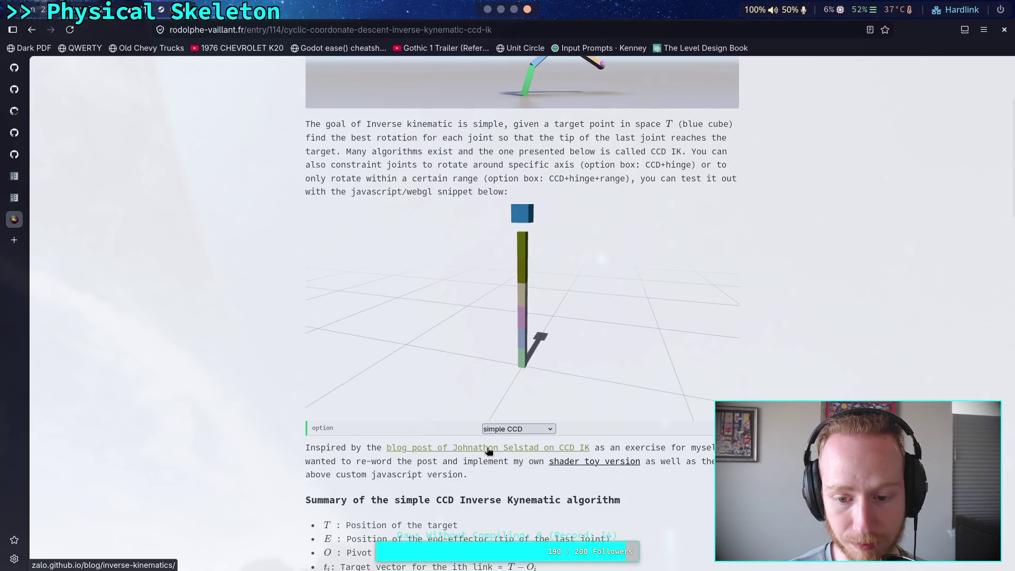
pyautogui.click(489, 449)
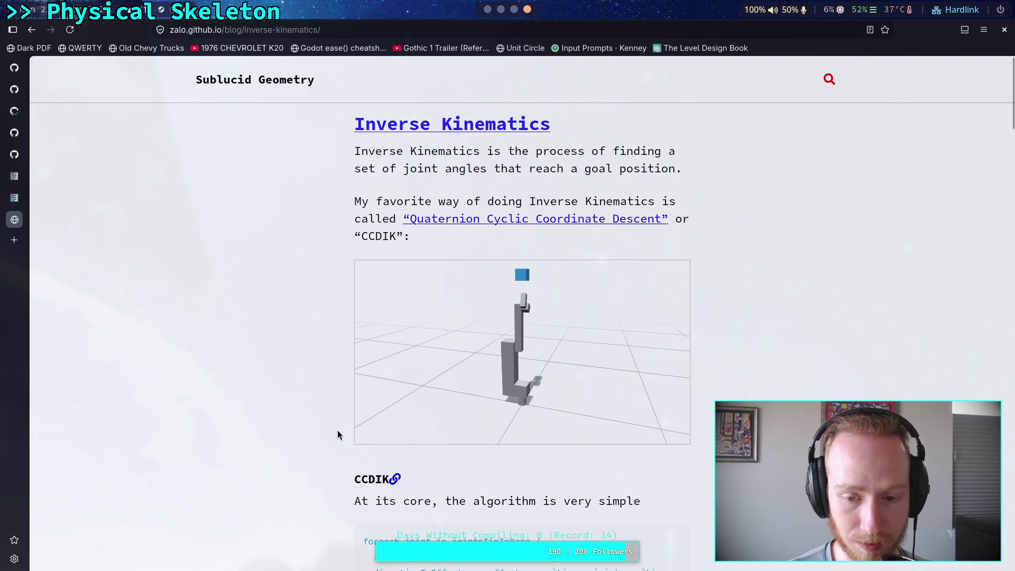
# - Scroll to the CCDIK demo and drag its blue target cube downward
pyautogui.scroll(-2, 339, 433)
pyautogui.moveTo(521, 209)
pyautogui.mouseDown()
pyautogui.moveTo(466, 291)
pyautogui.moveTo(517, 284)
pyautogui.mouseUp()
pyautogui.scroll(-6, 693, 389)
pyautogui.scroll(-15, 707, 386)
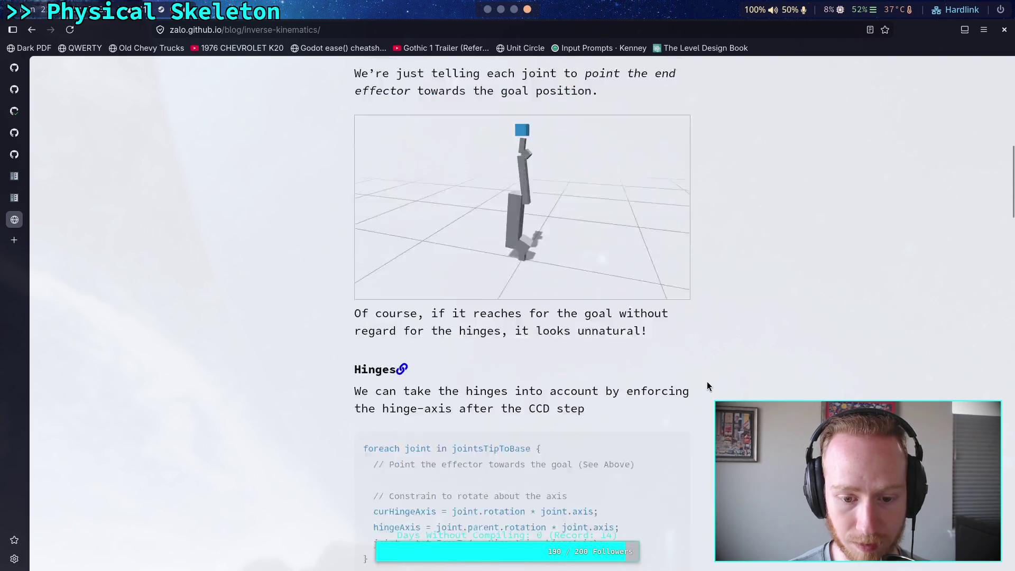
pyautogui.scroll(-20, 707, 386)
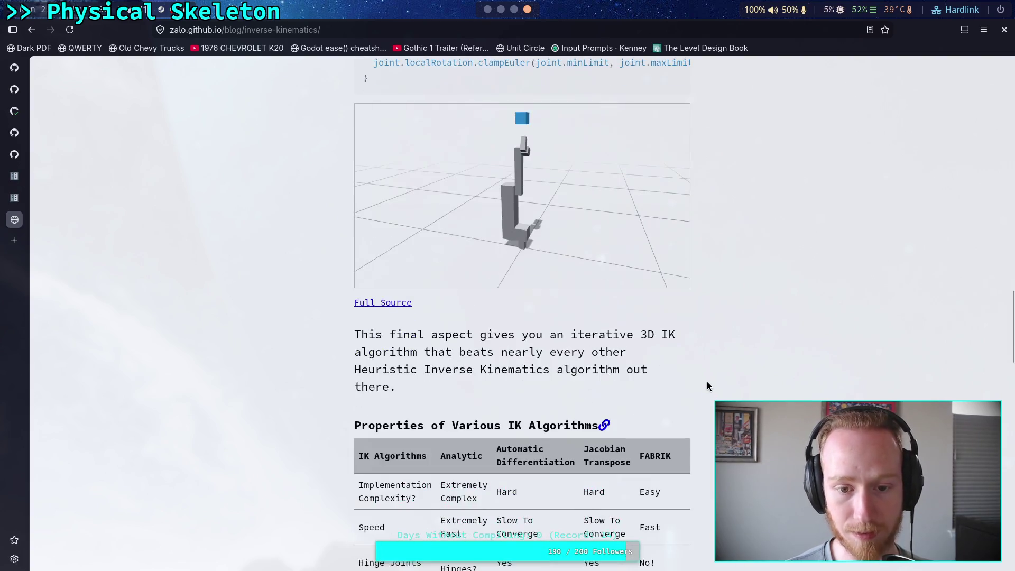
pyautogui.scroll(-6, 708, 383)
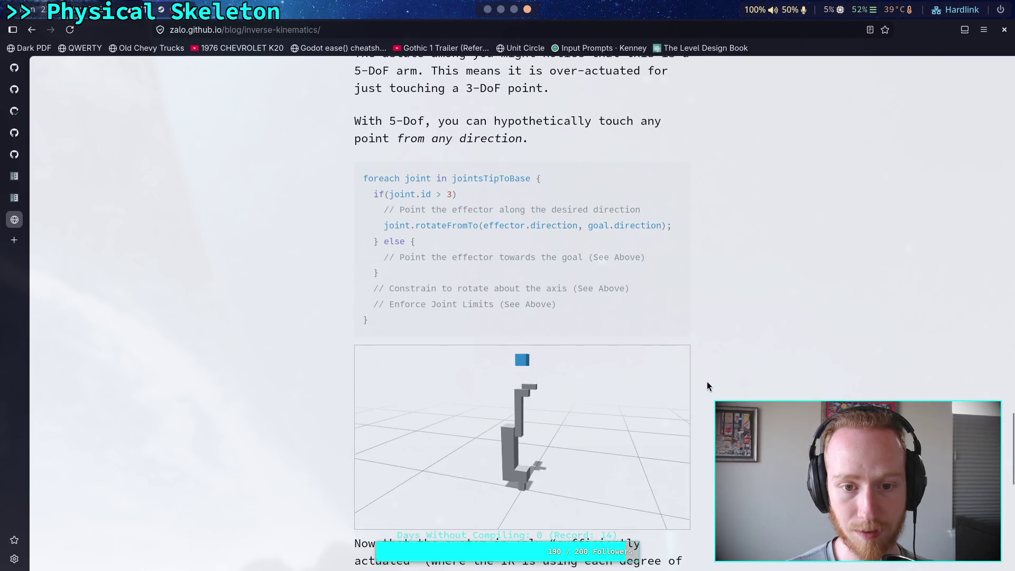
# - Browse the CCDIK, Hinges and Limits sections, then follow the Quaternion Cyclic Coordinate Descent link
pyautogui.scroll(5, 708, 383)
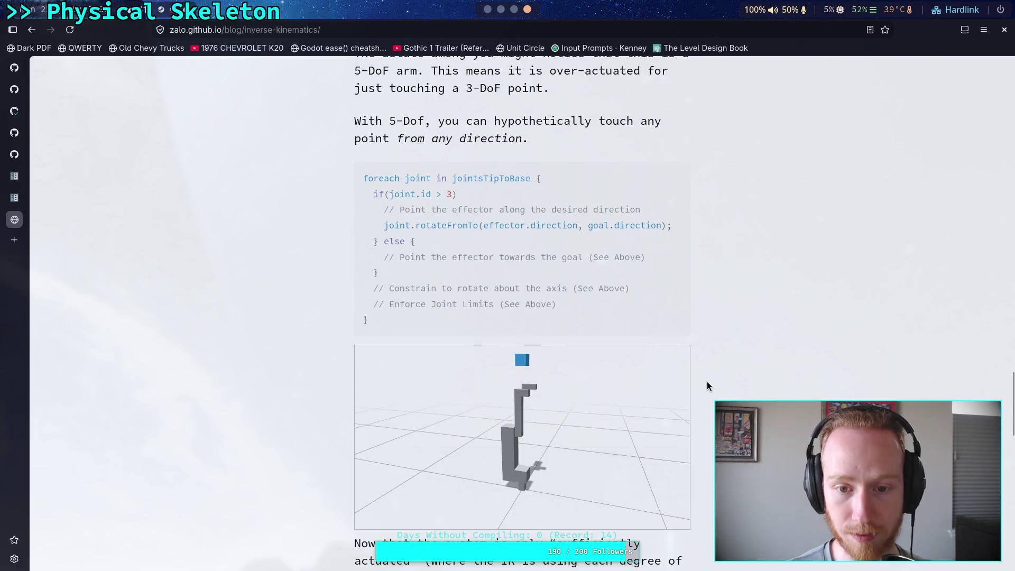
pyautogui.scroll(-4, 708, 386)
pyautogui.scroll(-8, 707, 385)
pyautogui.scroll(3, 708, 371)
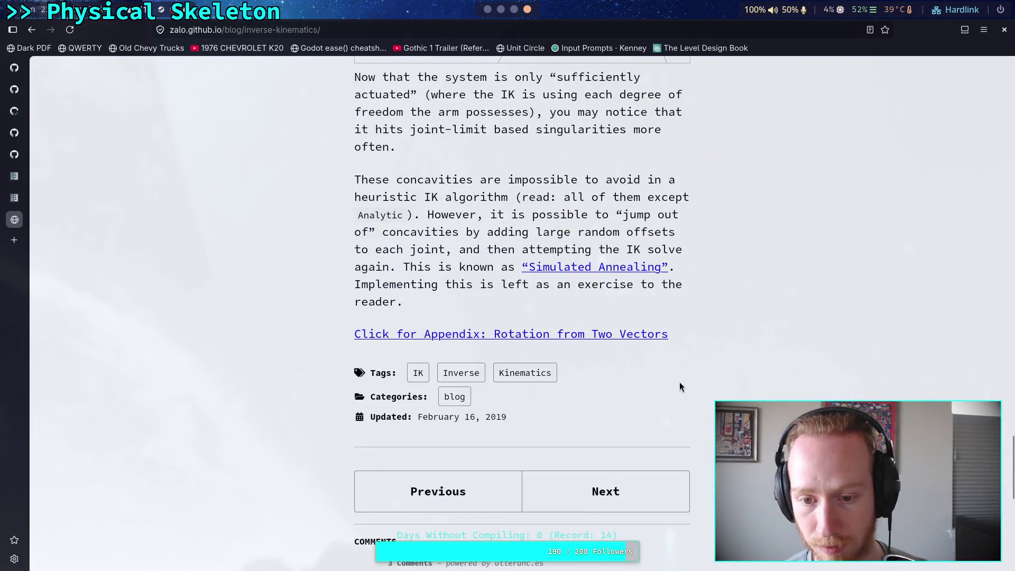
pyautogui.scroll(3, 680, 387)
pyautogui.scroll(1, 476, 370)
pyautogui.scroll(20, 467, 369)
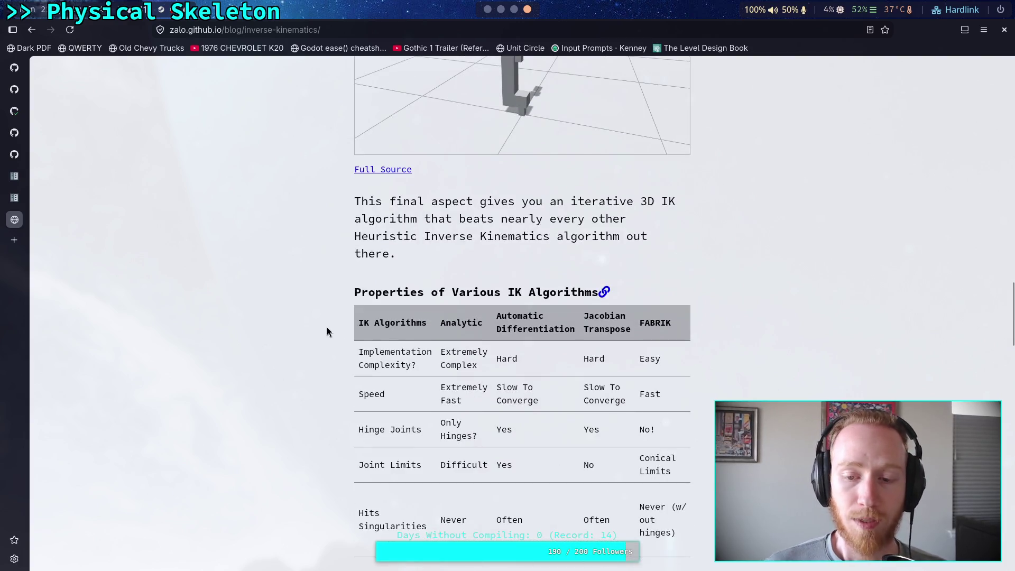
pyautogui.scroll(11, 257, 264)
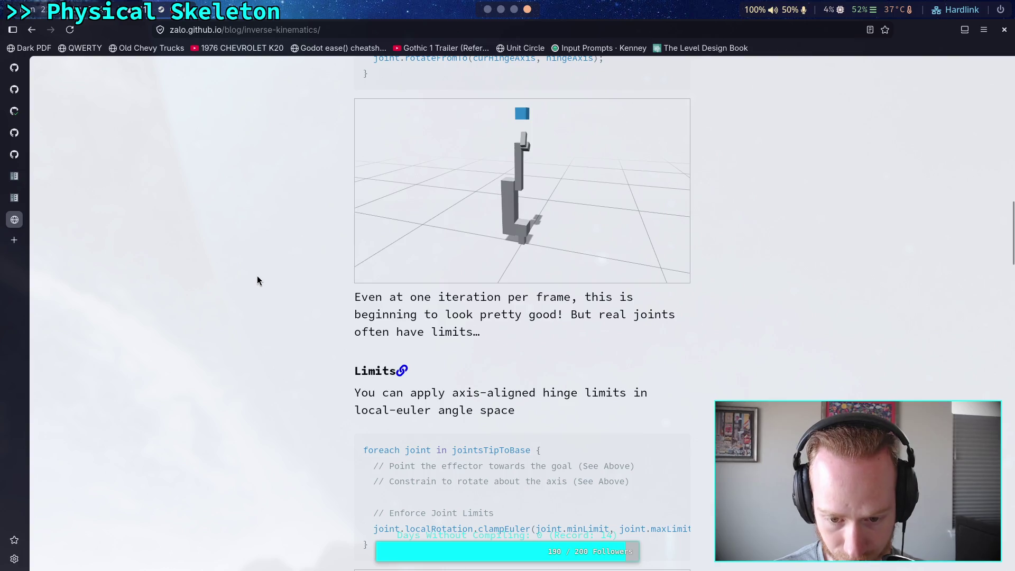
pyautogui.scroll(16, 257, 280)
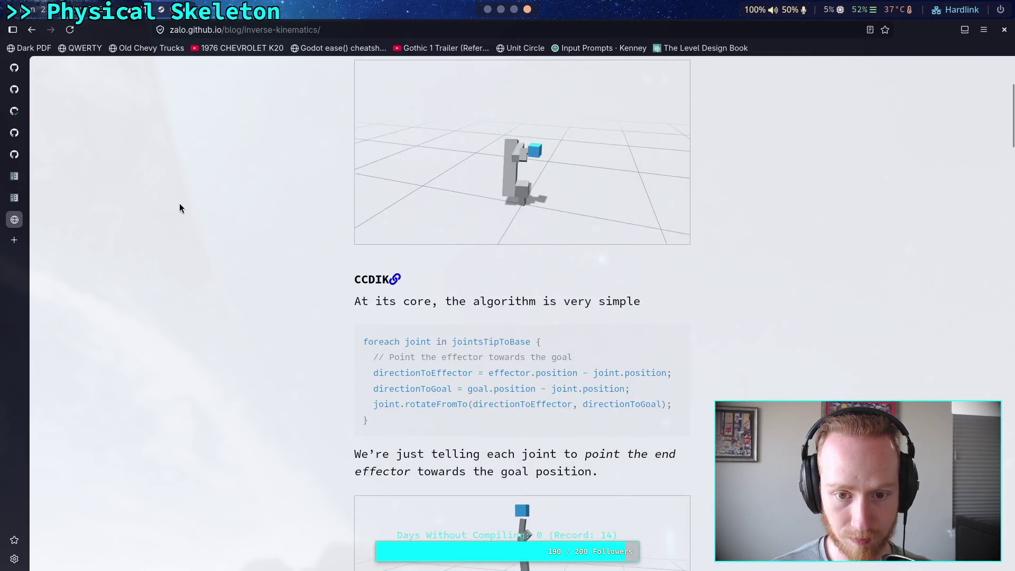
pyautogui.scroll(4, 179, 208)
pyautogui.scroll(-3, 140, 206)
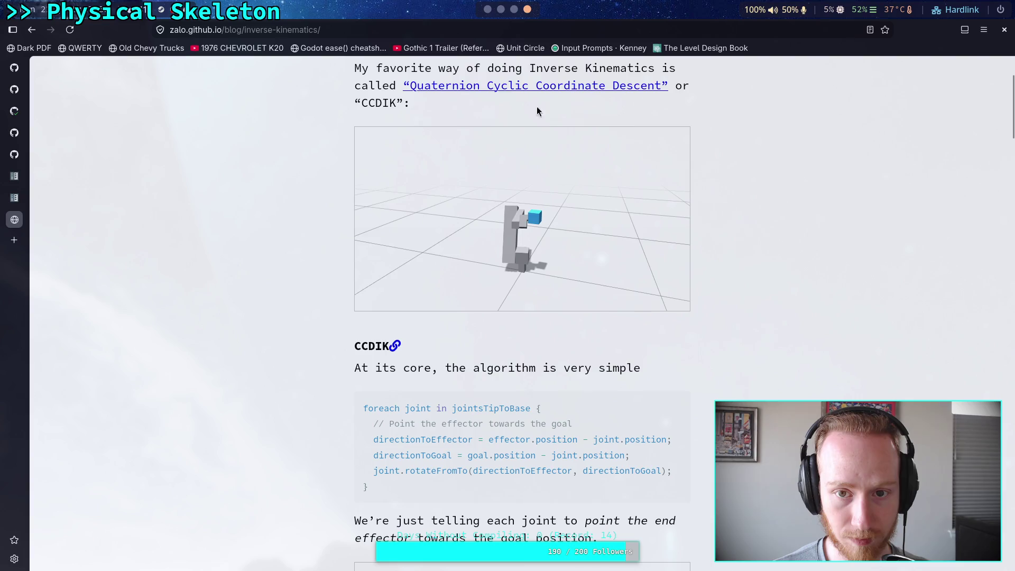
pyautogui.click(561, 87)
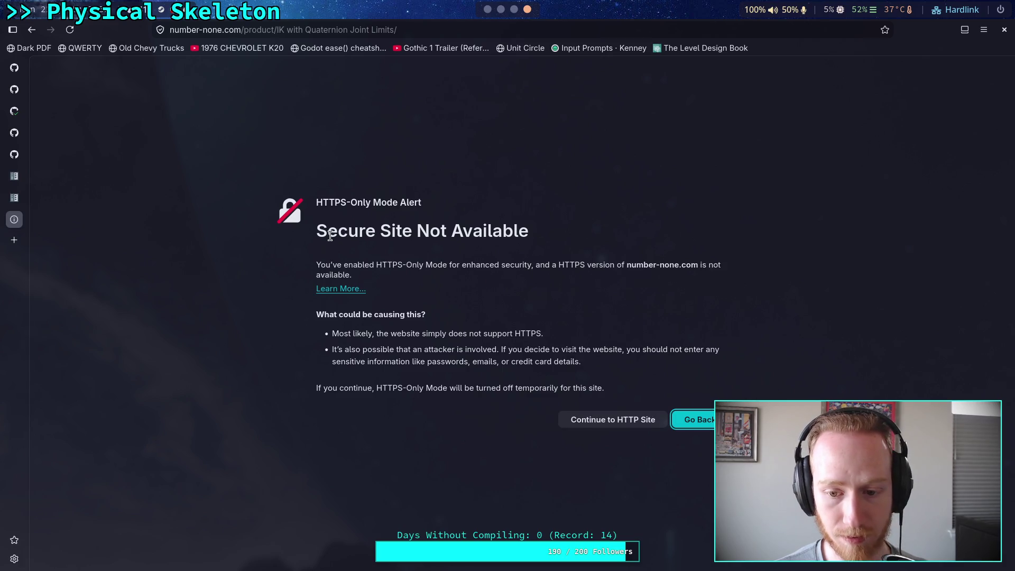
pyautogui.click(641, 423)
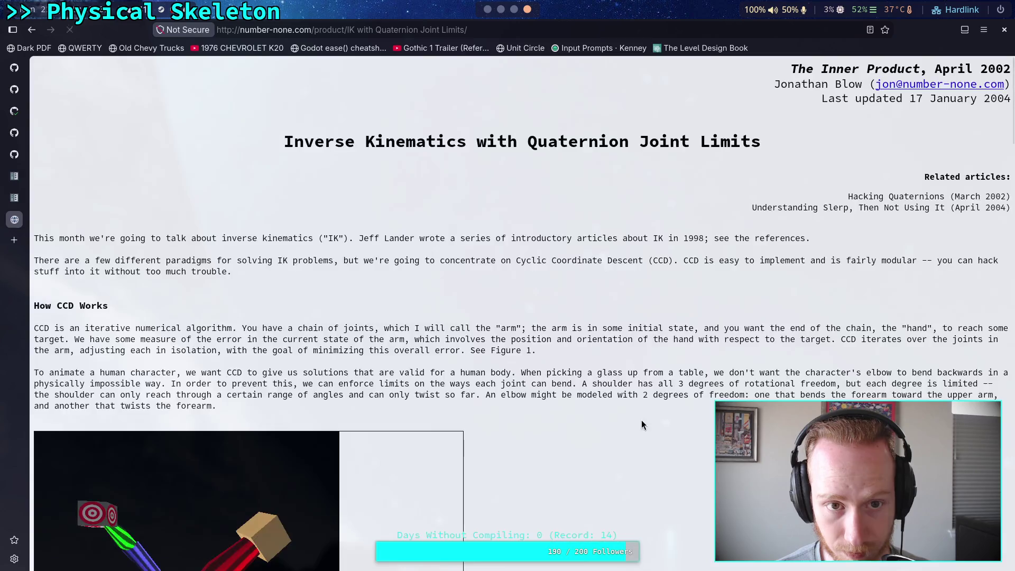
pyautogui.scroll(-4, 507, 395)
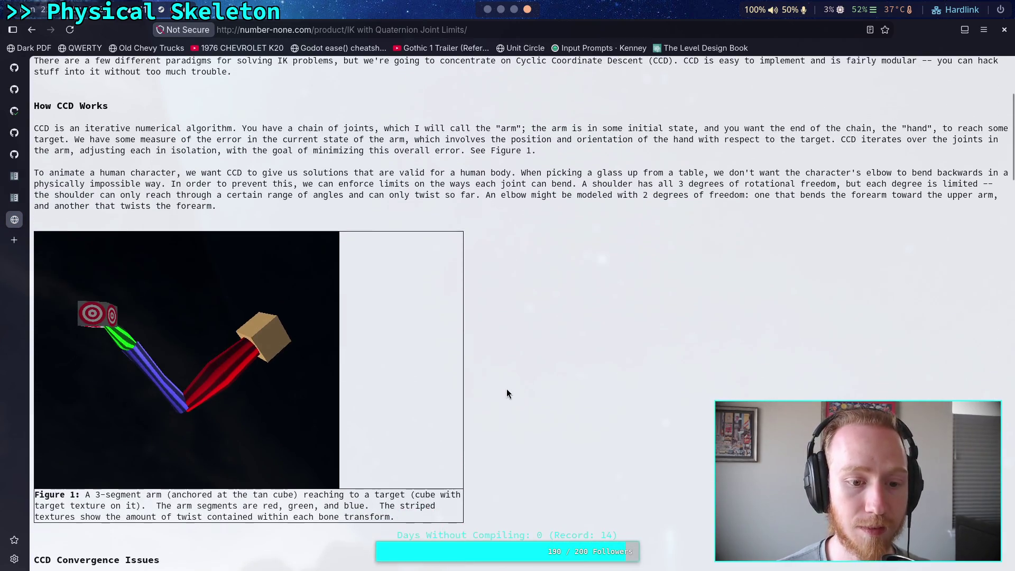
pyautogui.scroll(-1, 507, 391)
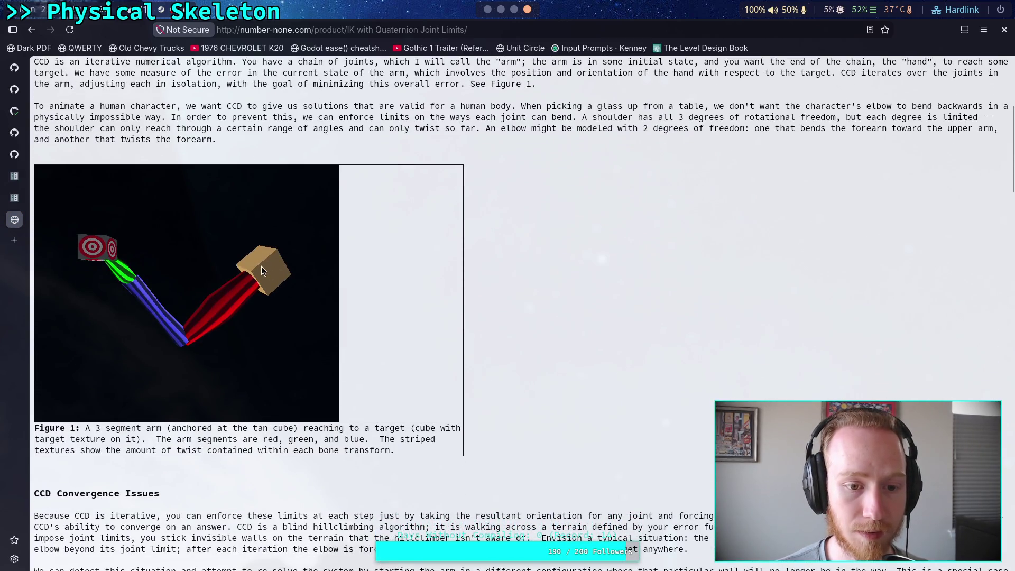
pyautogui.scroll(-10, 579, 385)
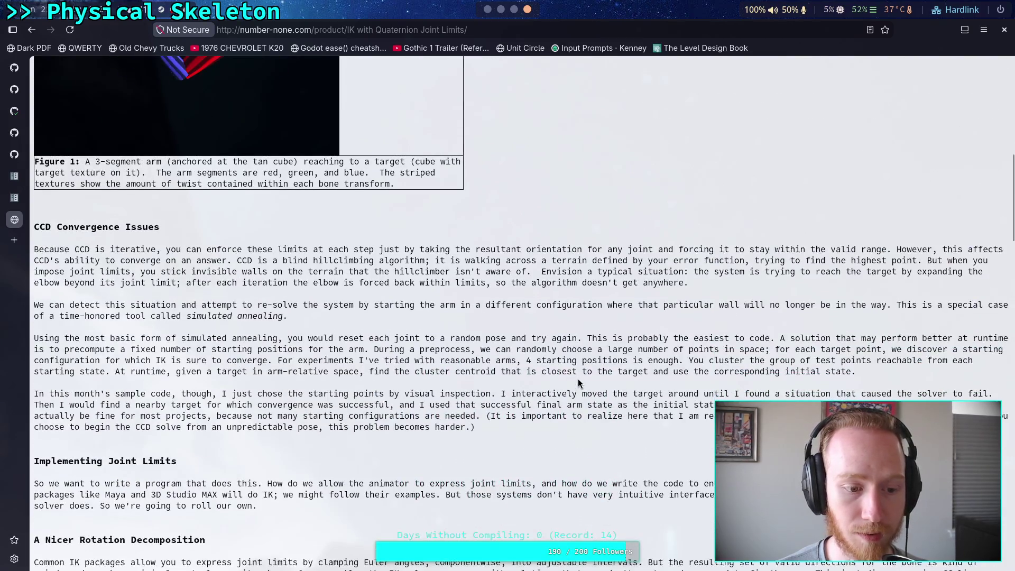
pyautogui.scroll(-8, 578, 384)
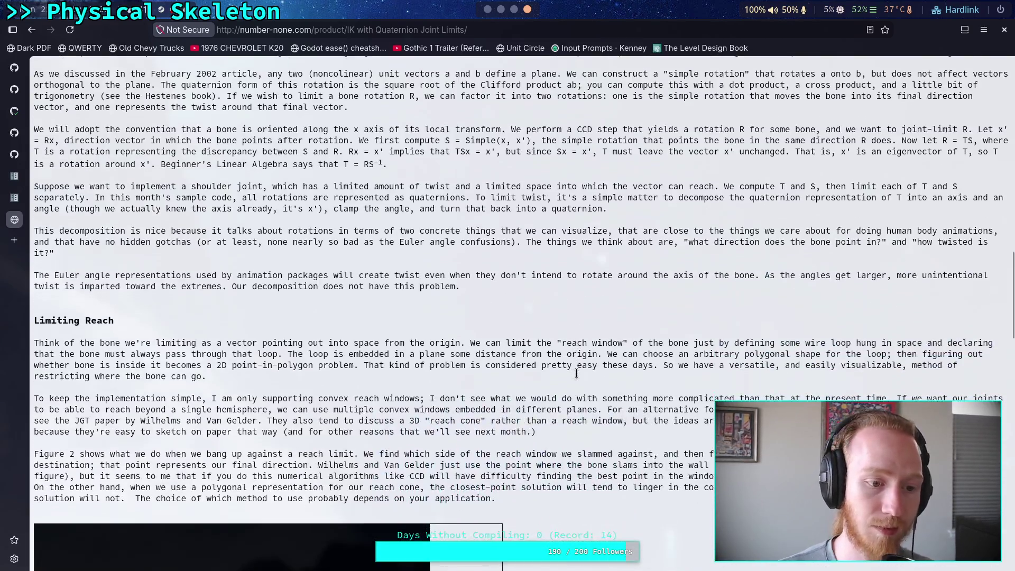
pyautogui.scroll(-14, 578, 378)
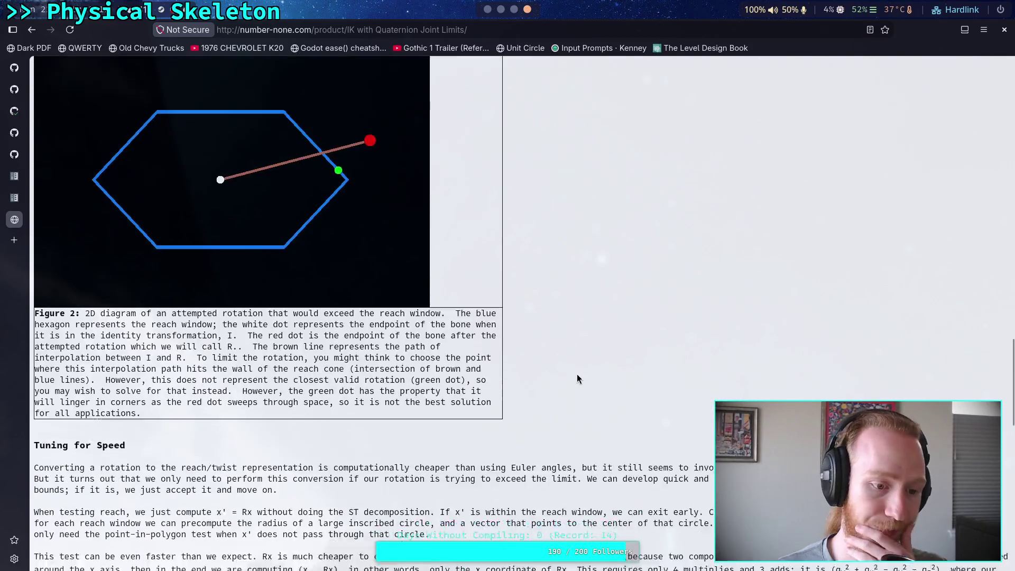
pyautogui.scroll(-4, 577, 378)
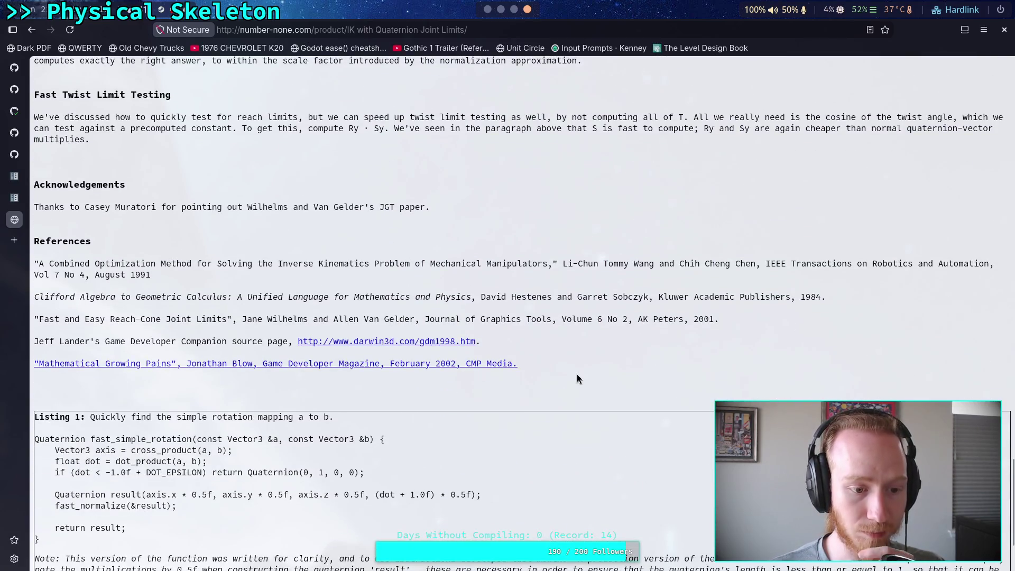
pyautogui.scroll(-3, 577, 379)
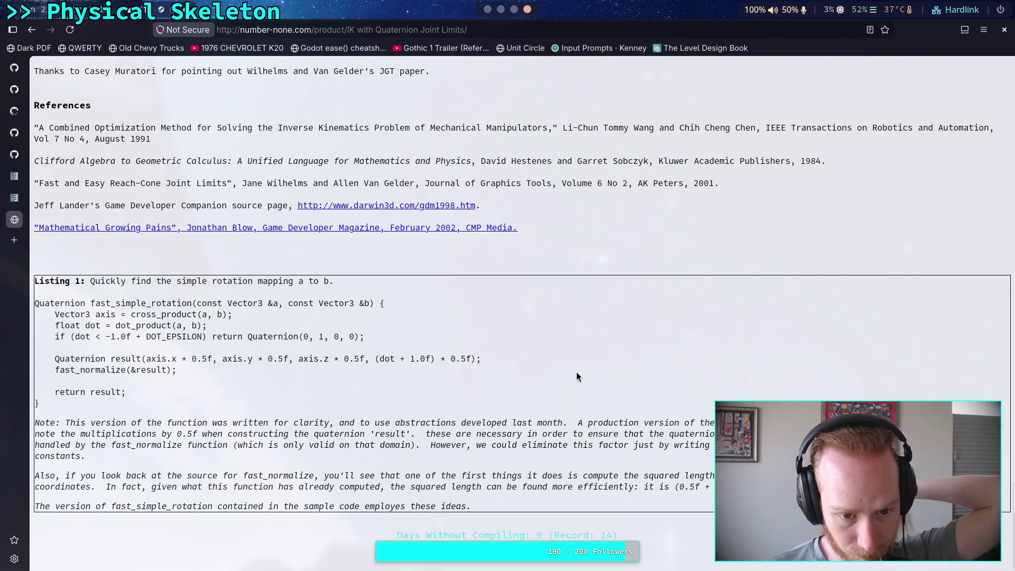
pyautogui.scroll(15, 576, 372)
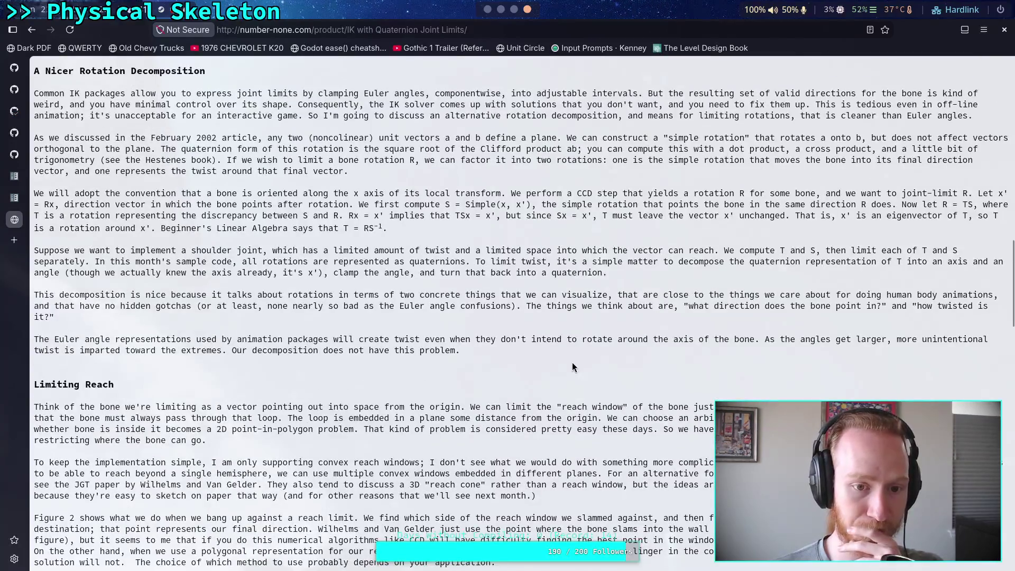
pyautogui.scroll(7, 573, 367)
pyautogui.scroll(10, 573, 365)
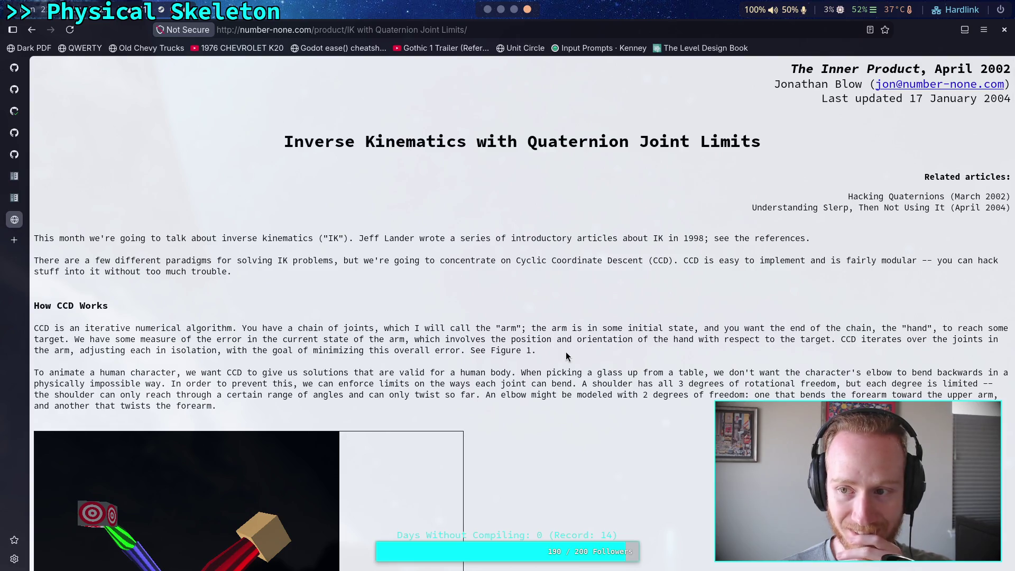
# - Skim the quaternion joint limits article down to Tuning for Speed, then go back to the IK post
pyautogui.moveTo(770, 83); pyautogui.dragTo(863, 85)
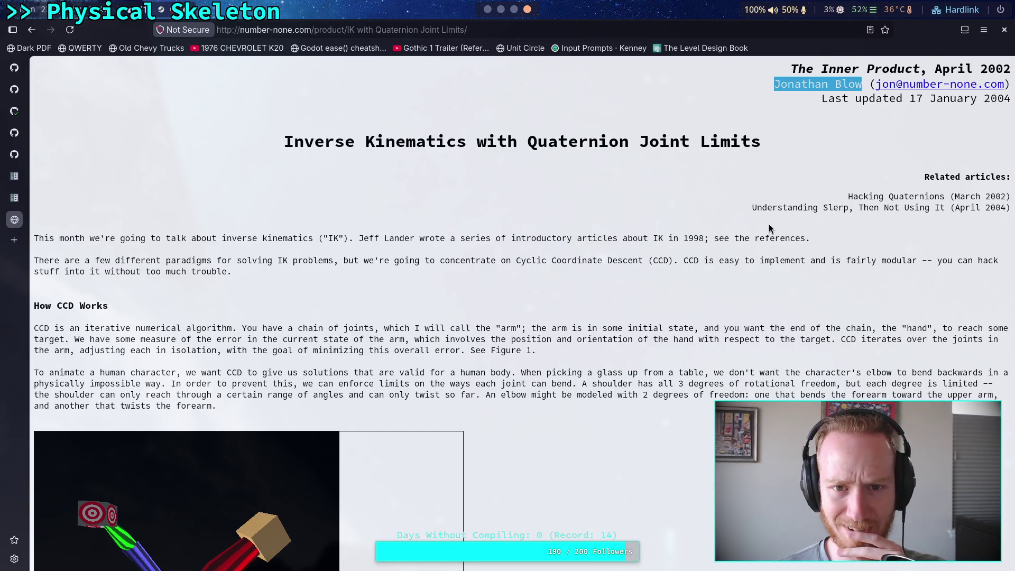
pyautogui.click(695, 289)
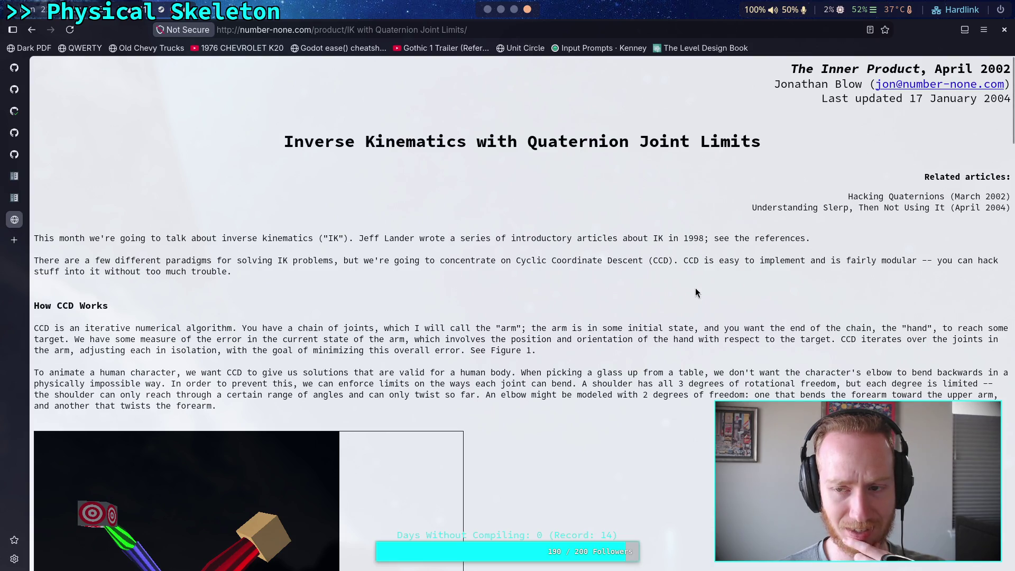
pyautogui.scroll(-3, 696, 292)
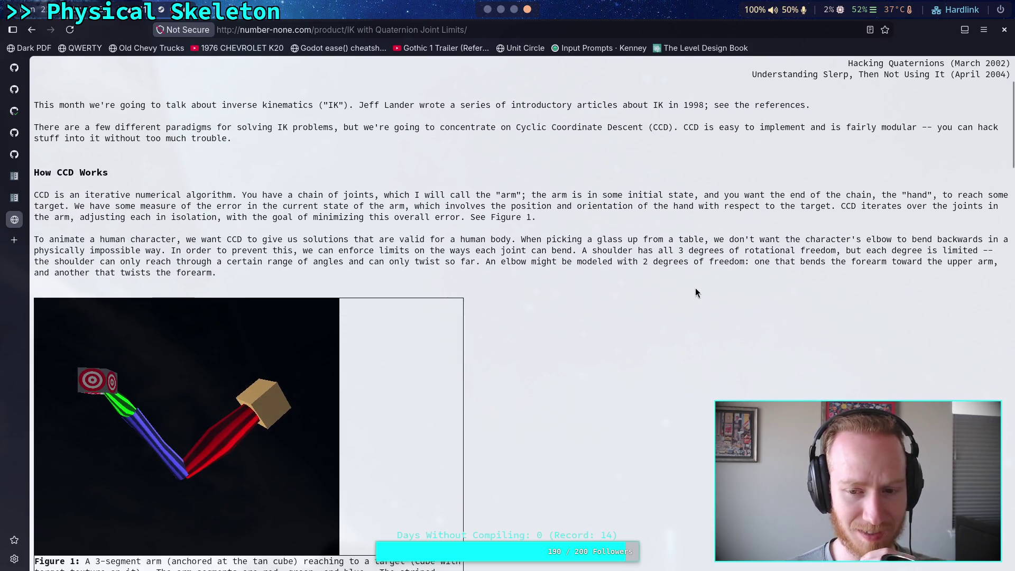
pyautogui.scroll(-3, 696, 293)
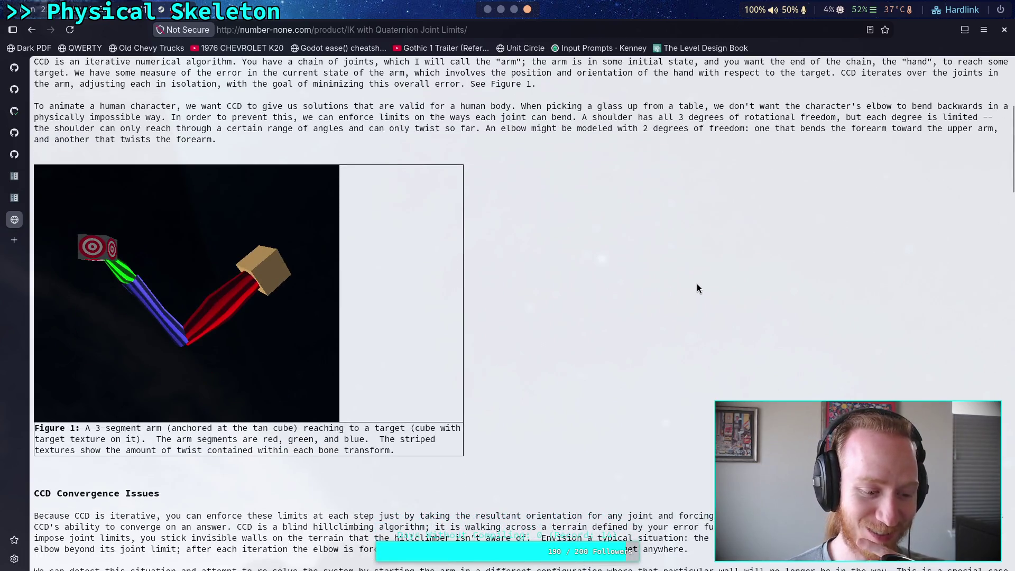
pyautogui.scroll(-8, 697, 285)
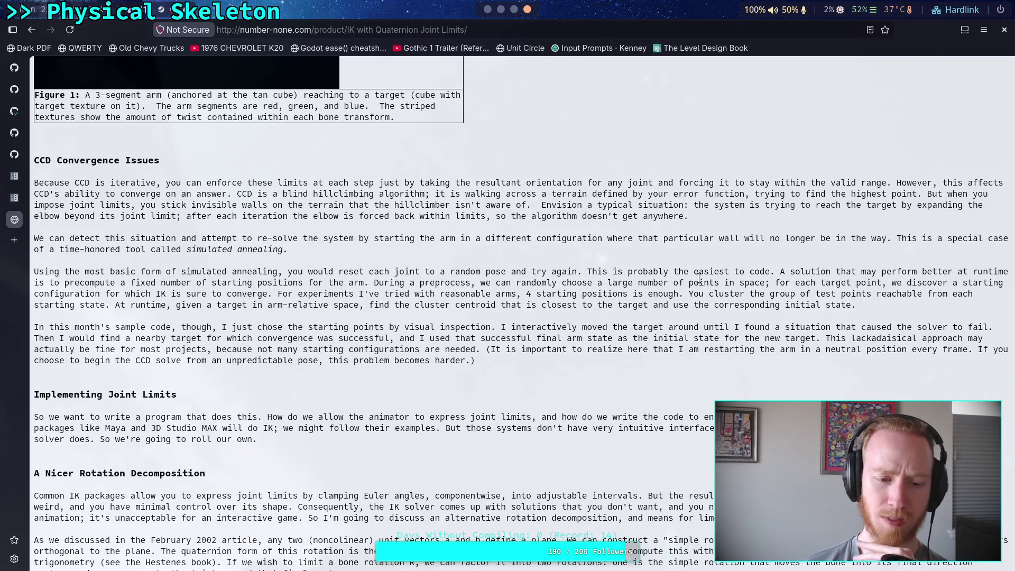
pyautogui.scroll(-5, 699, 278)
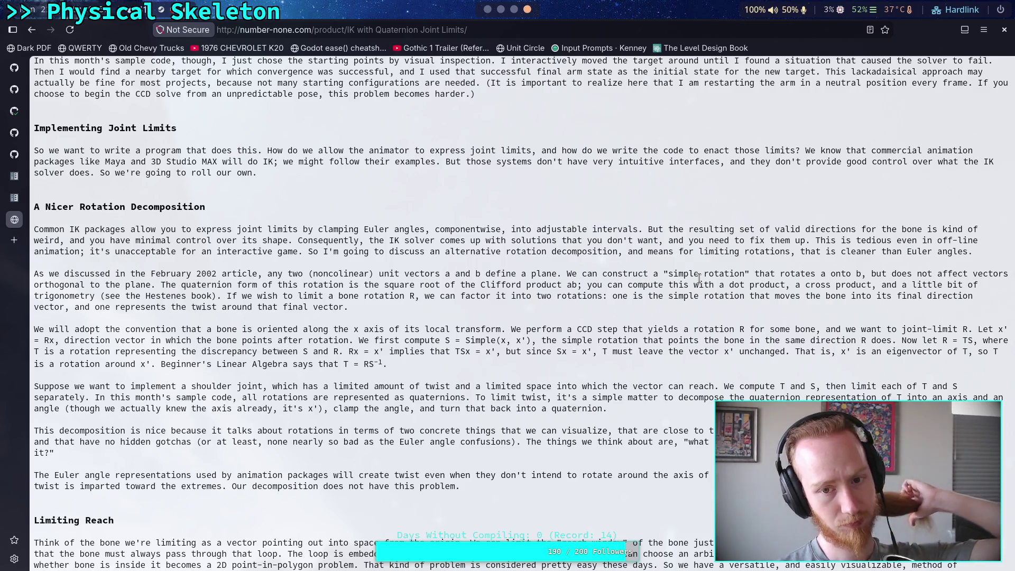
pyautogui.scroll(-1, 700, 277)
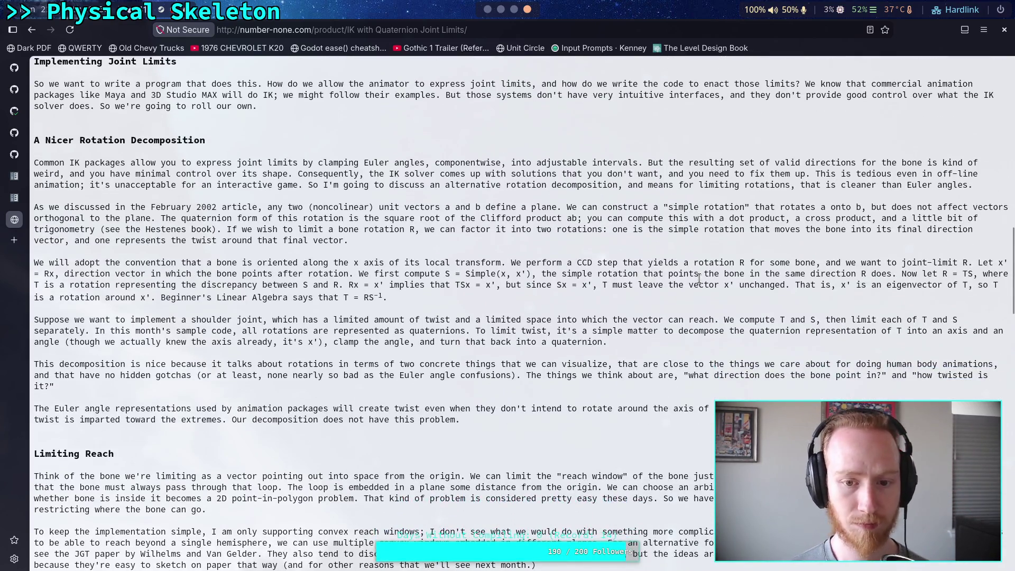
pyautogui.scroll(-10, 700, 278)
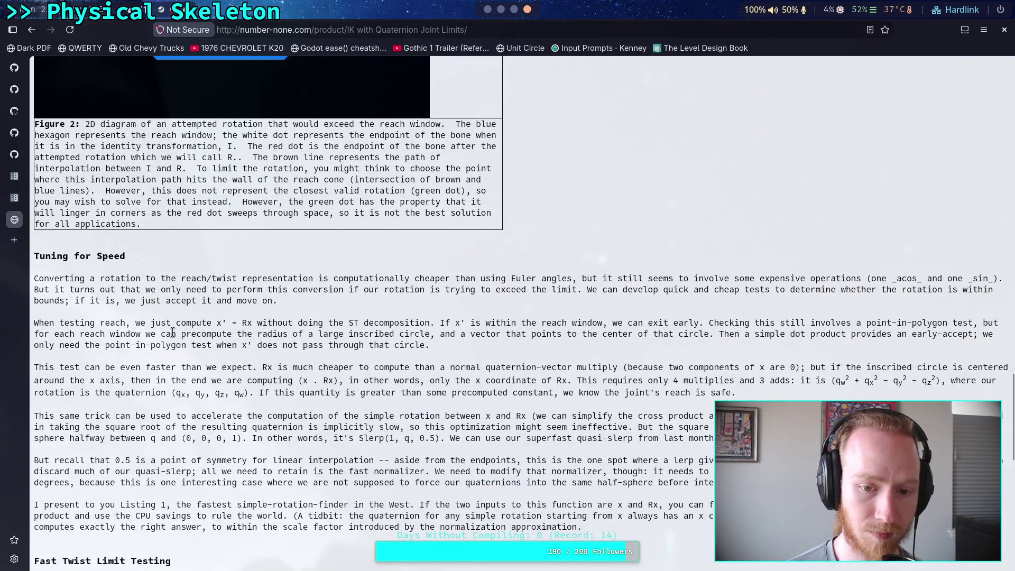
pyautogui.click(30, 33)
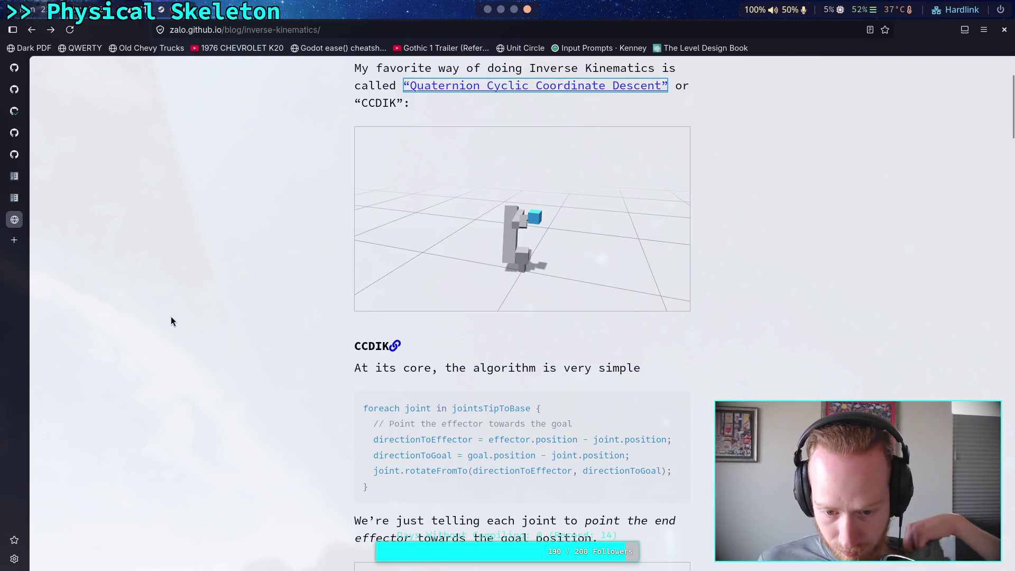
# - Drag the CCDIK demo's blue goal cube from the top to the lower left
pyautogui.scroll(-5, 171, 313)
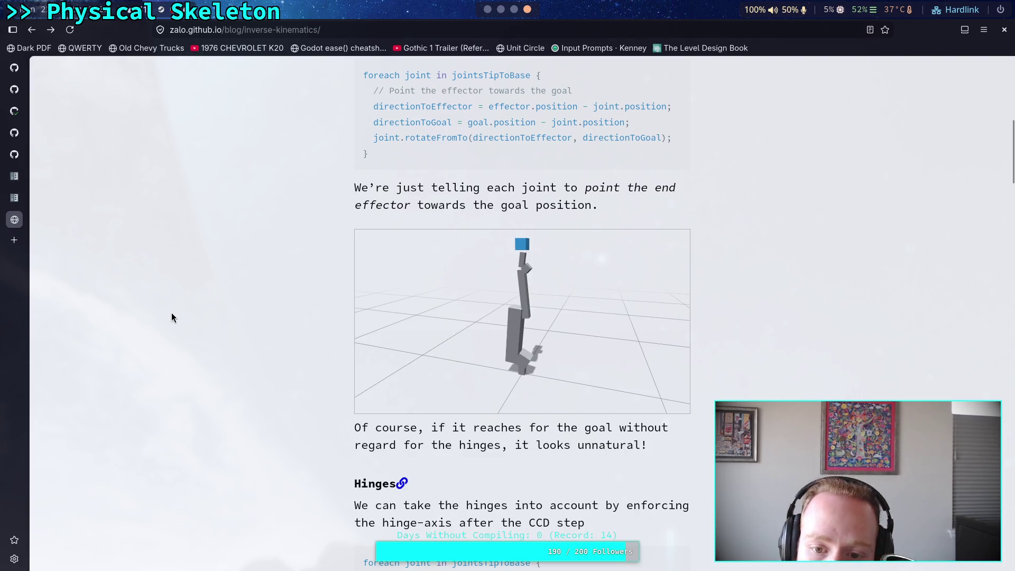
pyautogui.moveTo(517, 257)
pyautogui.mouseDown()
pyautogui.moveTo(535, 253)
pyautogui.moveTo(540, 277)
pyautogui.moveTo(483, 256)
pyautogui.moveTo(428, 300)
pyautogui.moveTo(458, 345)
pyautogui.moveTo(623, 335)
pyautogui.moveTo(522, 377)
pyautogui.moveTo(477, 326)
pyautogui.moveTo(651, 328)
pyautogui.moveTo(534, 229)
pyautogui.moveTo(594, 272)
pyautogui.moveTo(406, 347)
pyautogui.moveTo(643, 330)
pyautogui.mouseUp()
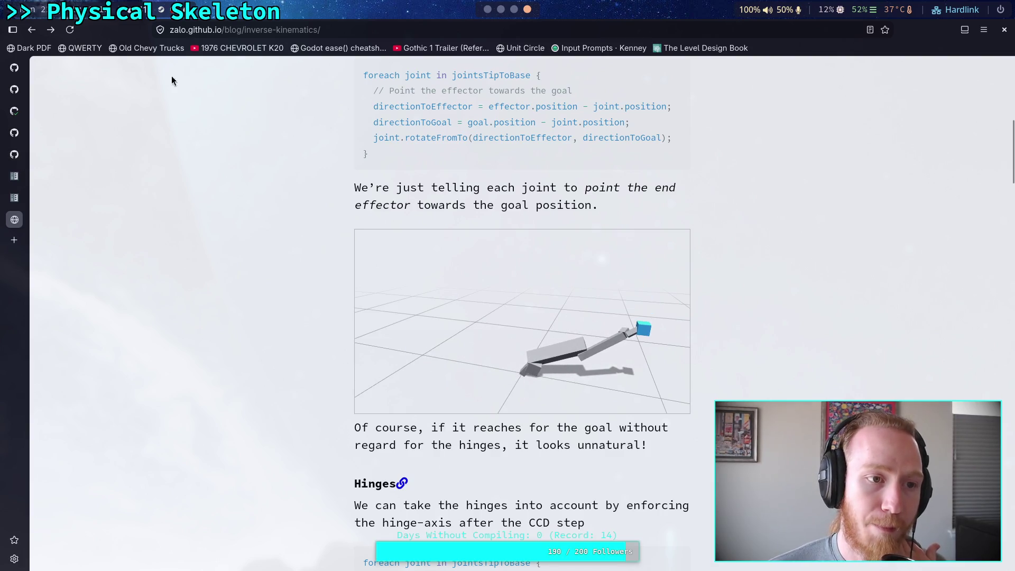
pyautogui.click(488, 9)
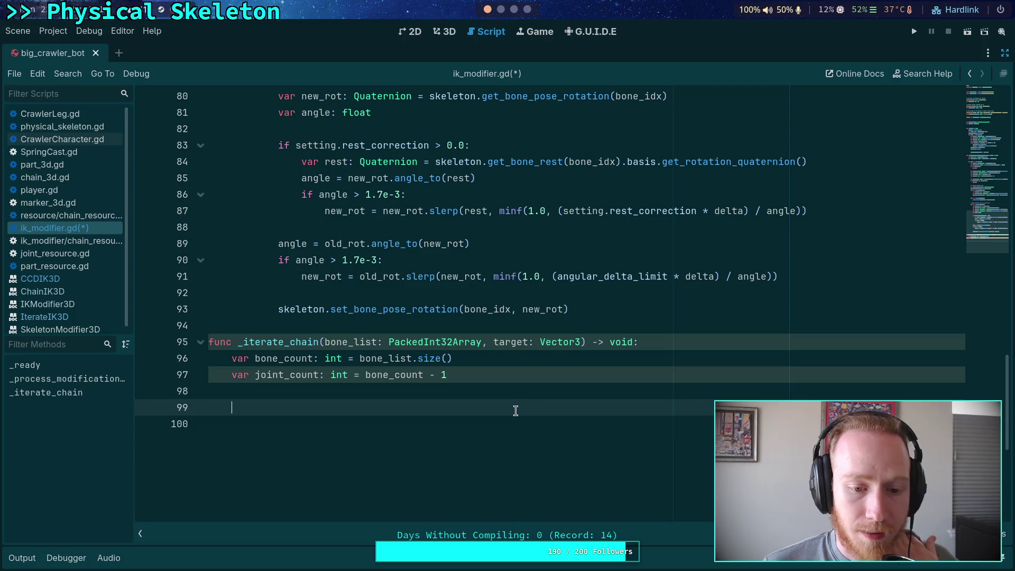
# - Inspect the inner loop of _solve_iteration in ccd_ik_3d.cpp, then return to the IK blog post
pyautogui.click(501, 9)
pyautogui.click(514, 9)
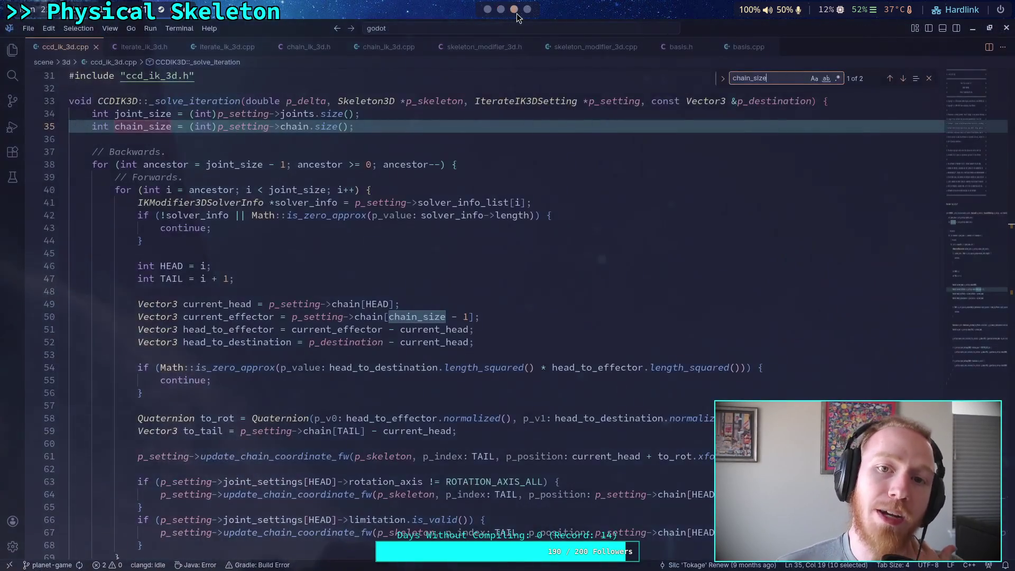
pyautogui.moveTo(212, 228); pyautogui.dragTo(117, 177)
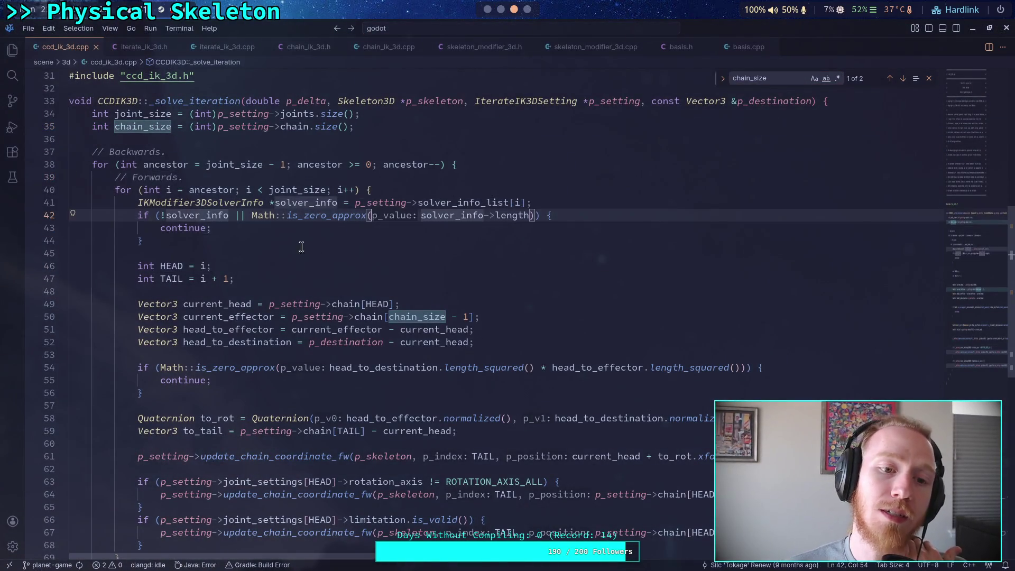
pyautogui.click(211, 228)
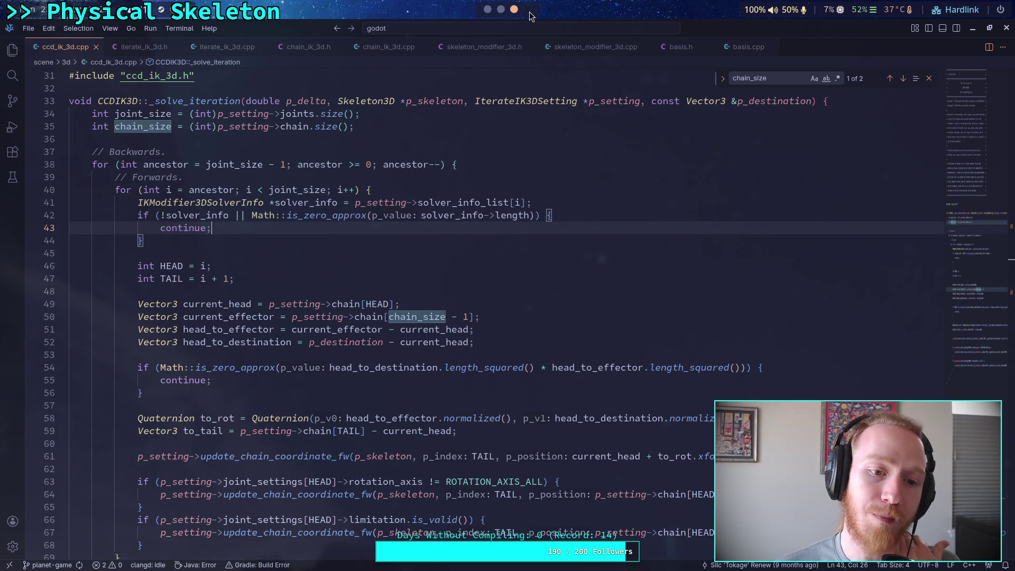
pyautogui.click(527, 9)
pyautogui.scroll(9, 297, 278)
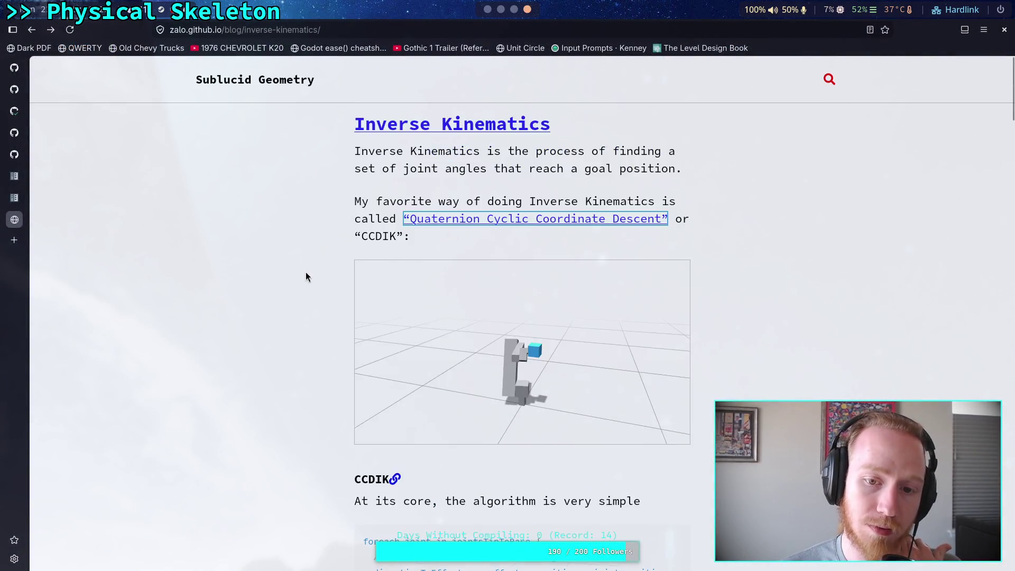
# - Scroll to the Limits demo and drag its target cube right and back
pyautogui.scroll(-10, 305, 275)
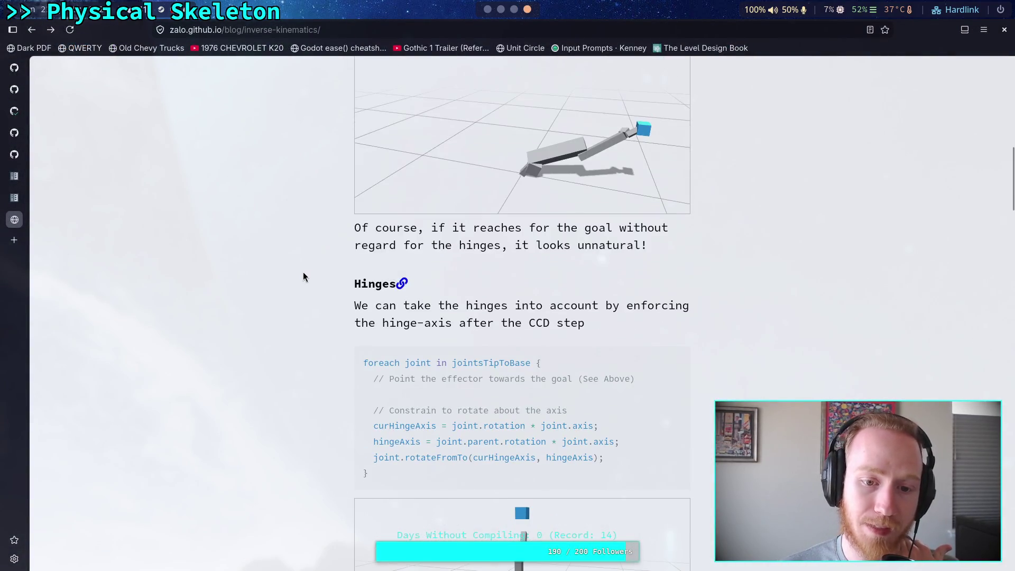
pyautogui.scroll(-3, 307, 271)
pyautogui.scroll(-2, 313, 270)
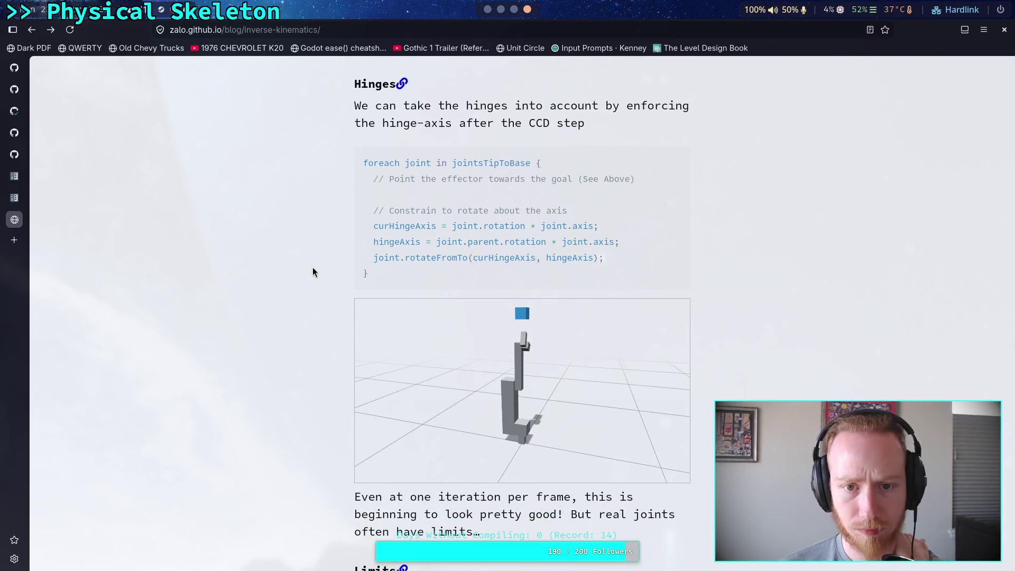
pyautogui.scroll(-10, 313, 272)
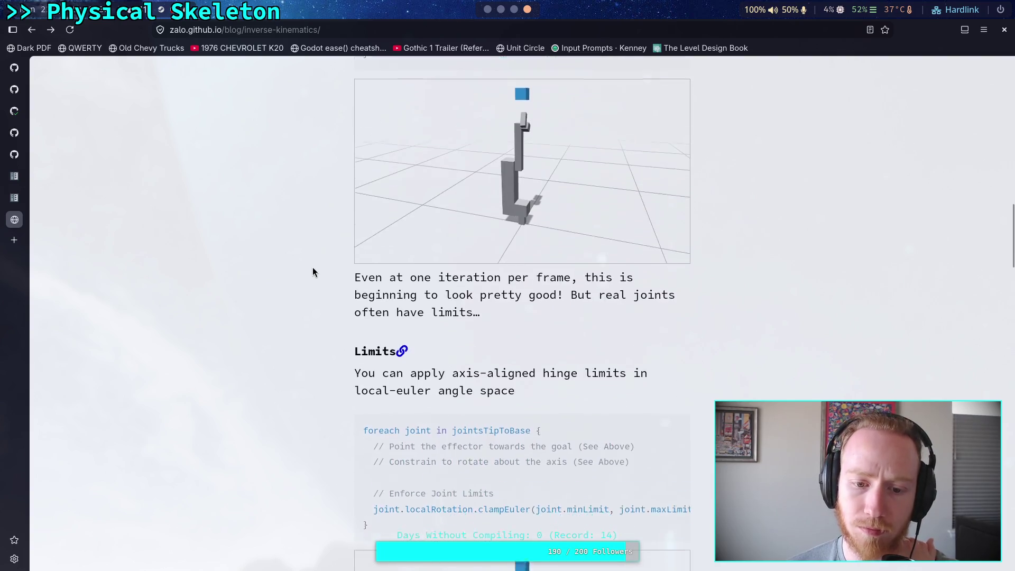
pyautogui.moveTo(523, 317)
pyautogui.mouseDown()
pyautogui.moveTo(628, 422)
pyautogui.moveTo(445, 391)
pyautogui.moveTo(551, 364)
pyautogui.moveTo(613, 365)
pyautogui.mouseUp()
pyautogui.scroll(10, 341, 316)
pyautogui.moveTo(523, 317)
pyautogui.mouseDown()
pyautogui.moveTo(483, 336)
pyautogui.moveTo(606, 372)
pyautogui.mouseUp()
# - Move the first demo's cube to centre and lower right, and the hinge demo's cube upper right
pyautogui.scroll(10, 595, 328)
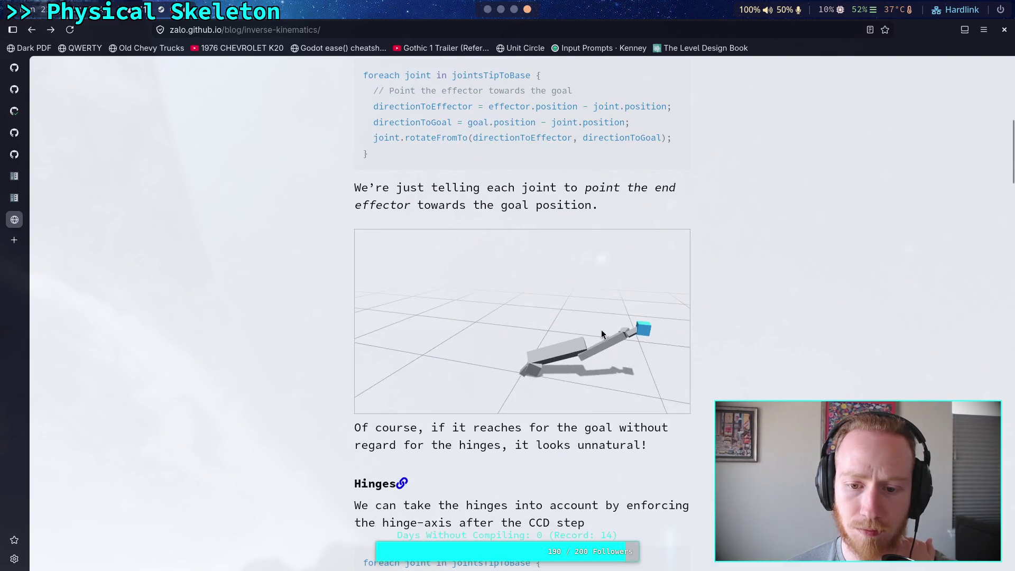
pyautogui.moveTo(650, 333)
pyautogui.mouseDown()
pyautogui.moveTo(408, 343)
pyautogui.moveTo(571, 293)
pyautogui.moveTo(584, 365)
pyautogui.mouseUp()
pyautogui.rightClick(555, 296)
pyautogui.press('Escape')
pyautogui.moveTo(469, 374)
pyautogui.mouseDown()
pyautogui.moveTo(503, 360)
pyautogui.moveTo(497, 402)
pyautogui.moveTo(476, 426)
pyautogui.moveTo(558, 418)
pyautogui.mouseUp()
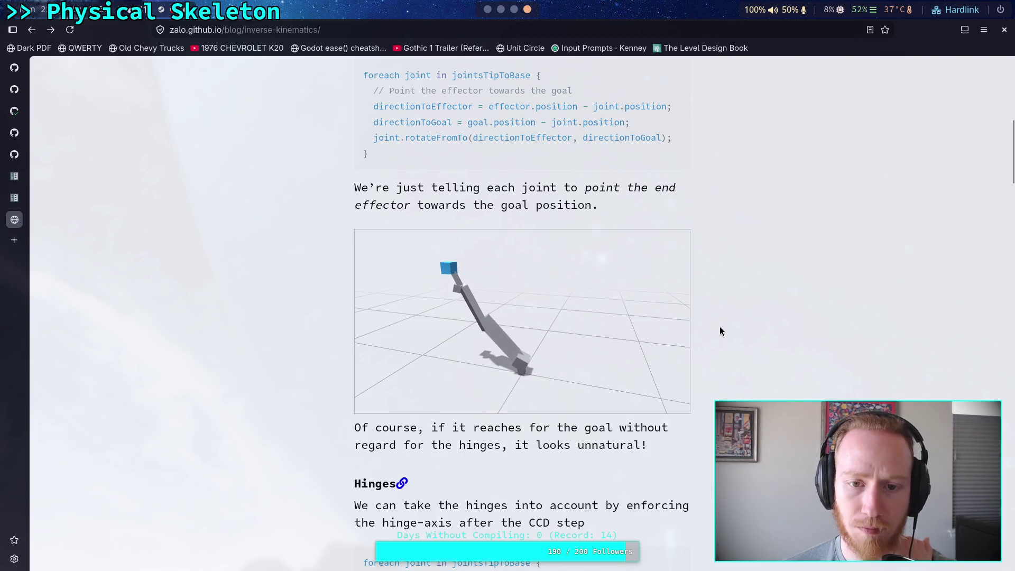
pyautogui.scroll(-6, 720, 331)
pyautogui.moveTo(567, 349)
pyautogui.mouseDown()
pyautogui.moveTo(481, 351)
pyautogui.moveTo(465, 414)
pyautogui.moveTo(481, 351)
pyautogui.moveTo(615, 333)
pyautogui.moveTo(566, 430)
pyautogui.moveTo(426, 415)
pyautogui.moveTo(503, 350)
pyautogui.moveTo(633, 374)
pyautogui.moveTo(553, 397)
pyautogui.moveTo(599, 386)
pyautogui.moveTo(595, 373)
pyautogui.moveTo(579, 376)
pyautogui.moveTo(575, 390)
pyautogui.moveTo(611, 390)
pyautogui.moveTo(580, 365)
pyautogui.moveTo(584, 391)
pyautogui.mouseUp()
# - Drag the Limits demo's target cube again so the hinge-limited arm bends to follow it
pyautogui.scroll(-5, 677, 371)
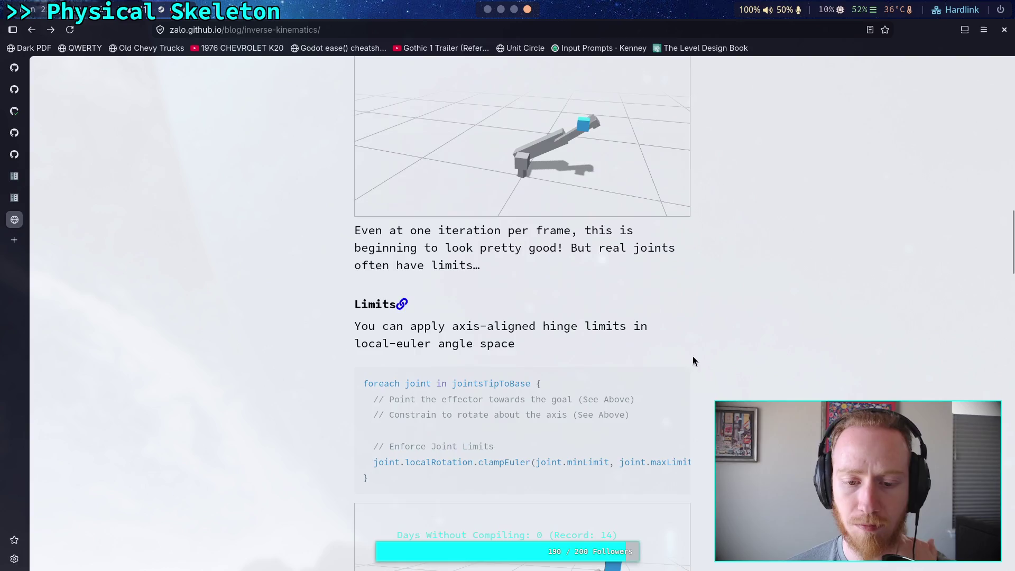
pyautogui.scroll(-4, 582, 354)
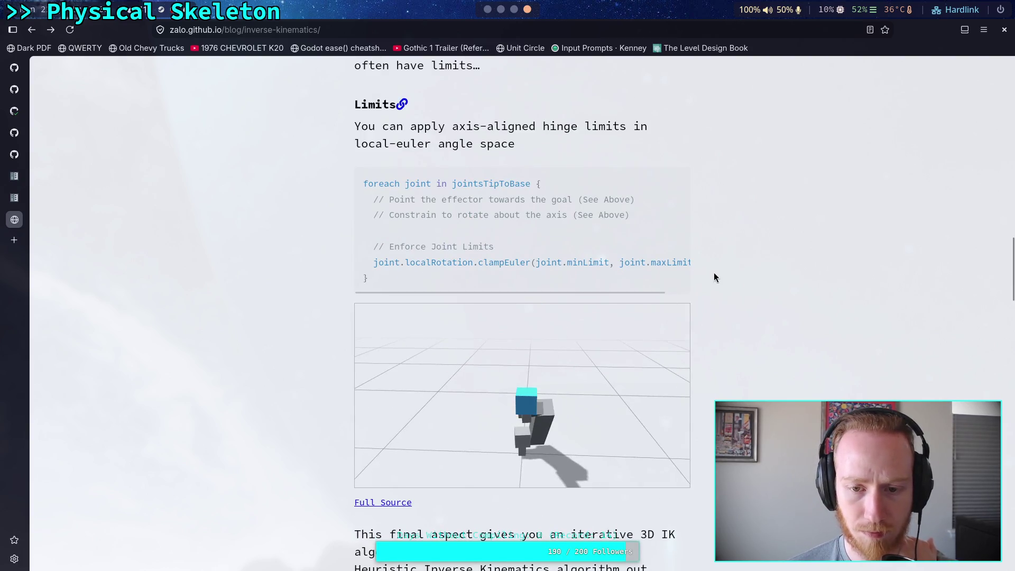
pyautogui.scroll(10, 713, 272)
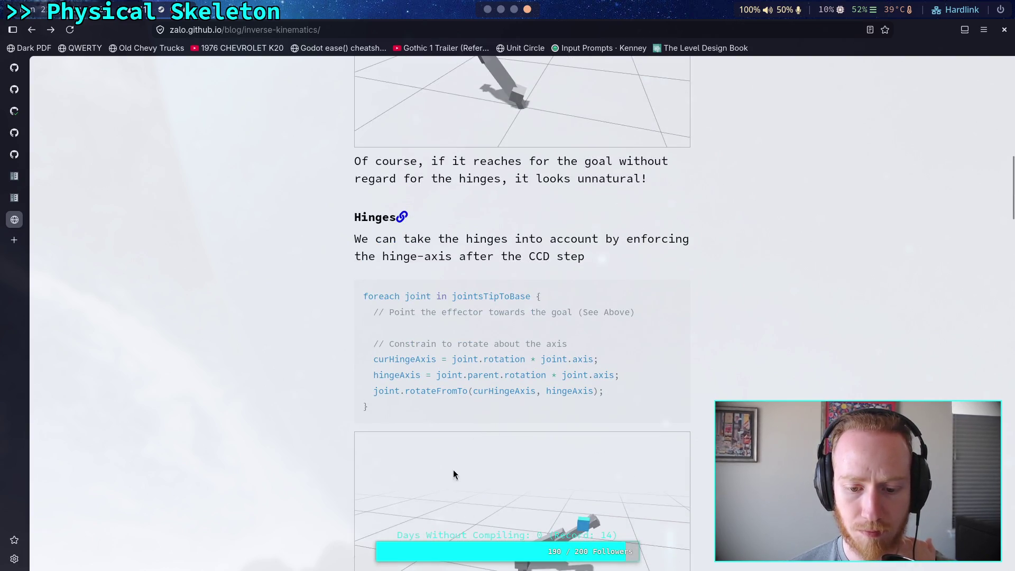
pyautogui.moveTo(501, 101); pyautogui.dragTo(686, 237)
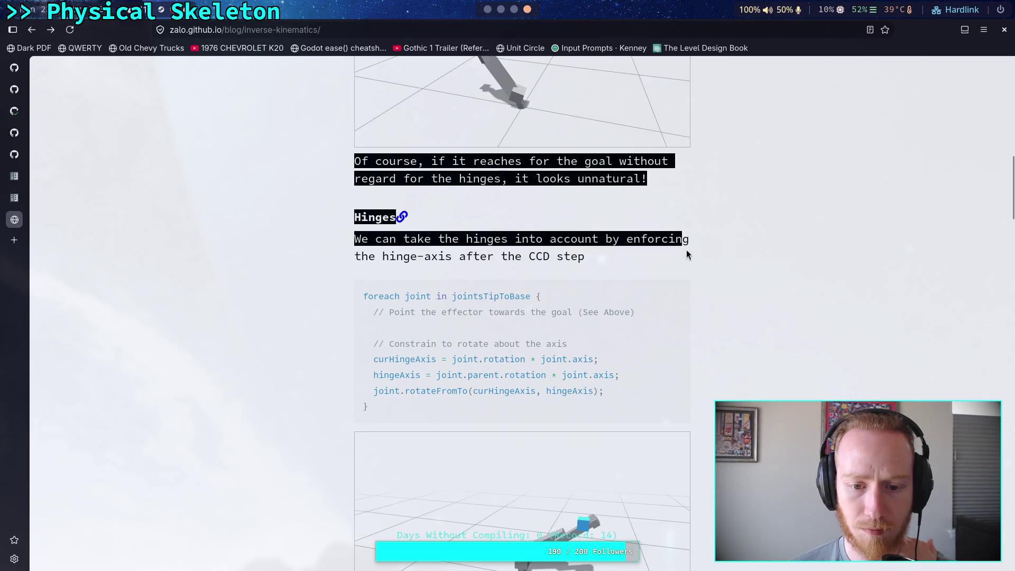
pyautogui.scroll(-9, 730, 278)
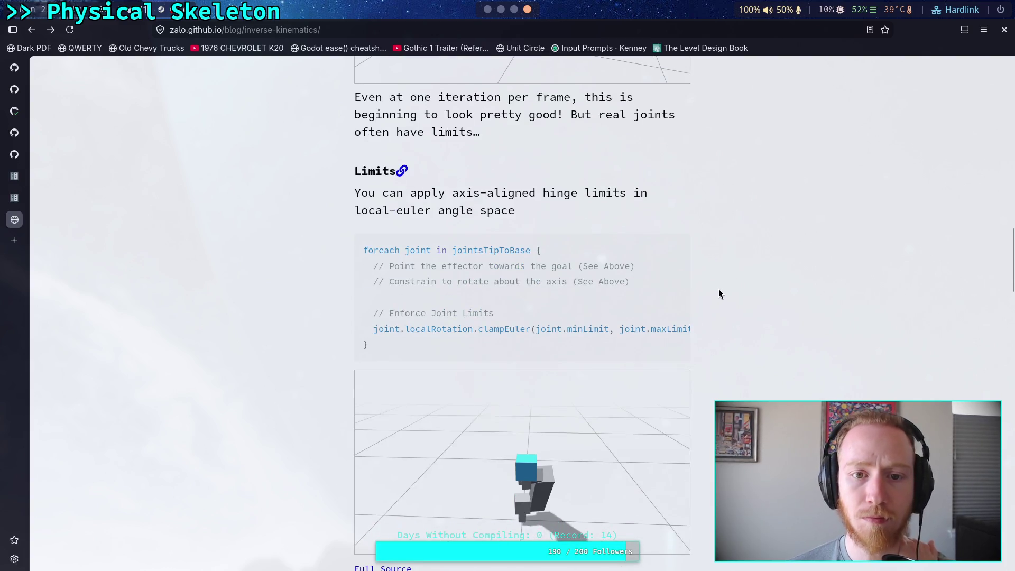
pyautogui.scroll(5, 719, 289)
pyautogui.scroll(-6, 606, 267)
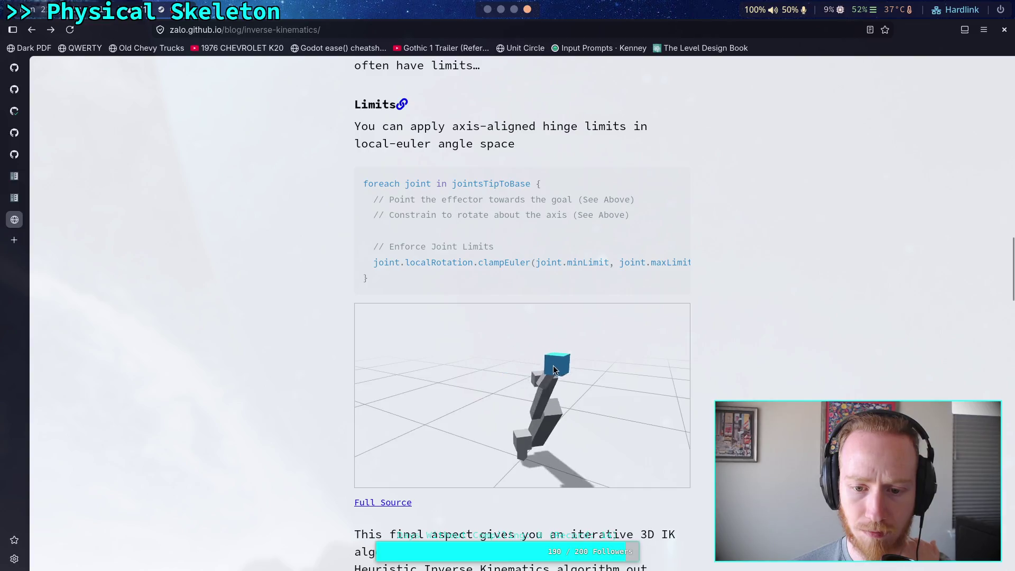
pyautogui.moveTo(517, 362)
pyautogui.mouseDown()
pyautogui.moveTo(474, 344)
pyautogui.moveTo(525, 356)
pyautogui.moveTo(501, 364)
pyautogui.moveTo(499, 382)
pyautogui.moveTo(519, 407)
pyautogui.moveTo(534, 405)
pyautogui.moveTo(486, 388)
pyautogui.moveTo(540, 410)
pyautogui.moveTo(516, 335)
pyautogui.moveTo(494, 367)
pyautogui.moveTo(548, 414)
pyautogui.moveTo(503, 363)
pyautogui.moveTo(523, 359)
pyautogui.moveTo(540, 423)
pyautogui.mouseUp()
pyautogui.scroll(-1, 326, 360)
pyautogui.scroll(-5, 326, 361)
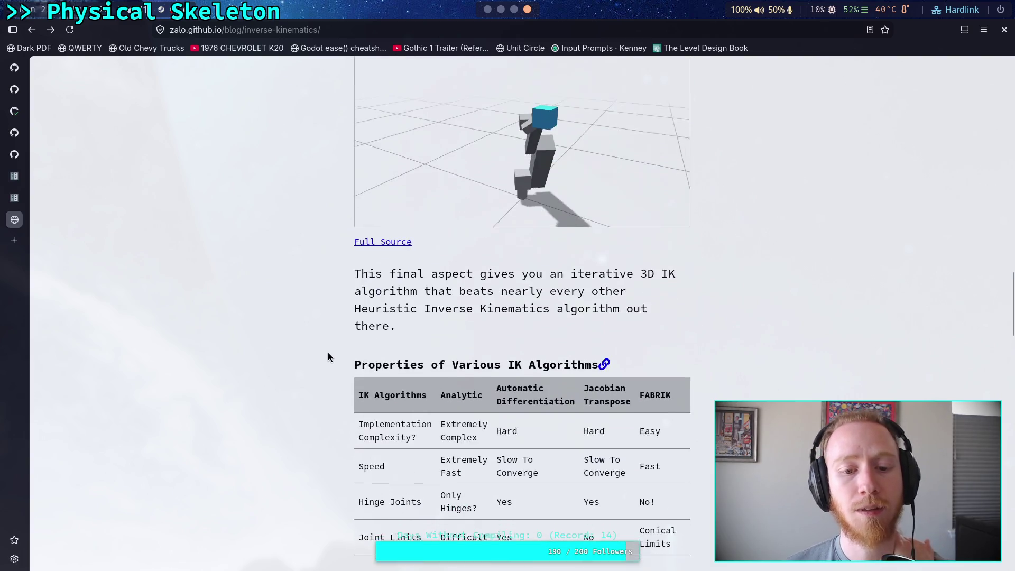
pyautogui.scroll(5, 331, 354)
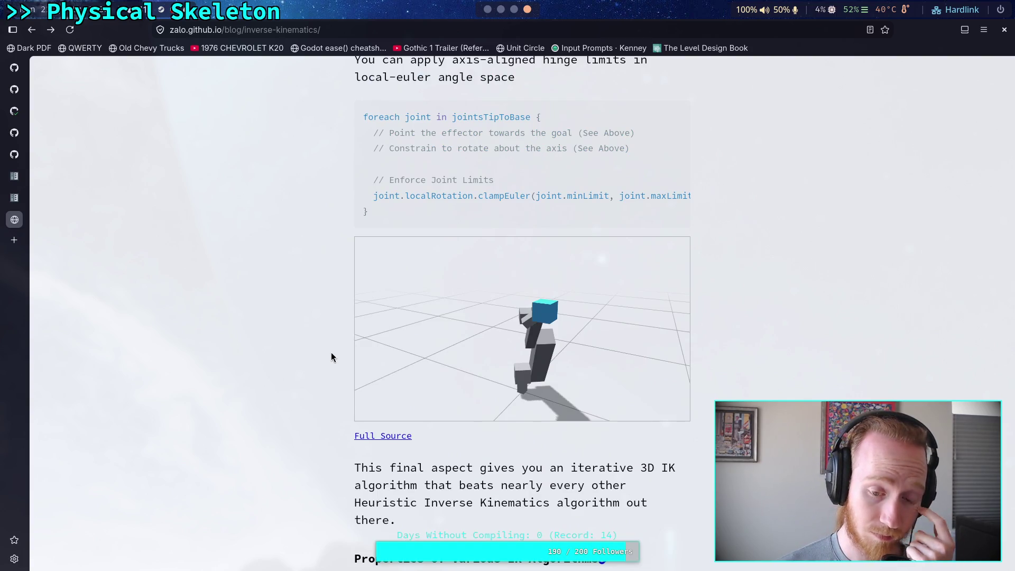
pyautogui.scroll(-10, 331, 353)
# - Scroll to Bonus: Direction and drag its target cube down, then to the demo's centre
pyautogui.scroll(-2, 331, 353)
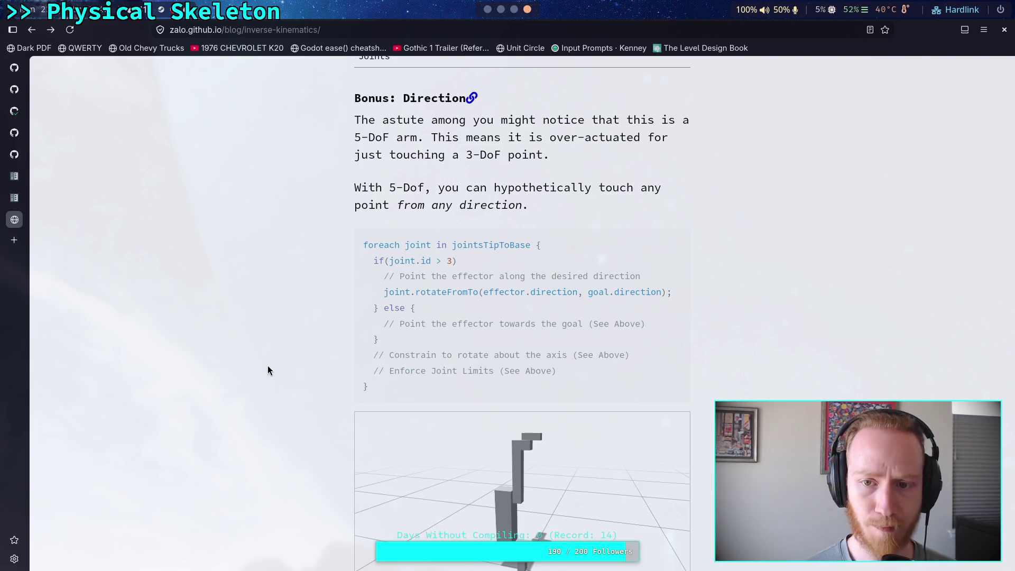
pyautogui.scroll(-1, 275, 344)
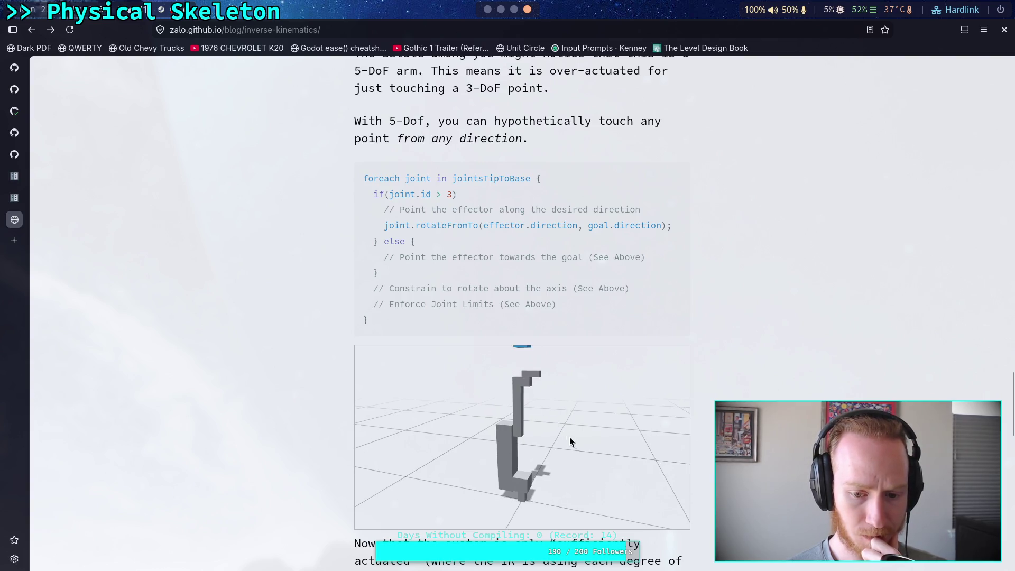
pyautogui.moveTo(522, 348)
pyautogui.mouseDown()
pyautogui.moveTo(545, 397)
pyautogui.moveTo(503, 473)
pyautogui.moveTo(454, 430)
pyautogui.moveTo(516, 439)
pyautogui.moveTo(587, 424)
pyautogui.moveTo(576, 416)
pyautogui.moveTo(595, 400)
pyautogui.moveTo(527, 362)
pyautogui.moveTo(460, 409)
pyautogui.moveTo(500, 387)
pyautogui.moveTo(503, 413)
pyautogui.moveTo(579, 404)
pyautogui.moveTo(569, 356)
pyautogui.moveTo(579, 394)
pyautogui.moveTo(426, 409)
pyautogui.moveTo(500, 417)
pyautogui.mouseUp()
pyautogui.moveTo(373, 418)
pyautogui.mouseDown()
pyautogui.moveTo(554, 424)
pyautogui.moveTo(540, 425)
pyautogui.moveTo(571, 466)
pyautogui.moveTo(514, 463)
pyautogui.moveTo(547, 447)
pyautogui.moveTo(533, 483)
pyautogui.moveTo(465, 469)
pyautogui.moveTo(511, 408)
pyautogui.mouseUp()
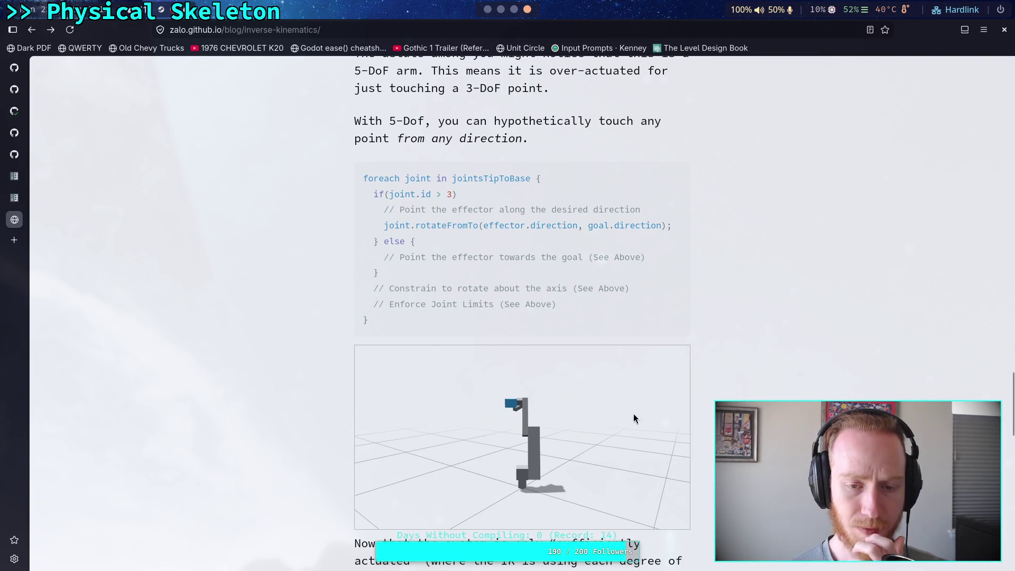
pyautogui.scroll(-5, 705, 375)
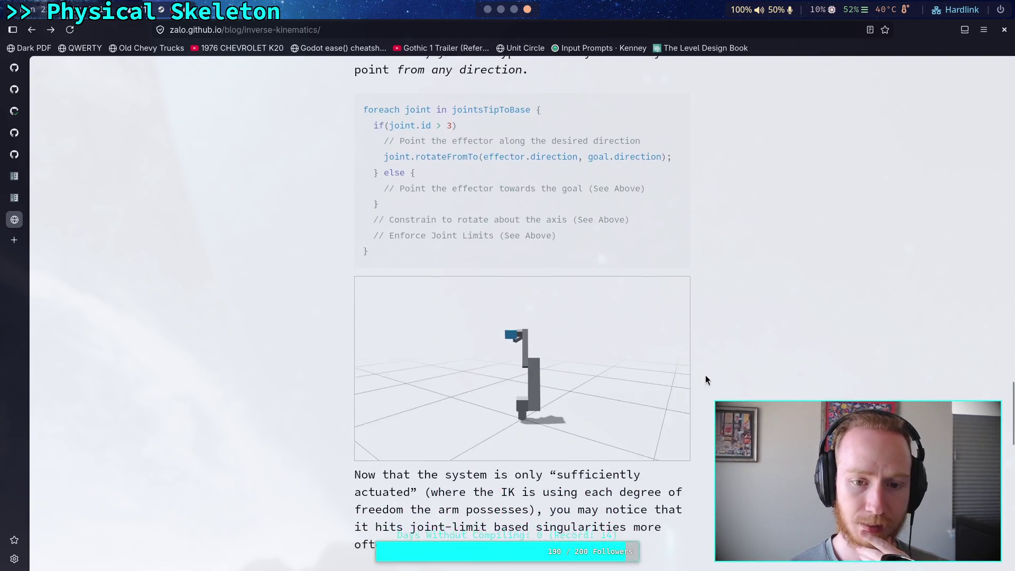
pyautogui.scroll(-2, 706, 375)
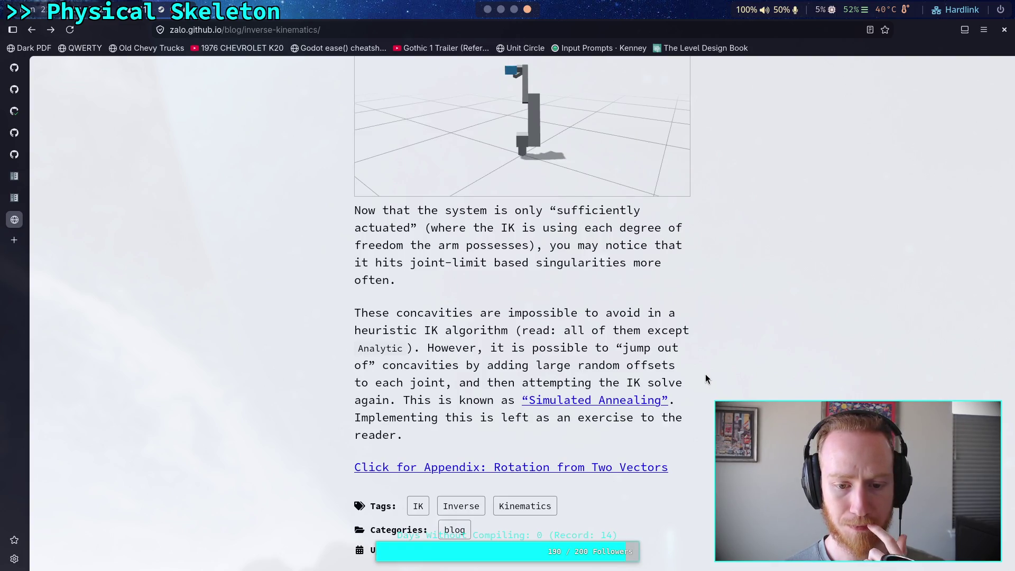
pyautogui.click(490, 10)
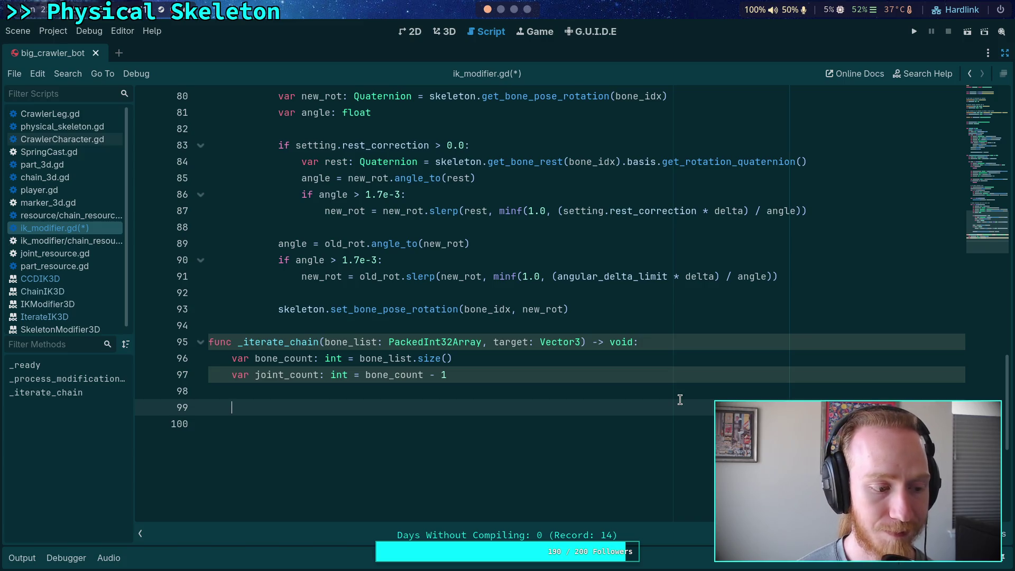
pyautogui.click(528, 9)
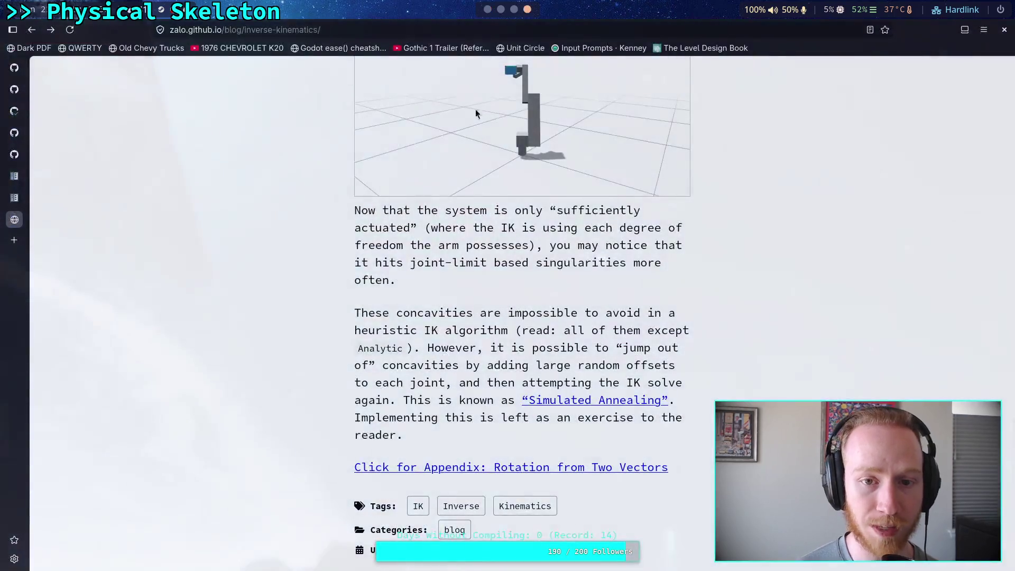
pyautogui.click(32, 30)
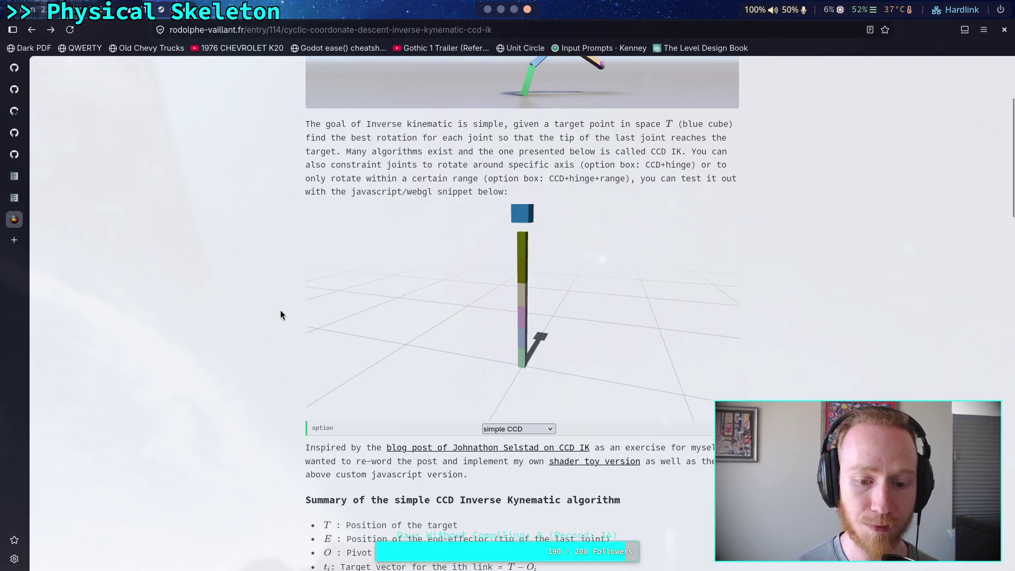
# - Scroll down and highlight the sentence introducing the core CCD loop
pyautogui.scroll(-10, 271, 318)
pyautogui.scroll(-1, 283, 297)
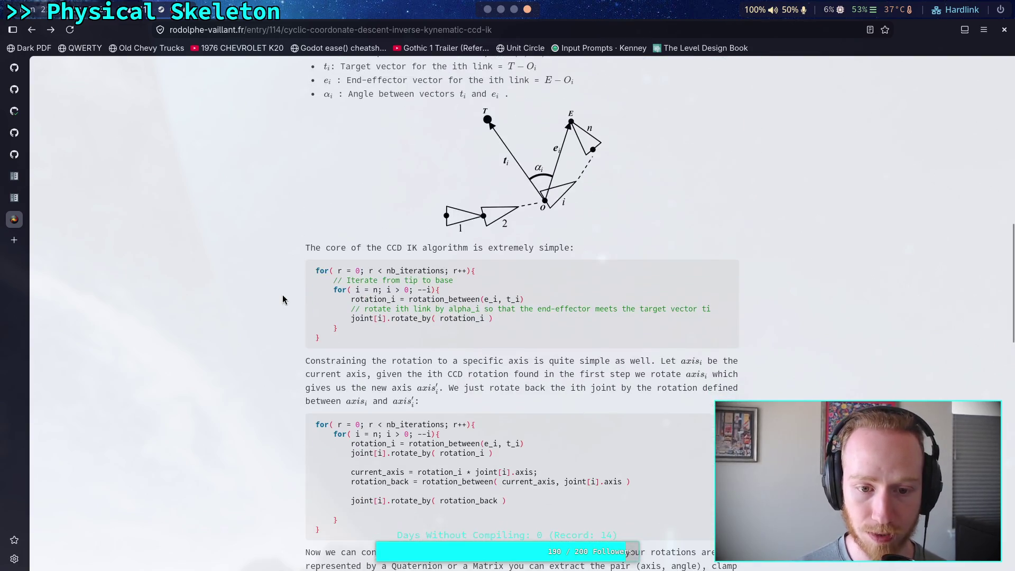
pyautogui.moveTo(311, 247); pyautogui.dragTo(565, 247)
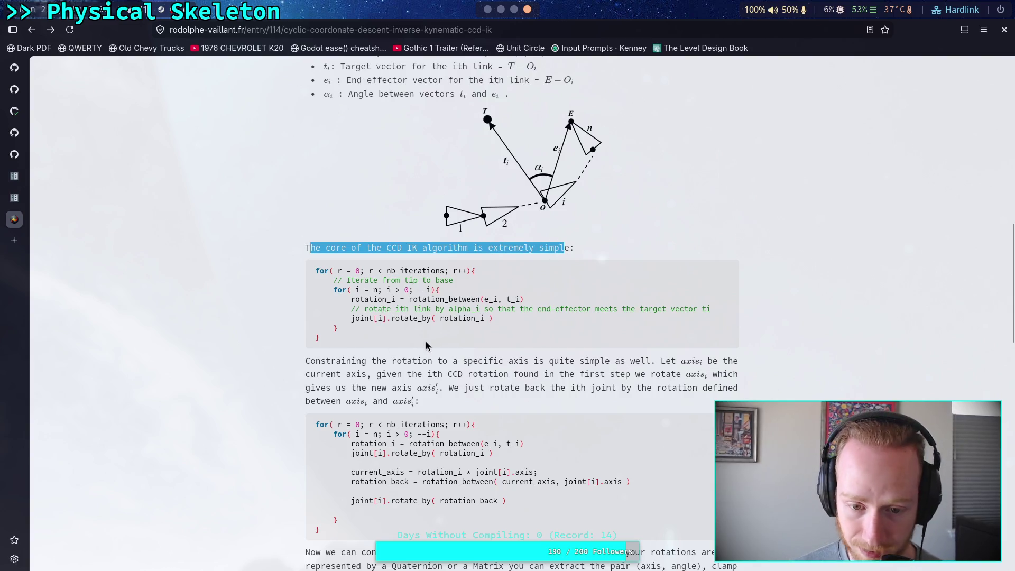
pyautogui.click(349, 360)
# - Open the credited Sublucid Geometry blog post in a new tab and switch to it
pyautogui.scroll(3, 333, 352)
pyautogui.scroll(3, 331, 349)
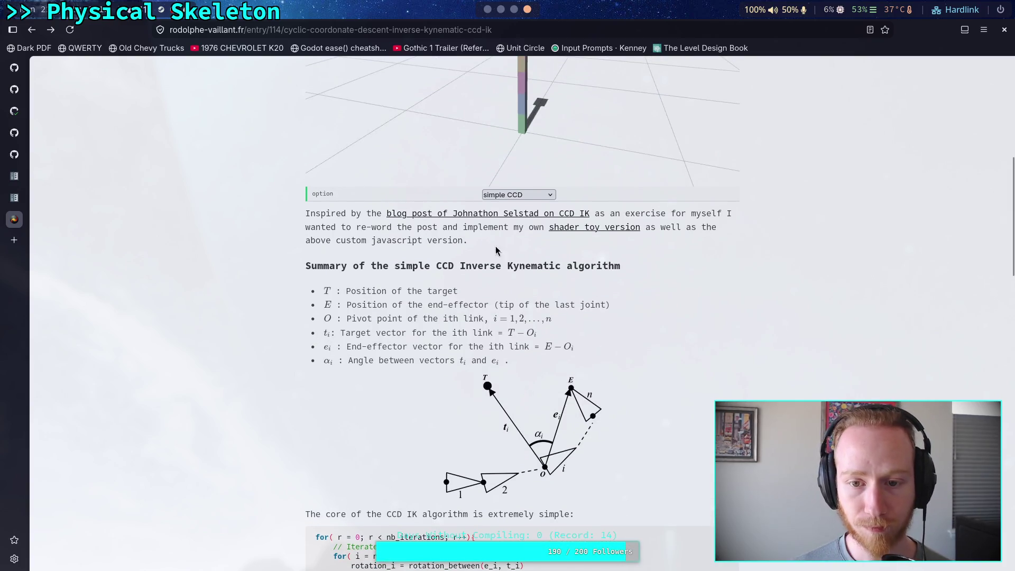
pyautogui.rightClick(484, 218)
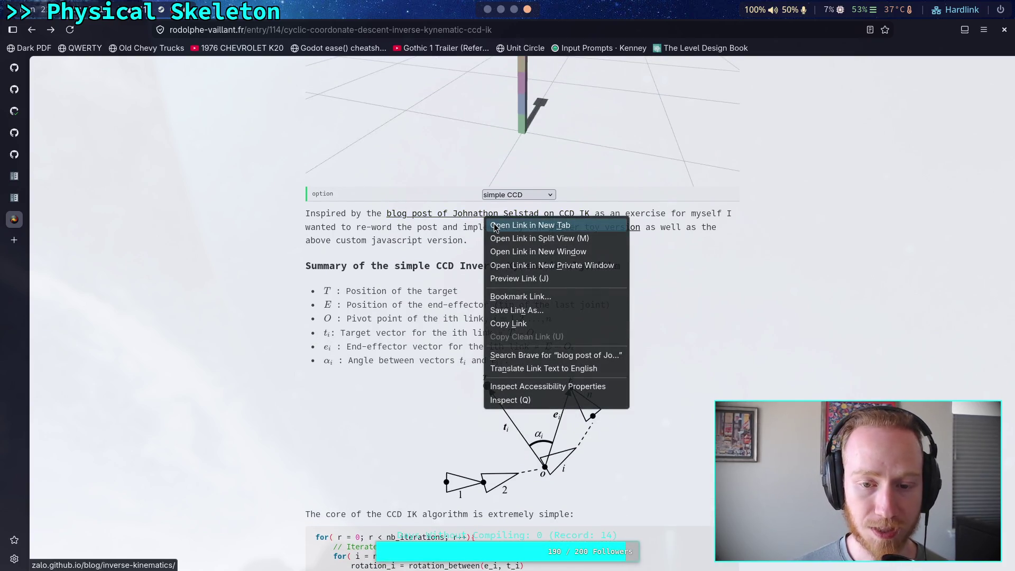
pyautogui.click(496, 226)
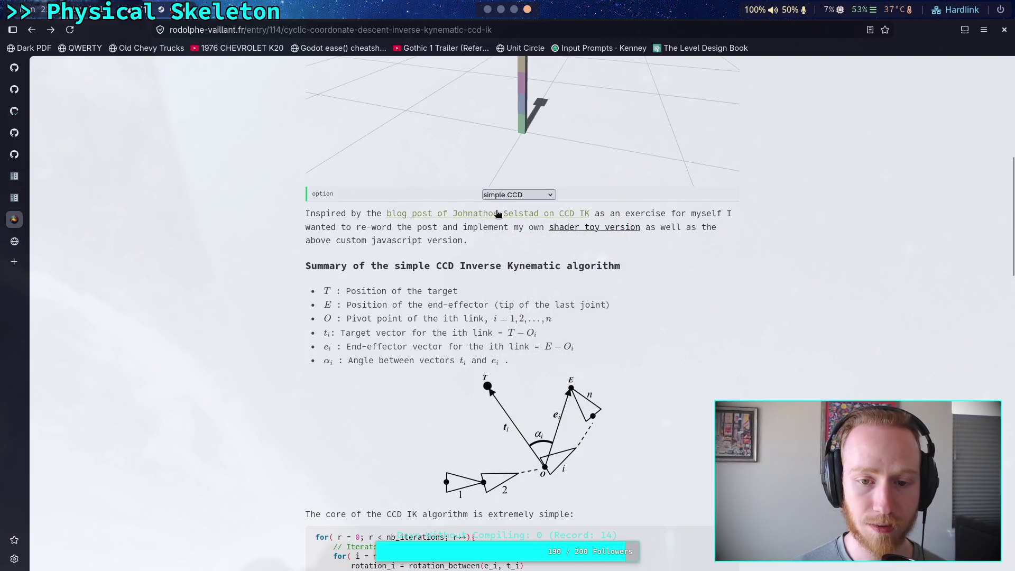
pyautogui.click(15, 243)
# - Scroll through the Sublucid post and highlight the CCDIK explanation and its code
pyautogui.scroll(-6, 649, 233)
pyautogui.scroll(-15, 626, 291)
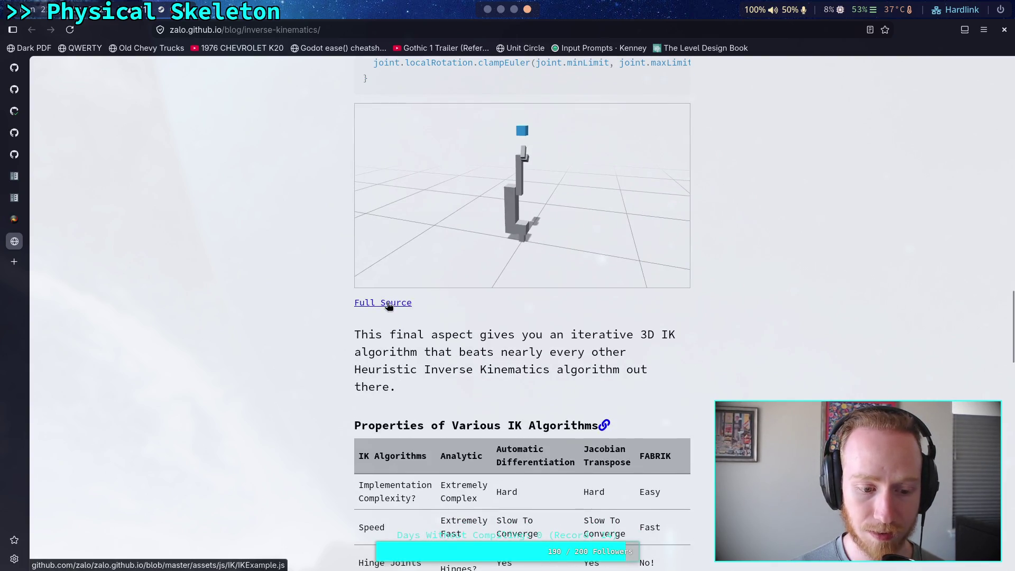
pyautogui.scroll(-10, 349, 296)
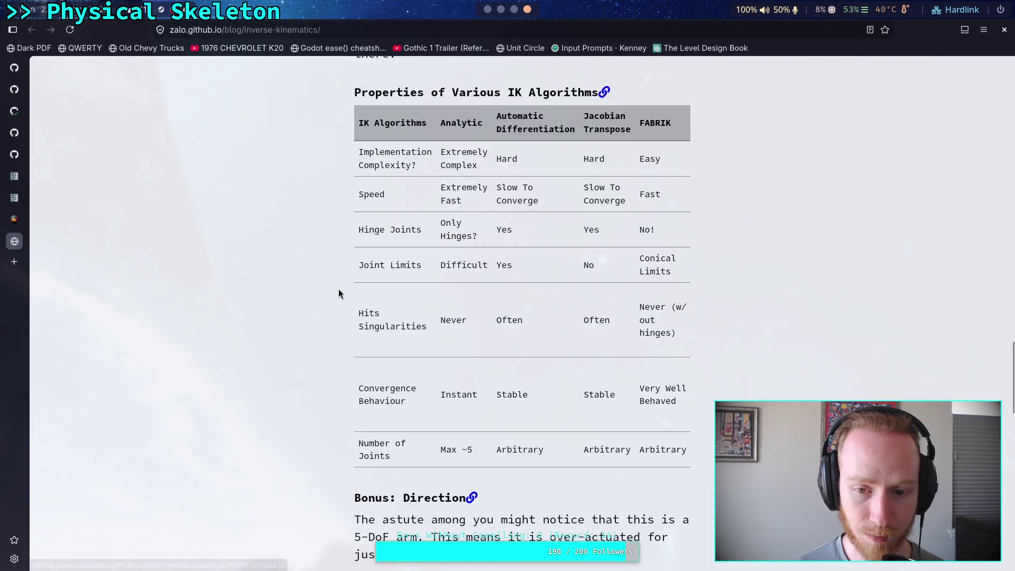
pyautogui.scroll(-10, 338, 291)
pyautogui.scroll(15, 342, 282)
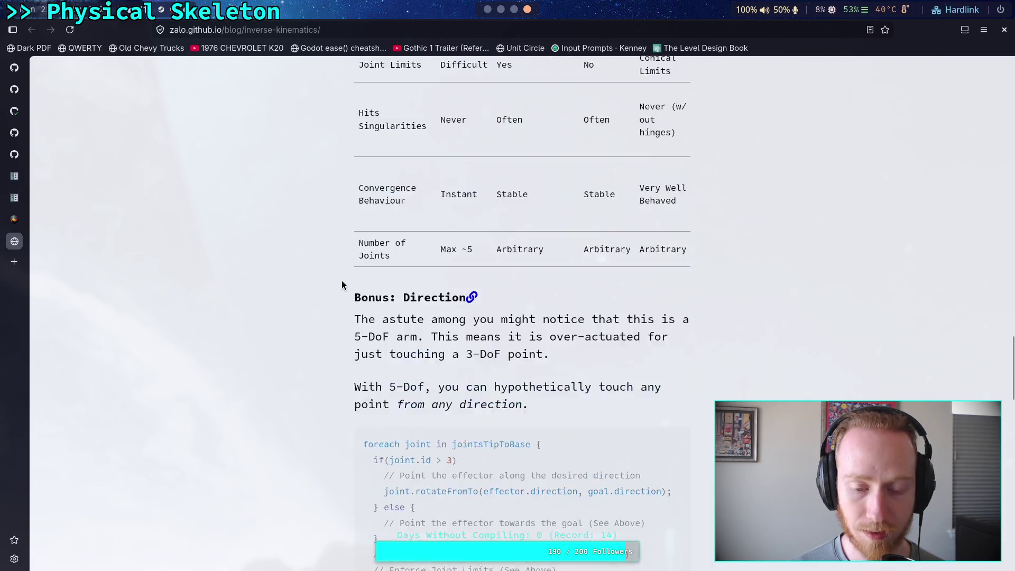
pyautogui.scroll(20, 342, 282)
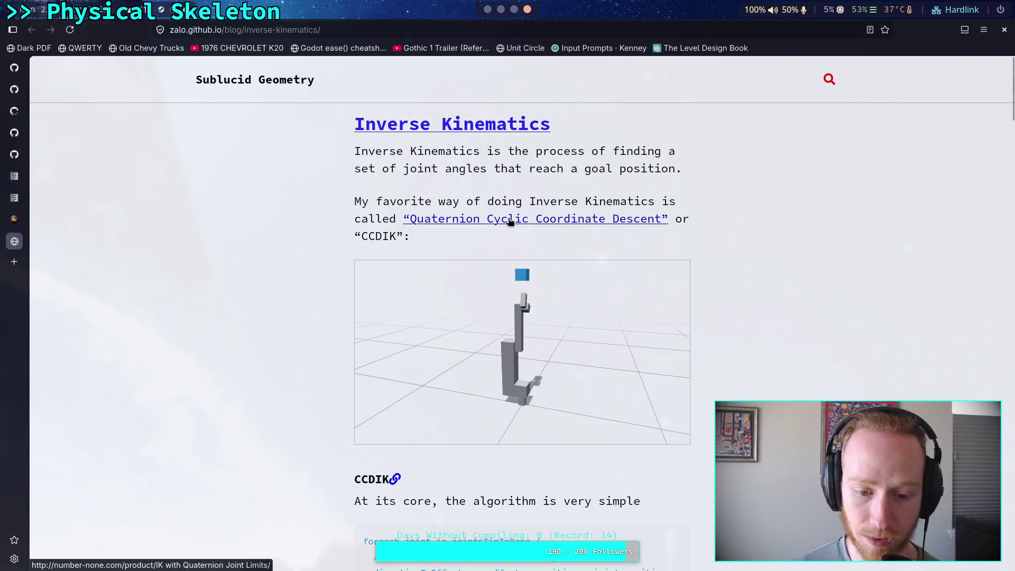
pyautogui.scroll(-8, 510, 221)
pyautogui.scroll(4, 508, 220)
pyautogui.moveTo(360, 235); pyautogui.dragTo(418, 307)
pyautogui.click(240, 285)
# - Revisit the CCD IK page tab and select a line of its text
pyautogui.hotkey('ctrl', 'shift', 'Tab')
pyautogui.scroll(6, 224, 261)
pyautogui.scroll(-9, 312, 238)
pyautogui.scroll(3, 320, 256)
pyautogui.scroll(-4, 321, 256)
pyautogui.moveTo(306, 315); pyautogui.dragTo(554, 314)
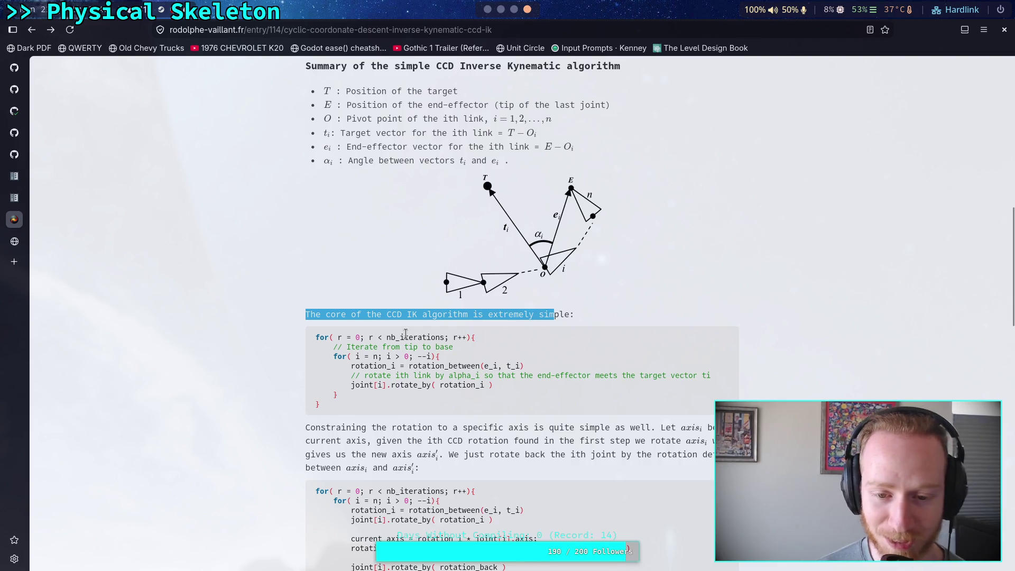
# - Open the Quaternion Cyclic Coordinate Descent link in a new tab and highlight its byline
pyautogui.click(21, 241)
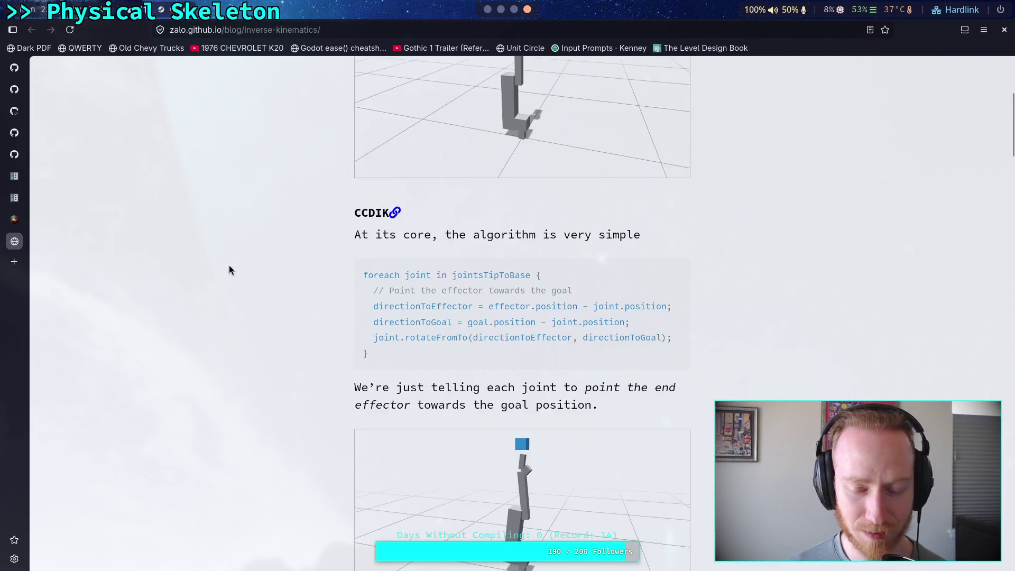
pyautogui.scroll(-1, 230, 265)
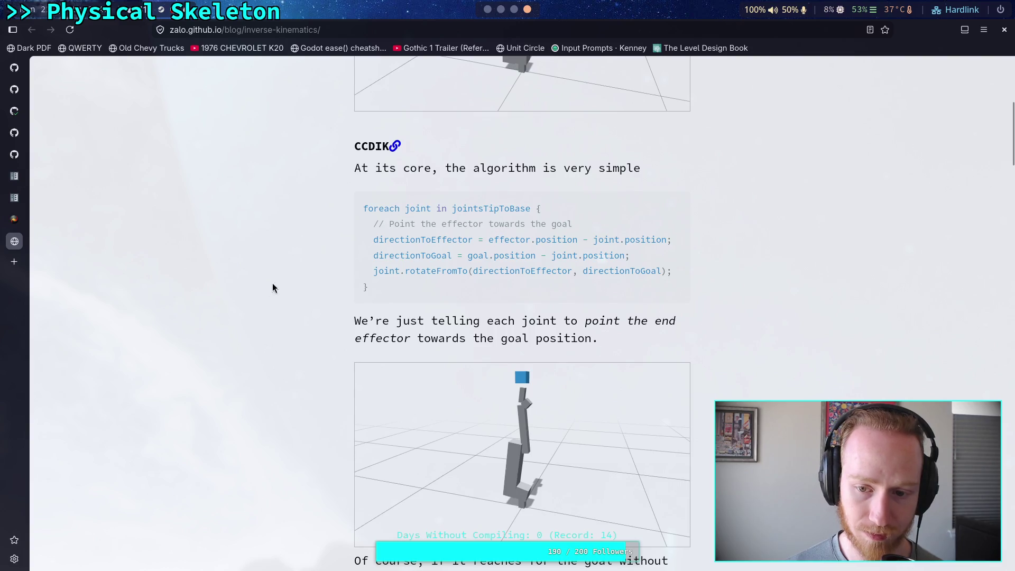
pyautogui.scroll(-4, 278, 280)
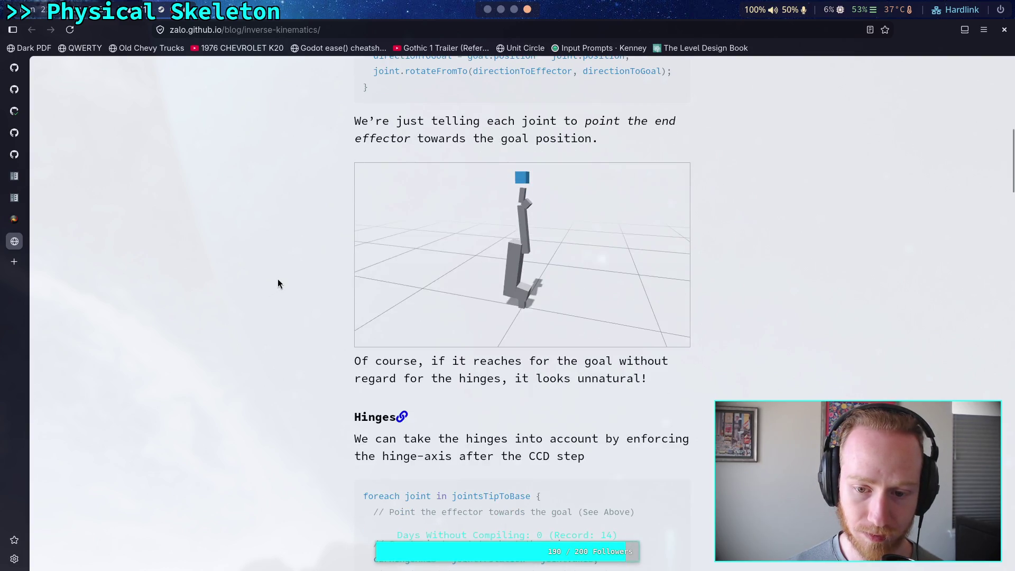
pyautogui.scroll(6, 277, 279)
pyautogui.scroll(4, 278, 280)
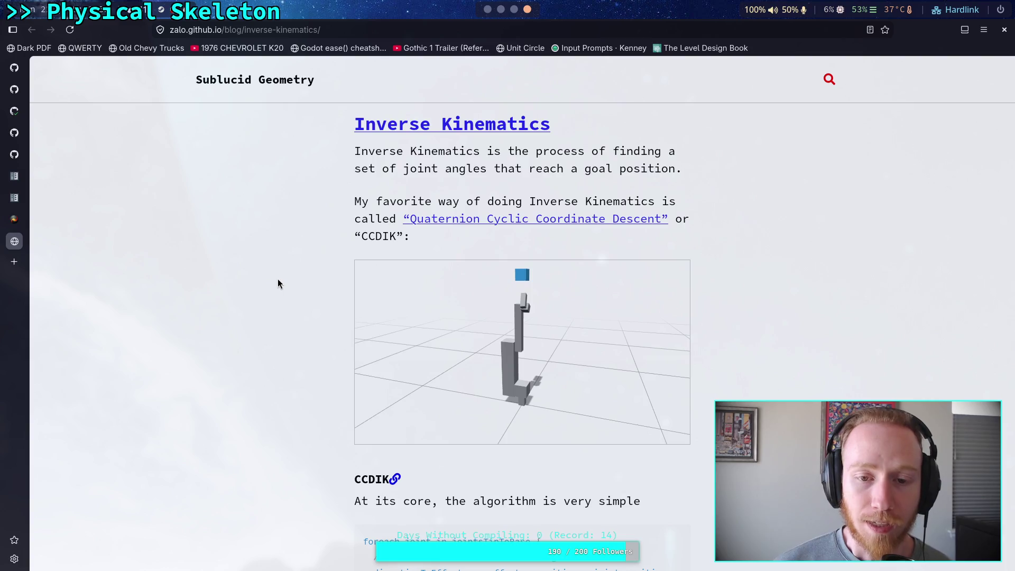
pyautogui.rightClick(469, 225)
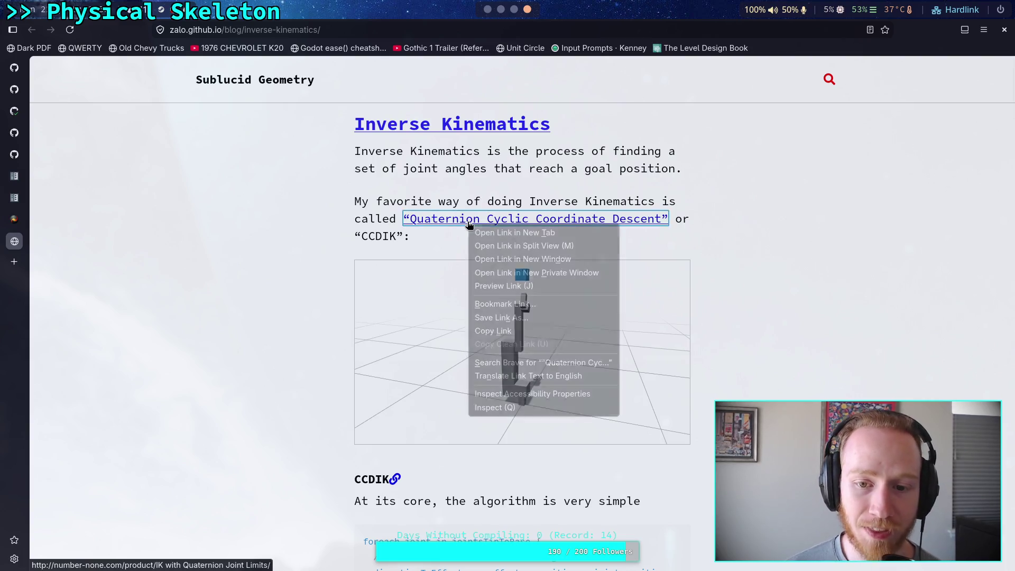
pyautogui.click(479, 233)
pyautogui.click(14, 263)
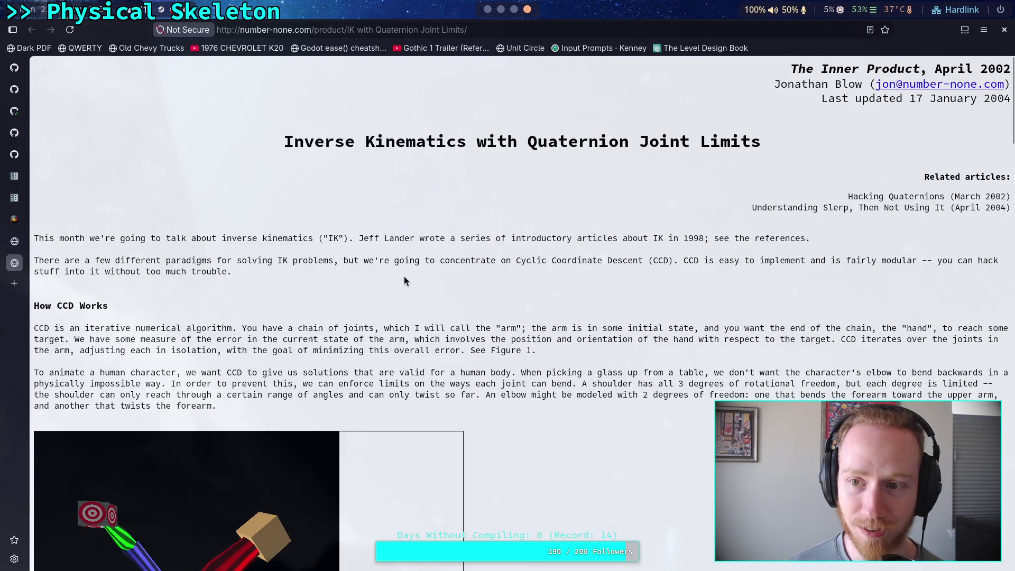
pyautogui.moveTo(781, 84); pyautogui.dragTo(856, 83)
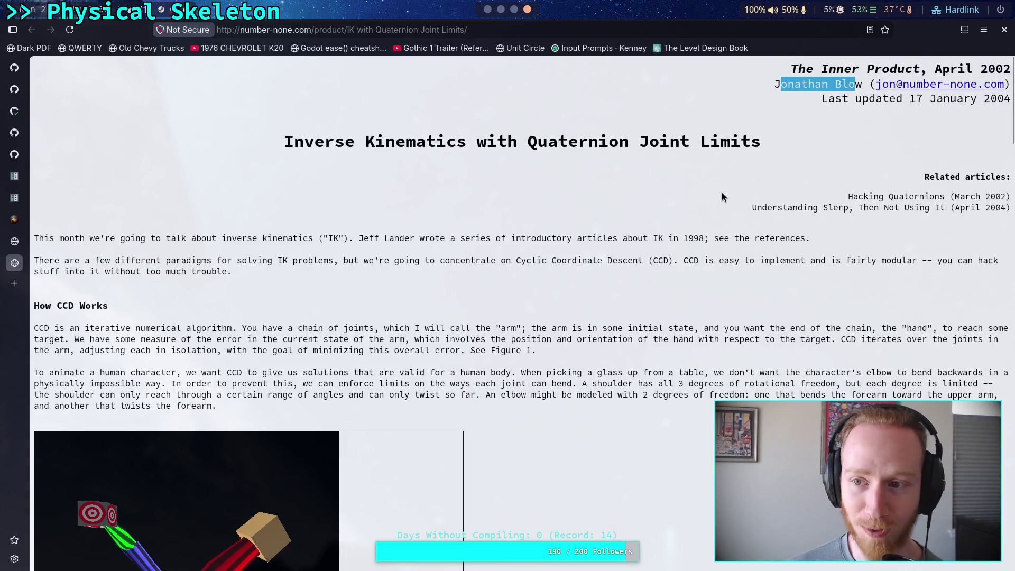
# - Clear the byline selection and switch via the Sublucid tab to Rodolphe Vaillant's CCD IK article
pyautogui.click(607, 231)
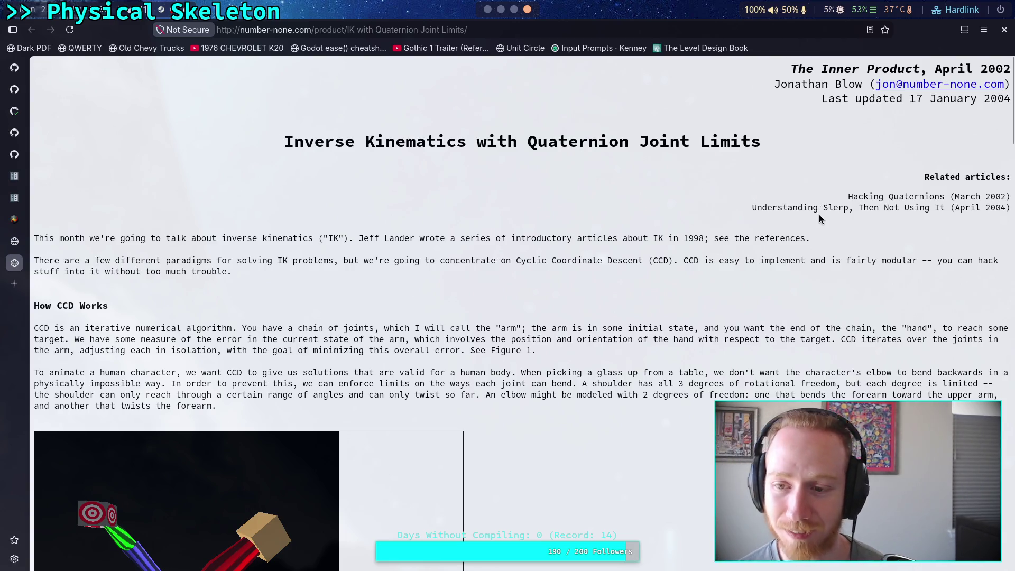
pyautogui.moveTo(820, 209); pyautogui.dragTo(623, 202)
pyautogui.click(280, 221)
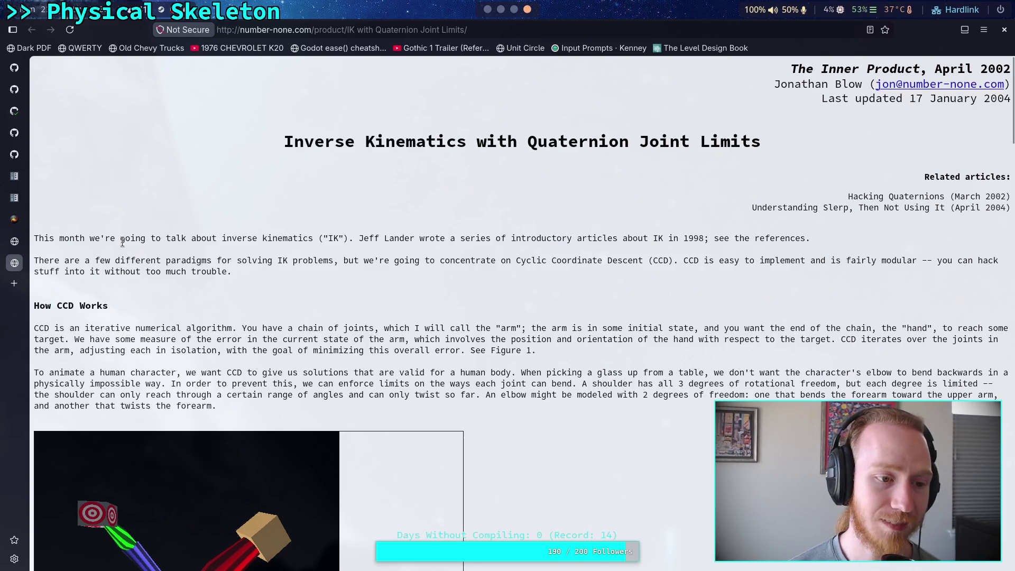
pyautogui.click(14, 242)
pyautogui.click(26, 220)
pyautogui.click(223, 241)
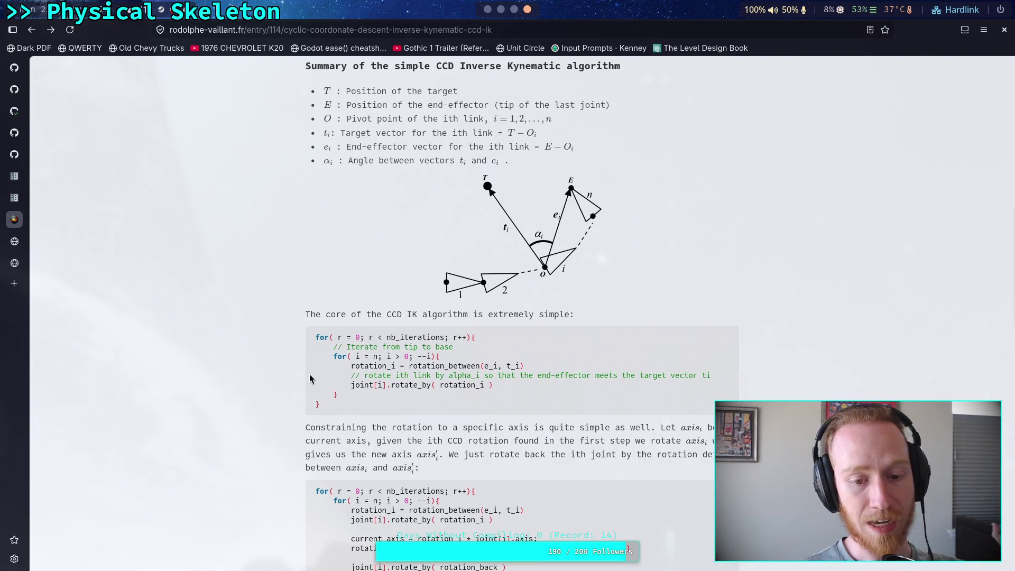
# - Scroll the zalo.github.io IK page to CCDIK, then switch to the number-none.com tab
pyautogui.scroll(3, 91, 314)
pyautogui.click(14, 241)
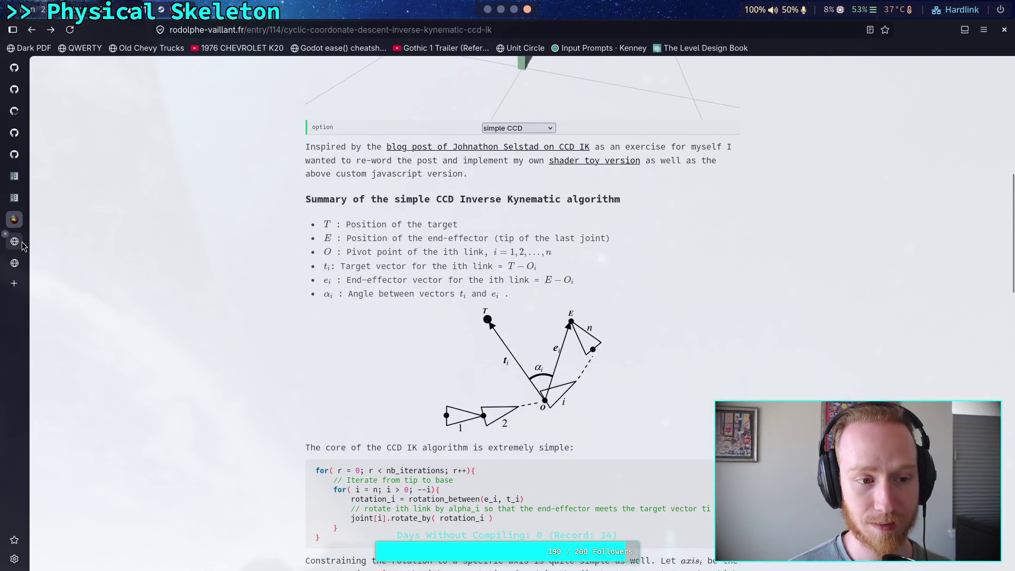
pyautogui.scroll(-5, 241, 325)
pyautogui.scroll(-15, 242, 326)
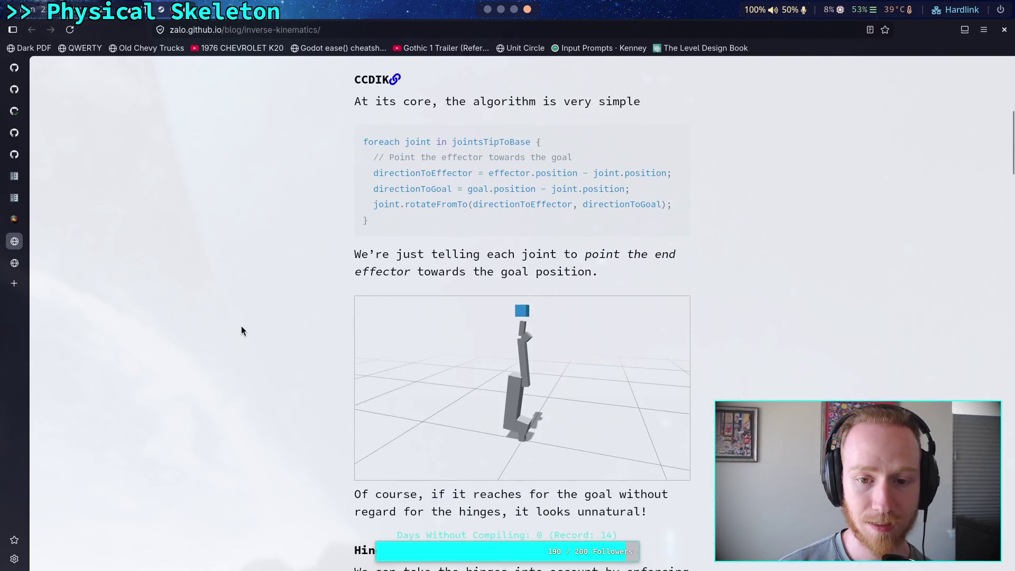
pyautogui.click(14, 263)
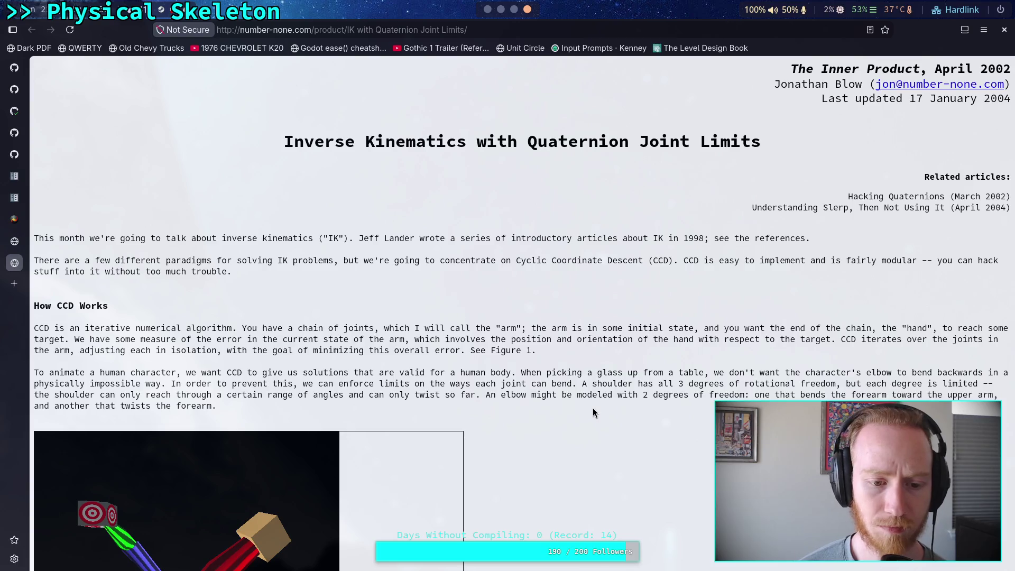
# - Open the References link 'Mathematical Growing Pains' in a new tab and switch to it
pyautogui.scroll(-3, 543, 421)
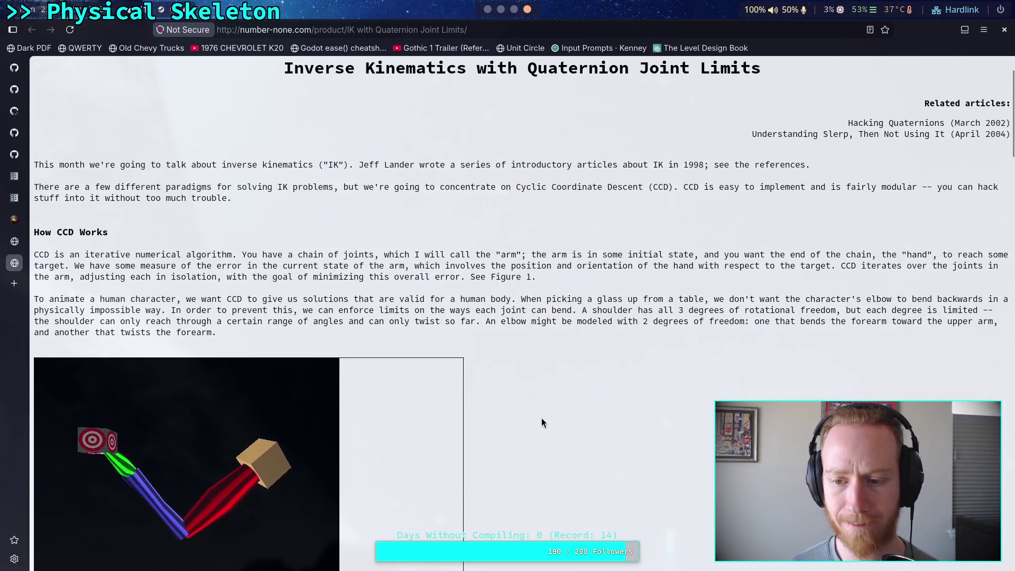
pyautogui.scroll(-9, 543, 421)
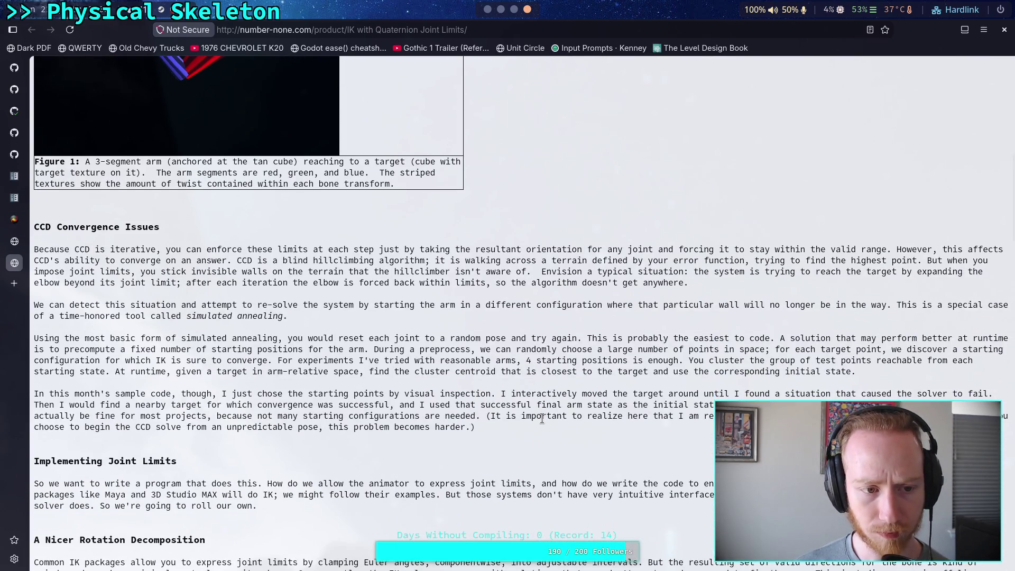
pyautogui.scroll(-3, 543, 420)
pyautogui.scroll(-20, 544, 421)
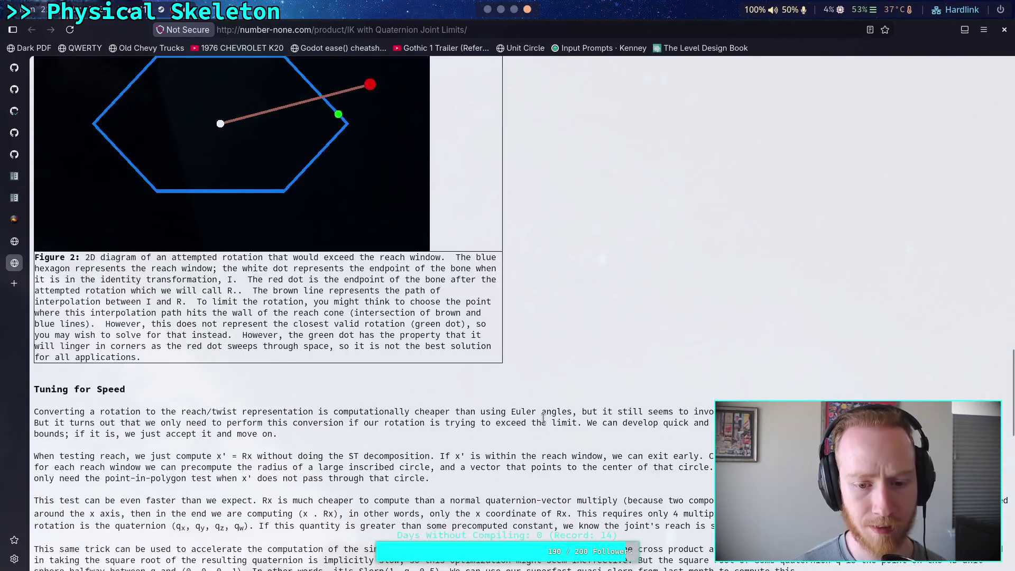
pyautogui.scroll(-5, 544, 419)
pyautogui.scroll(-10, 548, 422)
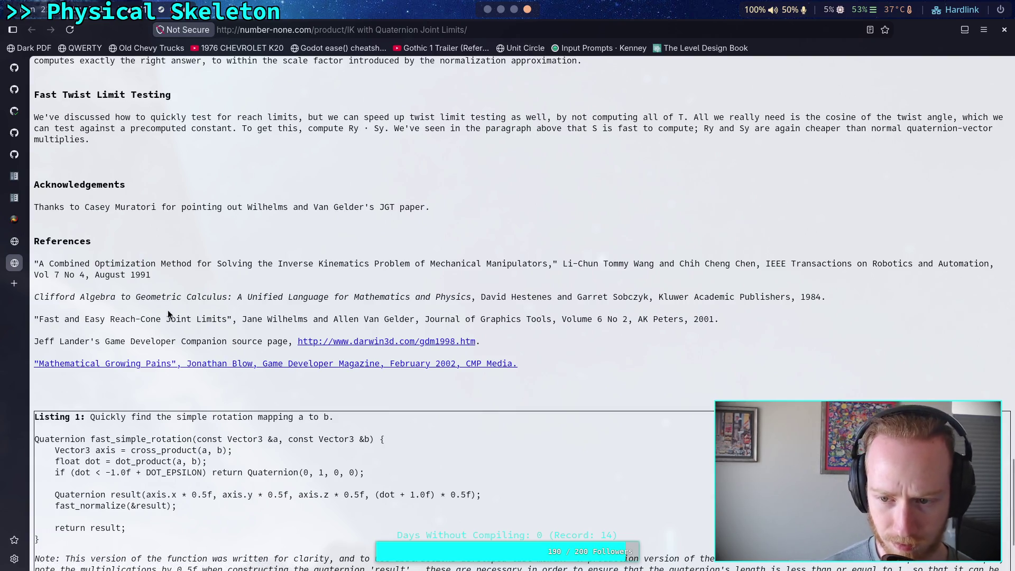
pyautogui.rightClick(97, 367)
pyautogui.click(133, 376)
pyautogui.click(14, 285)
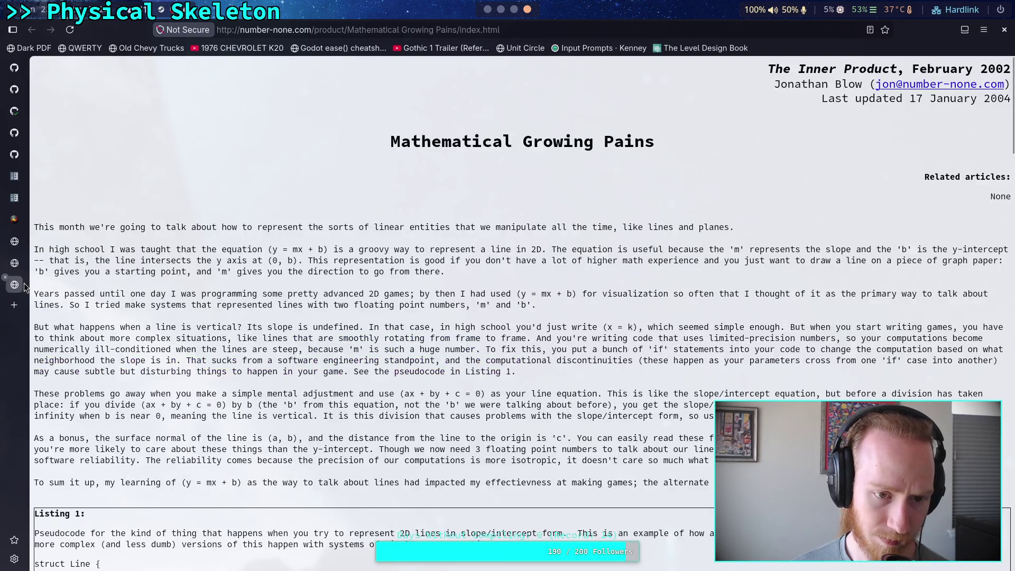
# - Search the Mathematical Growing Pains article for 'ccd'
pyautogui.scroll(-2, 243, 316)
pyautogui.scroll(-3, 244, 316)
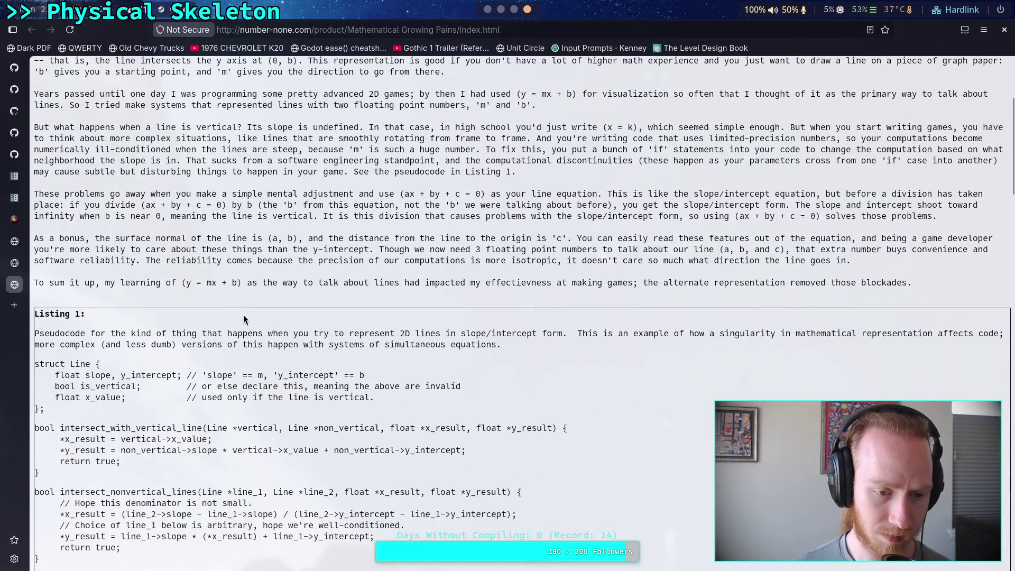
pyautogui.hotkey('ctrl', 'f')
pyautogui.write('gg')
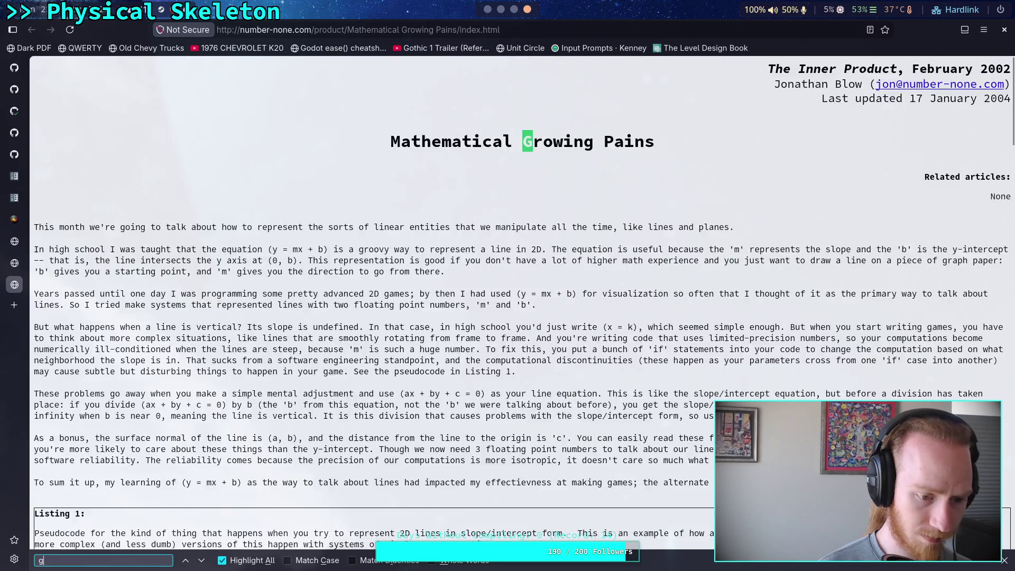
pyautogui.press('BackSpace')
pyautogui.write('ccd')
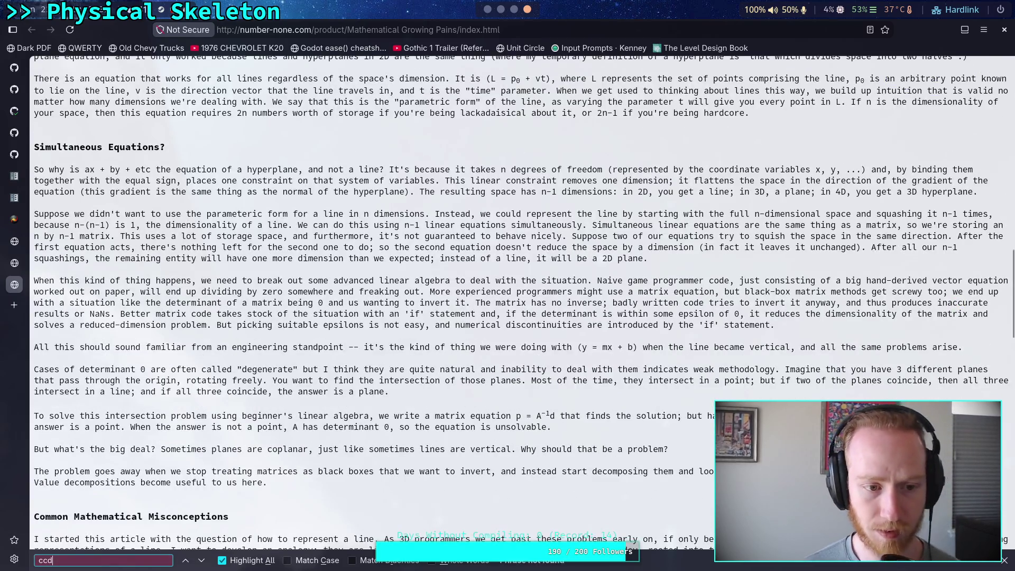
pyautogui.scroll(-15, 266, 323)
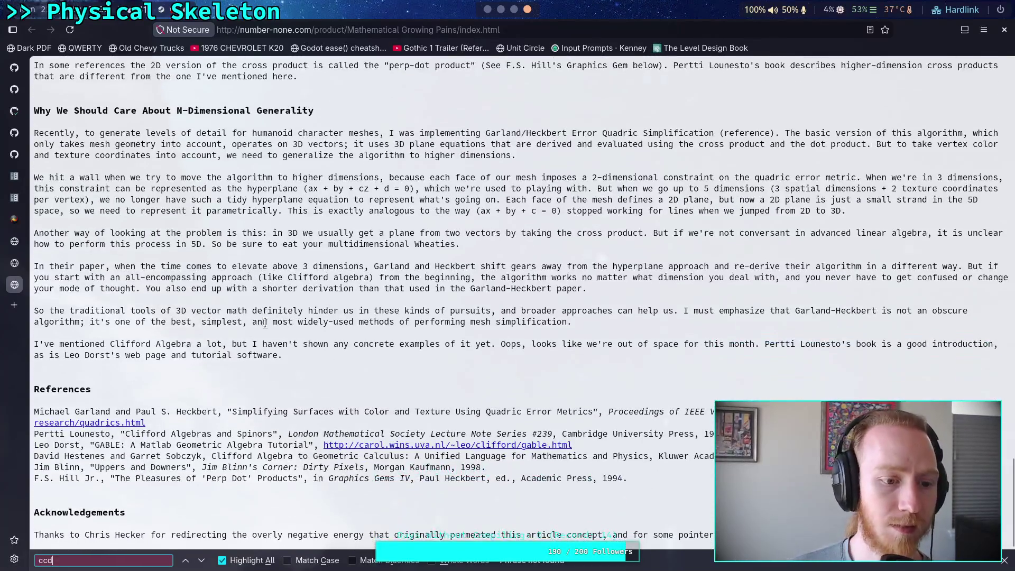
# - Close that article's tab and open the Darwin 3D gdm1998 source page in a new tab
pyautogui.middleClick(15, 285)
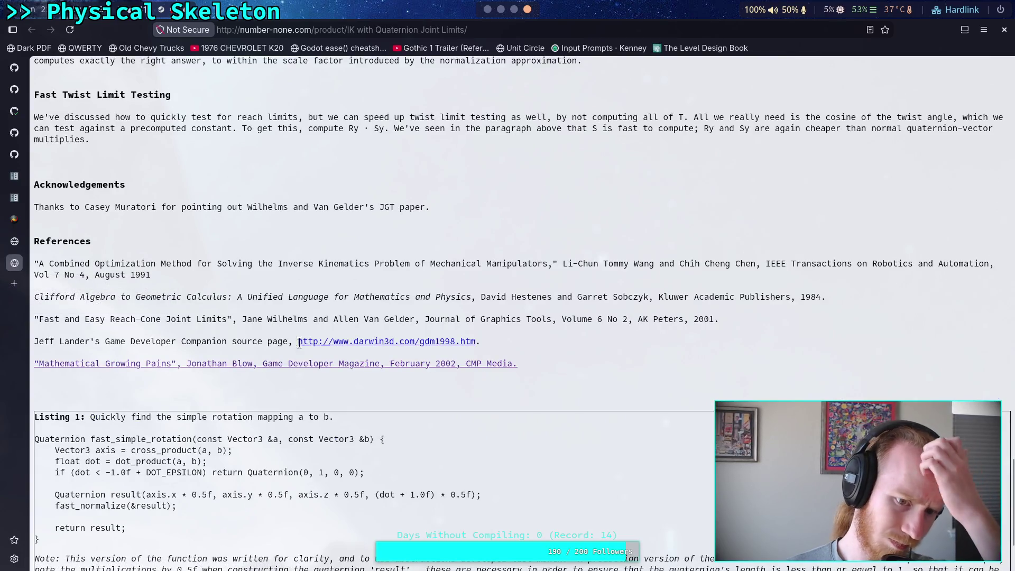
pyautogui.rightClick(333, 342)
pyautogui.click(365, 349)
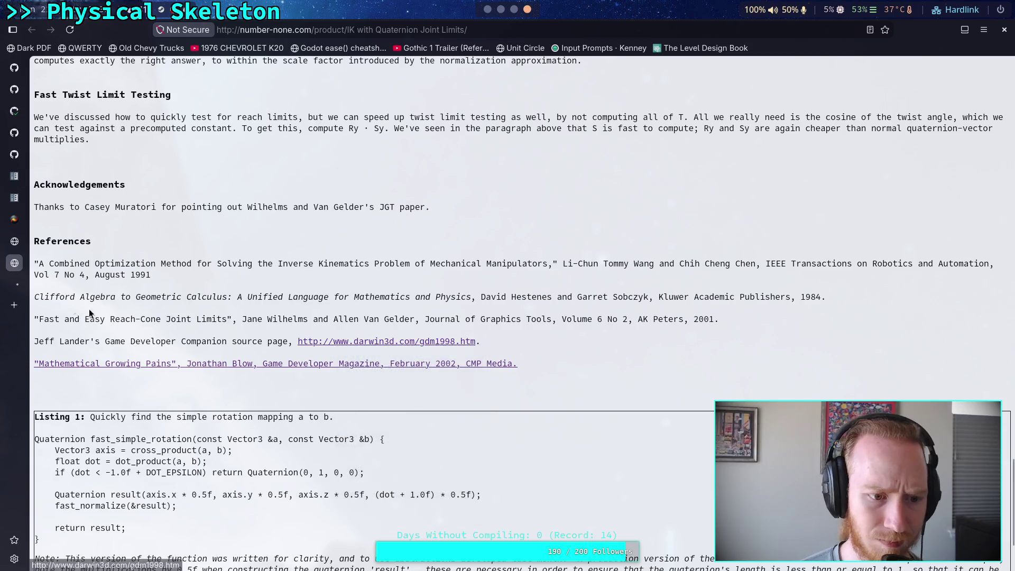
pyautogui.hotkey('ctrl', 'Tab')
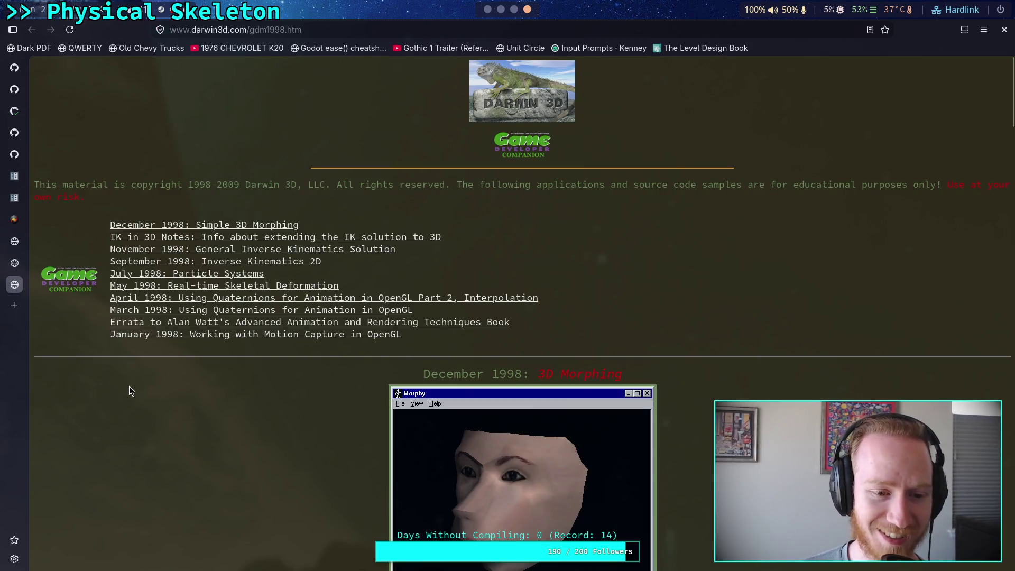
# - Open the November 1998 'Making Kine More Flexible' PDF, col1198.pdf, from the KineChain entry
pyautogui.scroll(-4, 129, 386)
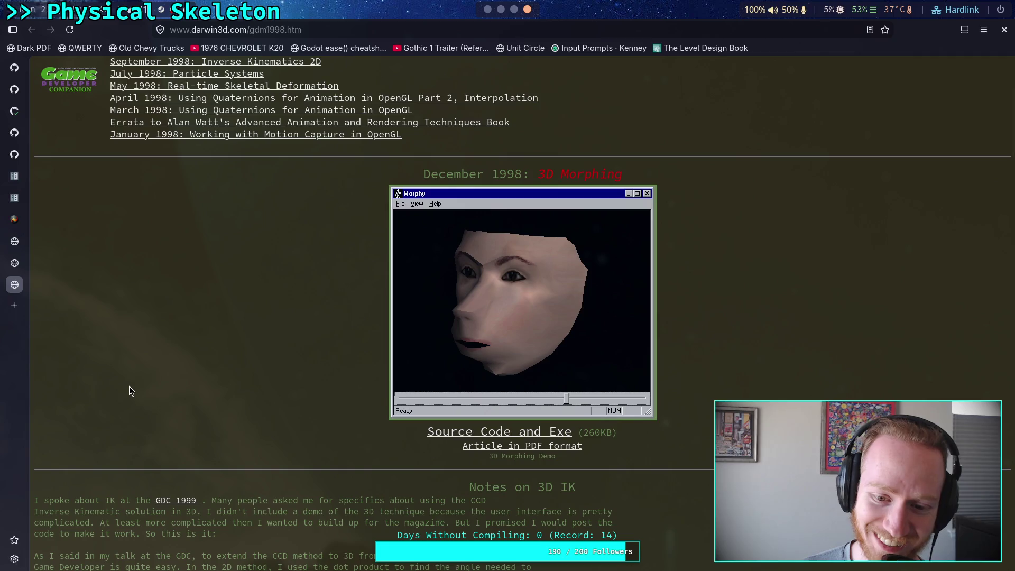
pyautogui.scroll(4, 130, 387)
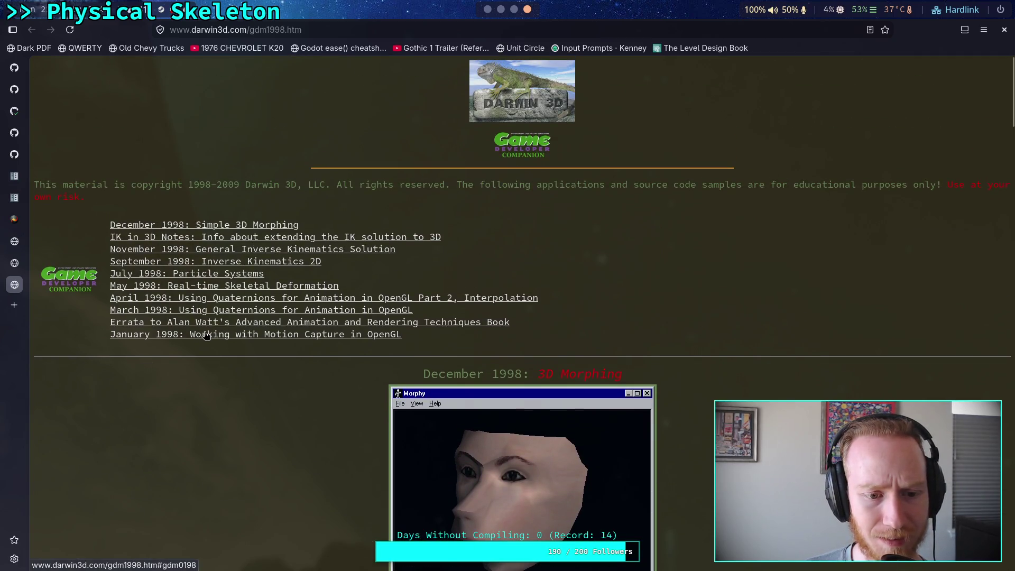
pyautogui.click(223, 249)
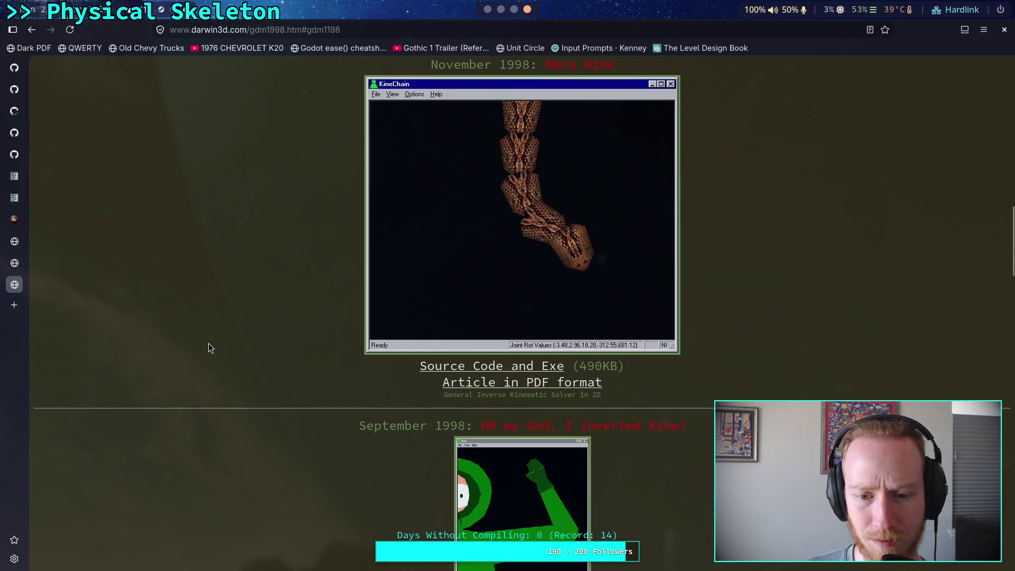
pyautogui.click(534, 386)
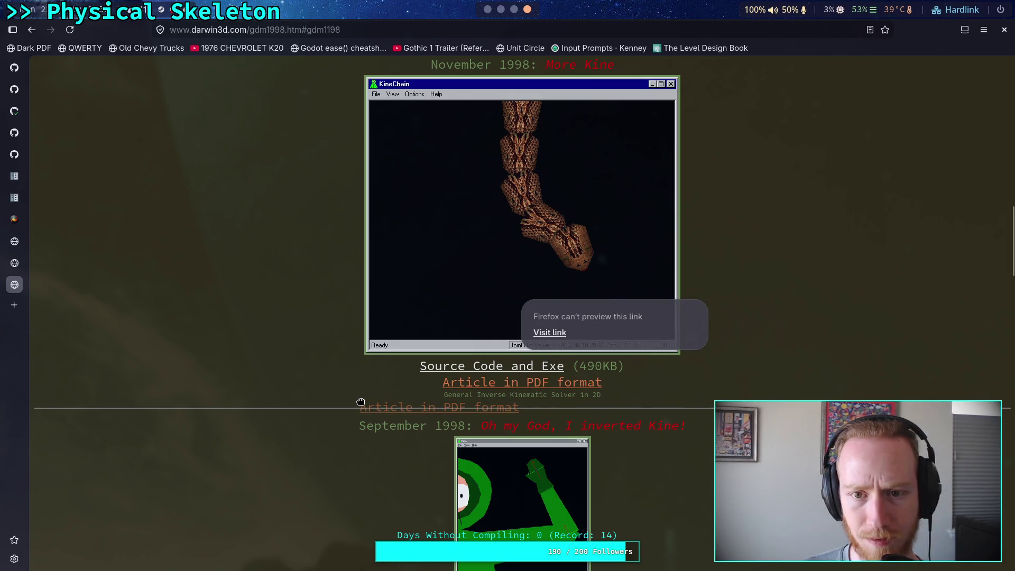
pyautogui.click(347, 391)
pyautogui.scroll(2, 346, 391)
pyautogui.scroll(-2, 347, 391)
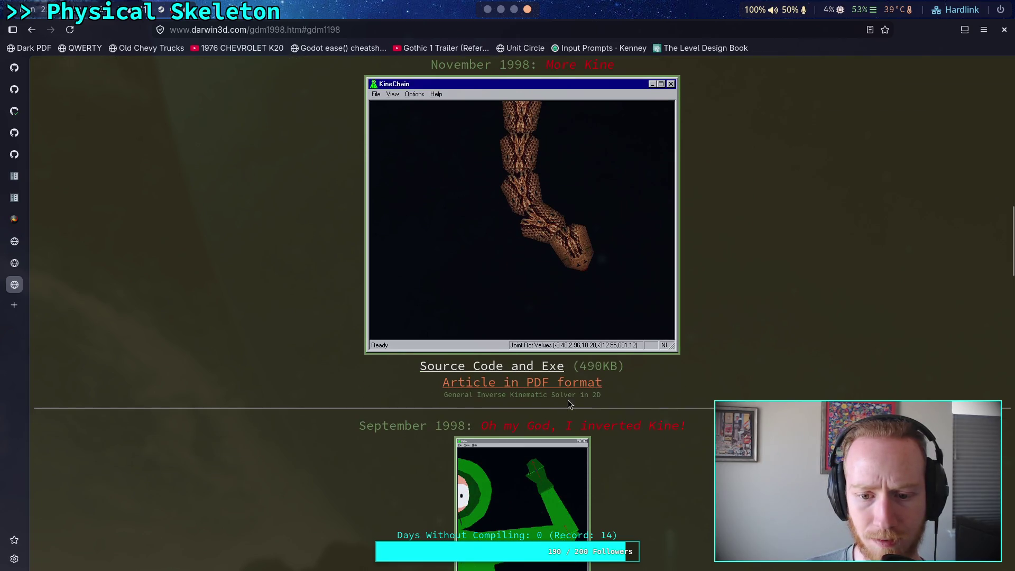
pyautogui.click(577, 389)
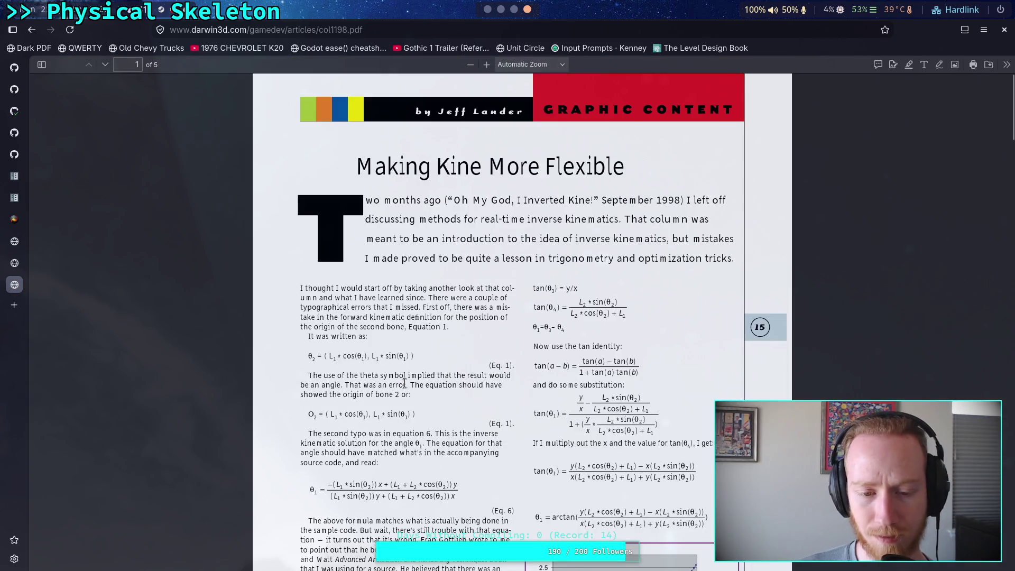
# - Scroll the PDF down to the Cyclic-Coordinate Descent section on page 2
pyautogui.scroll(-2, 371, 389)
pyautogui.scroll(-2, 373, 391)
pyautogui.scroll(-10, 374, 393)
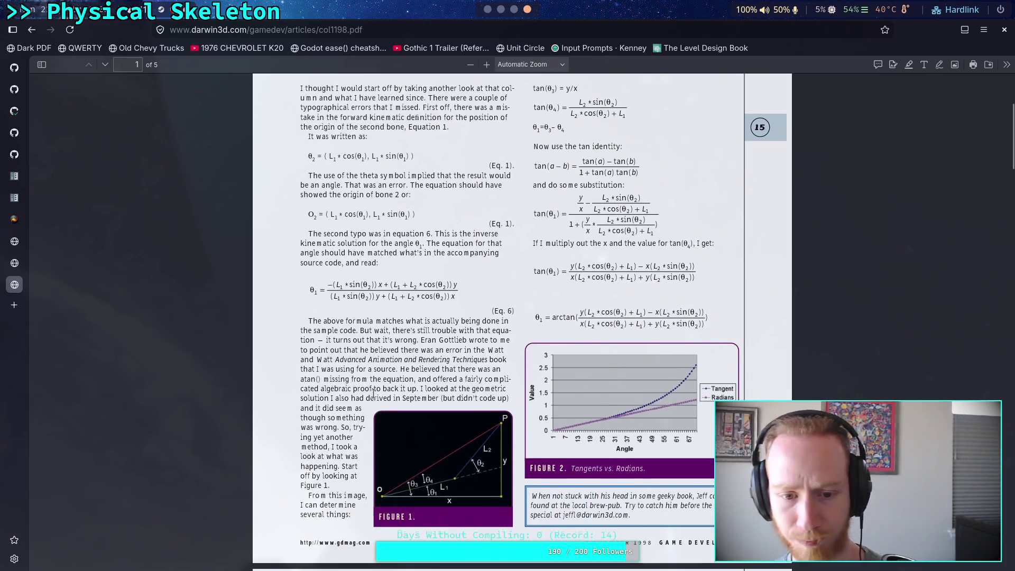
pyautogui.scroll(-5, 354, 386)
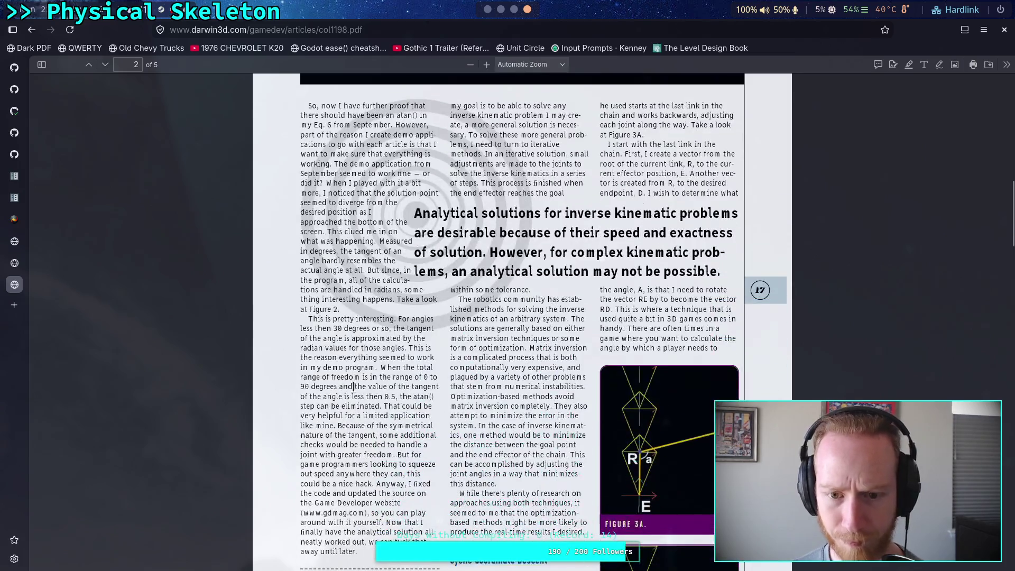
pyautogui.scroll(-3, 353, 387)
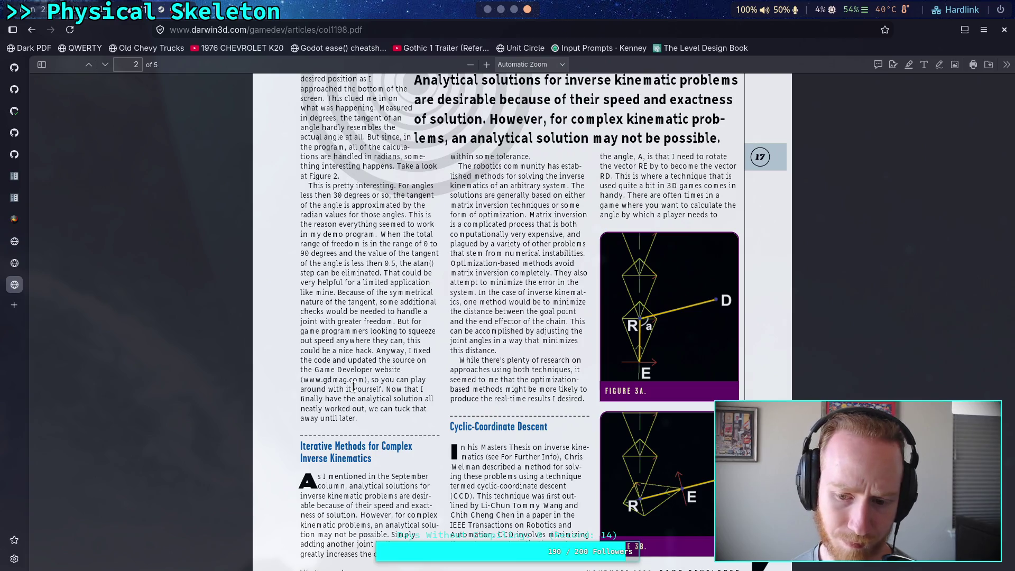
pyautogui.scroll(-2, 353, 387)
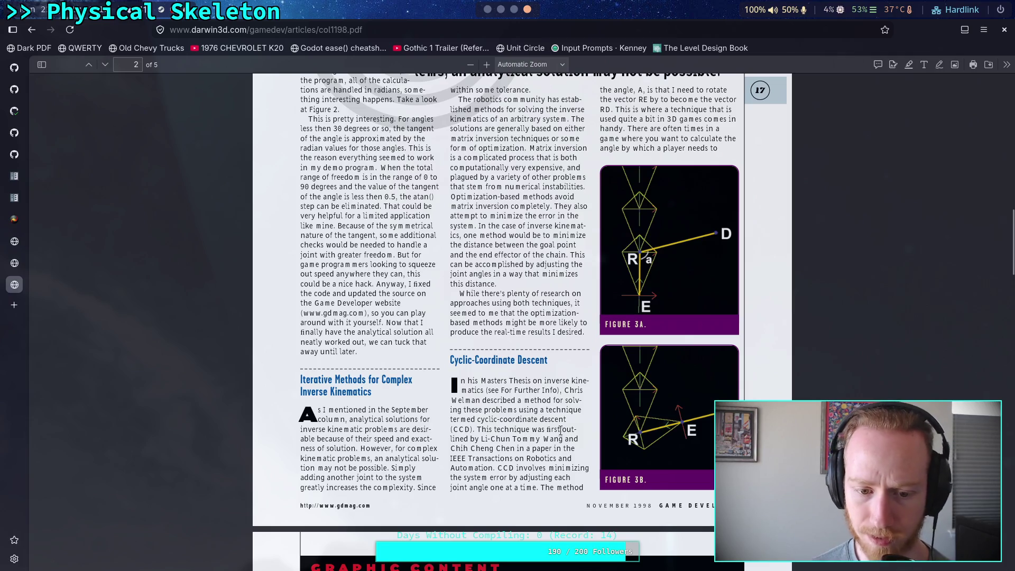
pyautogui.scroll(-2, 563, 425)
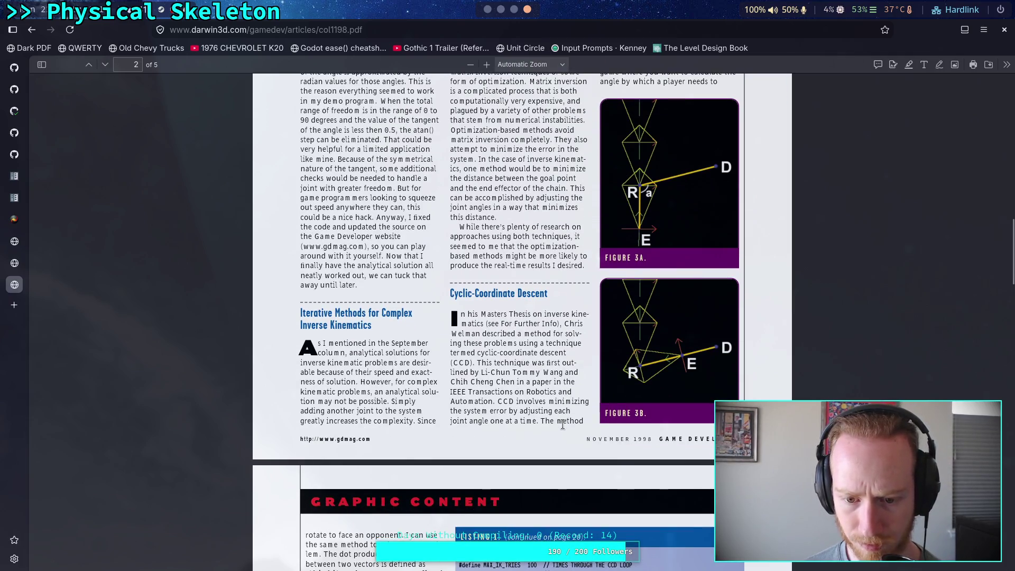
pyautogui.scroll(8, 563, 425)
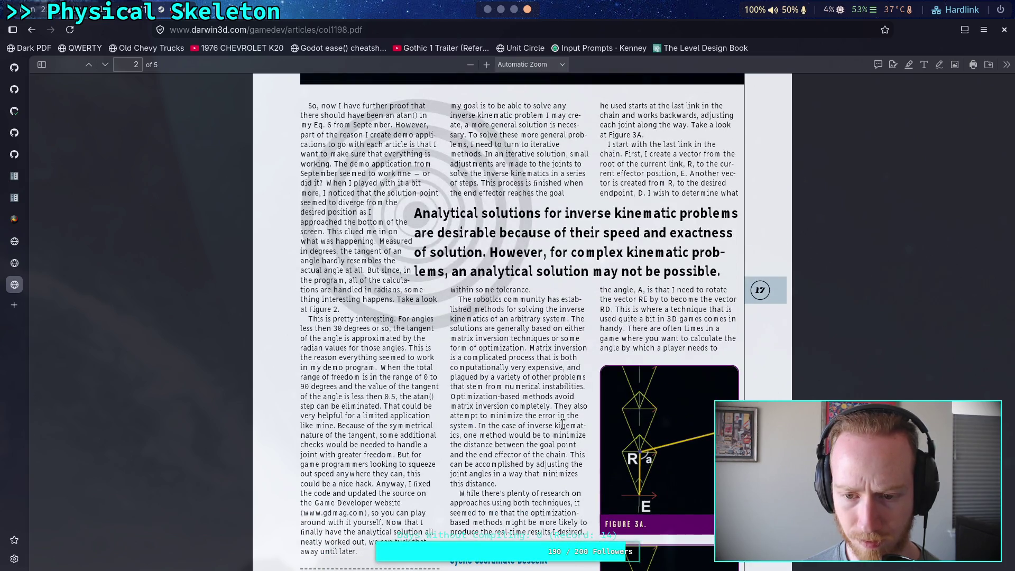
pyautogui.scroll(-6, 563, 425)
pyautogui.scroll(6, 564, 424)
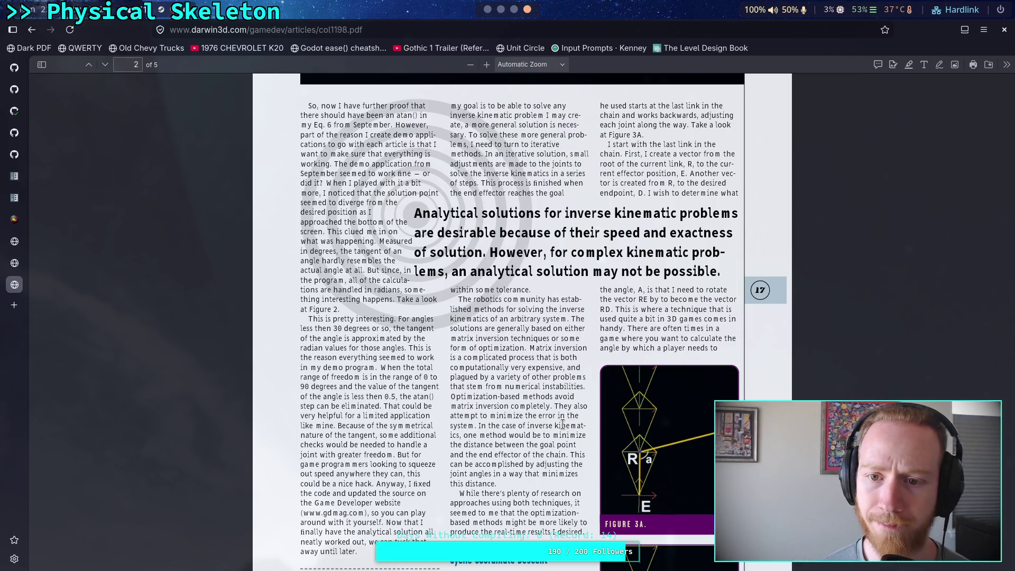
pyautogui.scroll(-5, 564, 425)
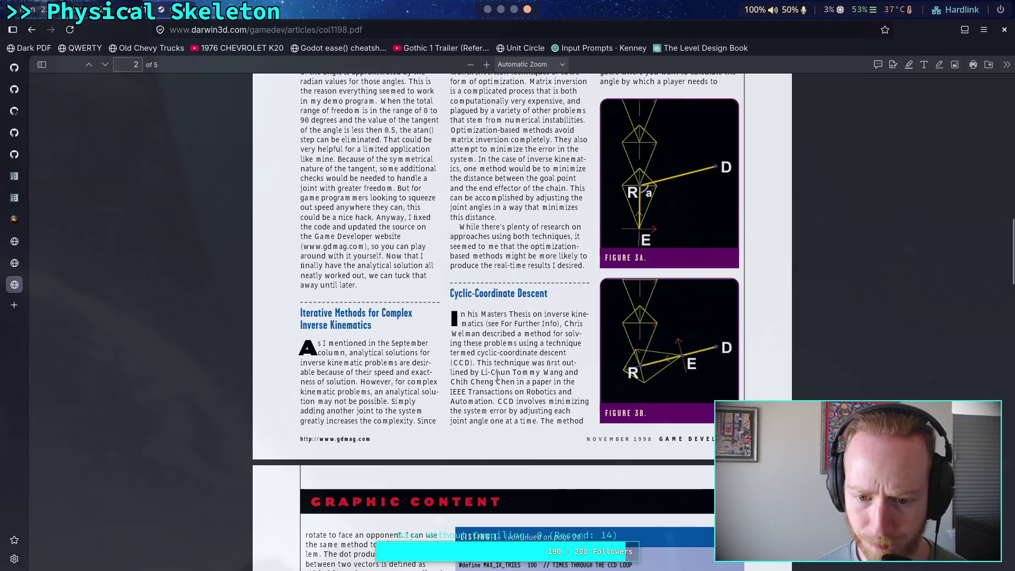
# - Highlight passages of the CCD paragraph, then read on past Figures 3A–3B toward Listing 1
pyautogui.moveTo(476, 357)
pyautogui.mouseDown()
pyautogui.moveTo(501, 380)
pyautogui.moveTo(500, 405)
pyautogui.moveTo(514, 401)
pyautogui.moveTo(451, 394)
pyautogui.mouseUp()
pyautogui.click(517, 379)
pyautogui.click(514, 401)
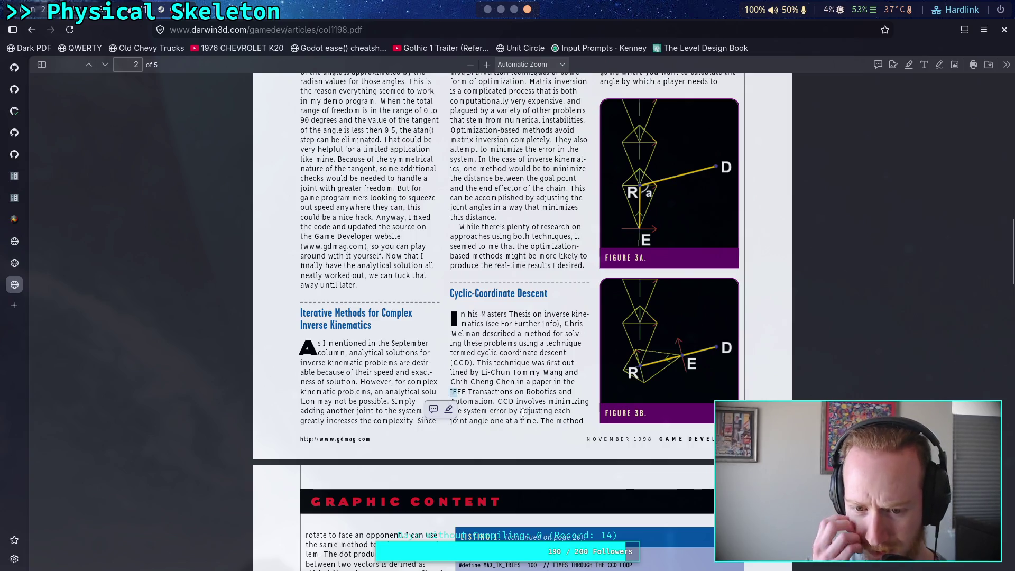
pyautogui.click(529, 410)
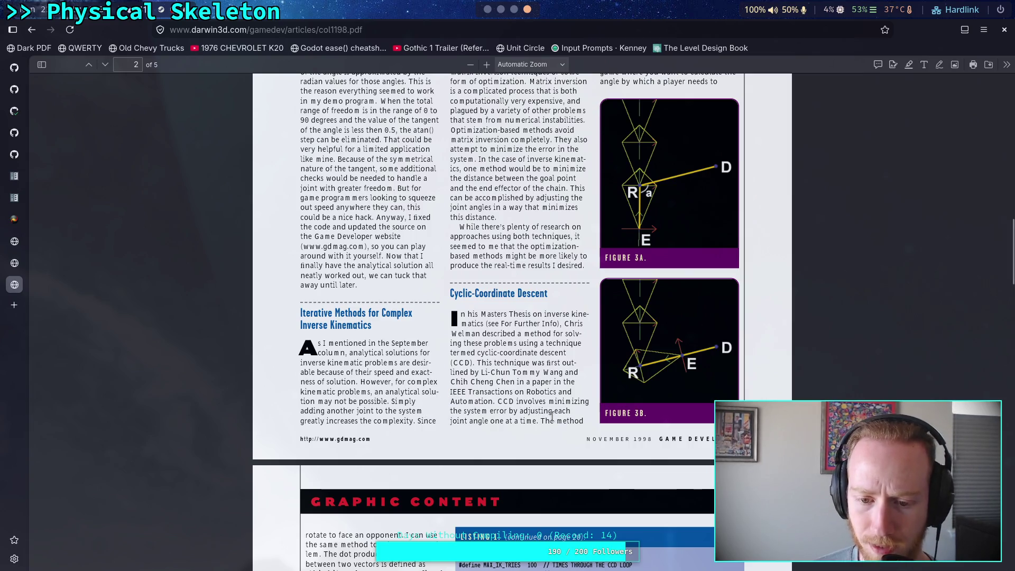
pyautogui.scroll(5, 552, 416)
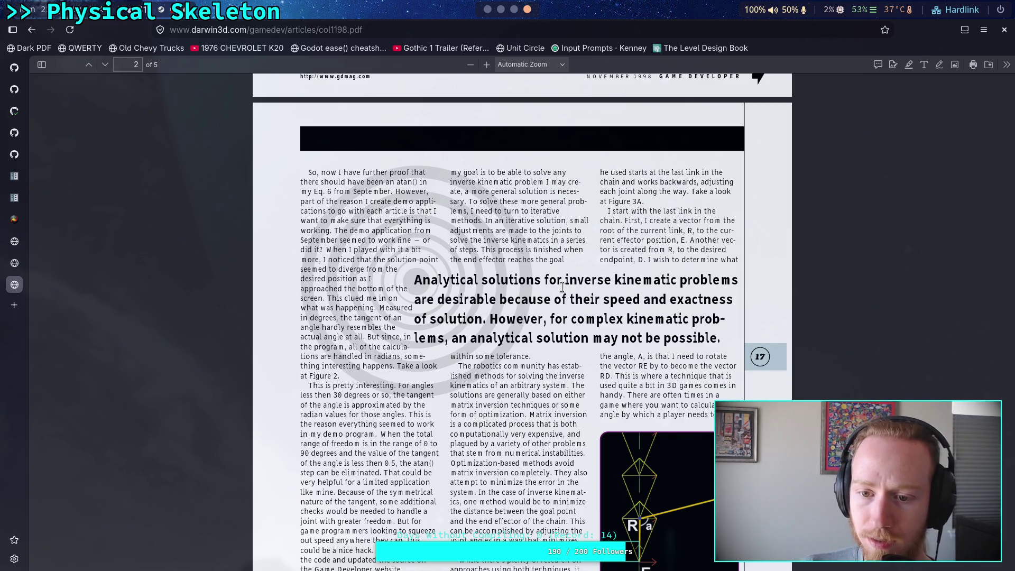
pyautogui.scroll(-5, 562, 287)
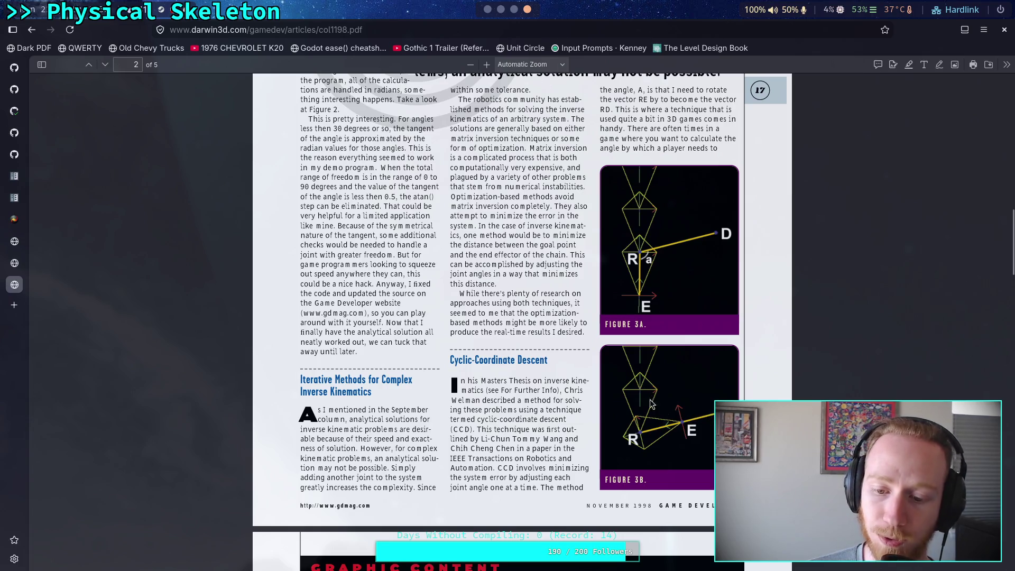
pyautogui.scroll(-6, 550, 327)
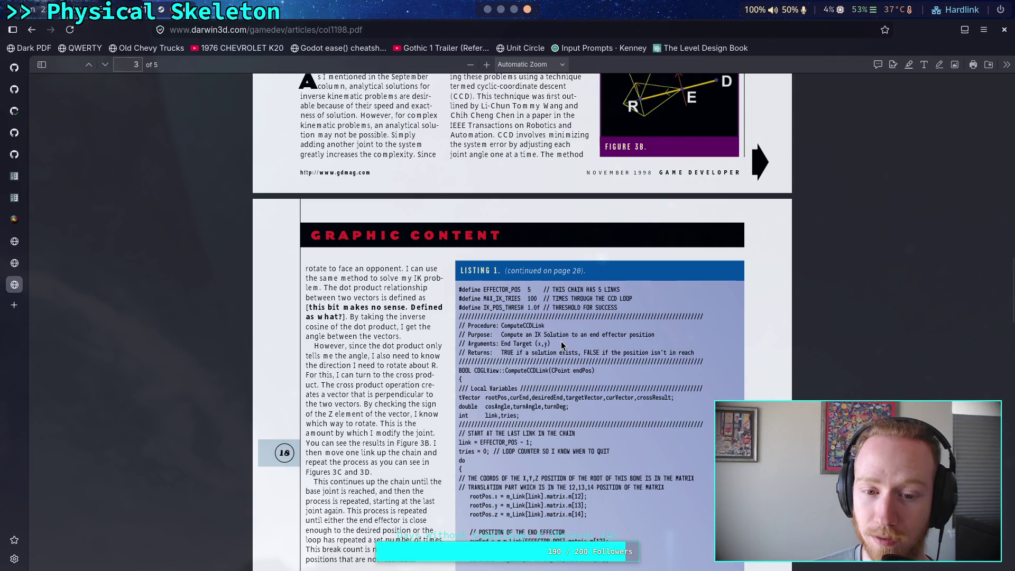
# - Scroll into Listing 1 and highlight the bracketed note about the dot product
pyautogui.scroll(-1, 563, 346)
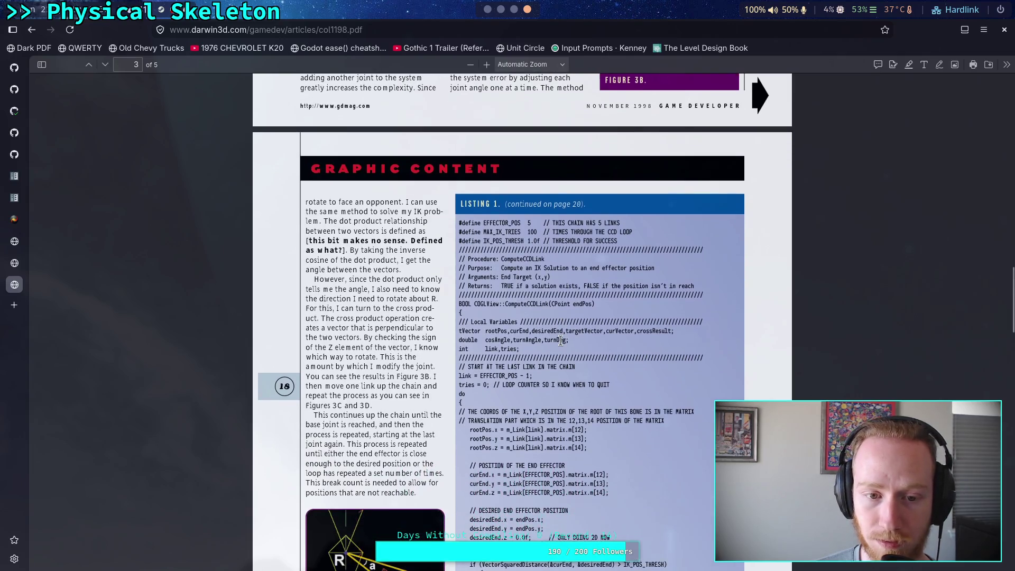
pyautogui.scroll(-2, 562, 341)
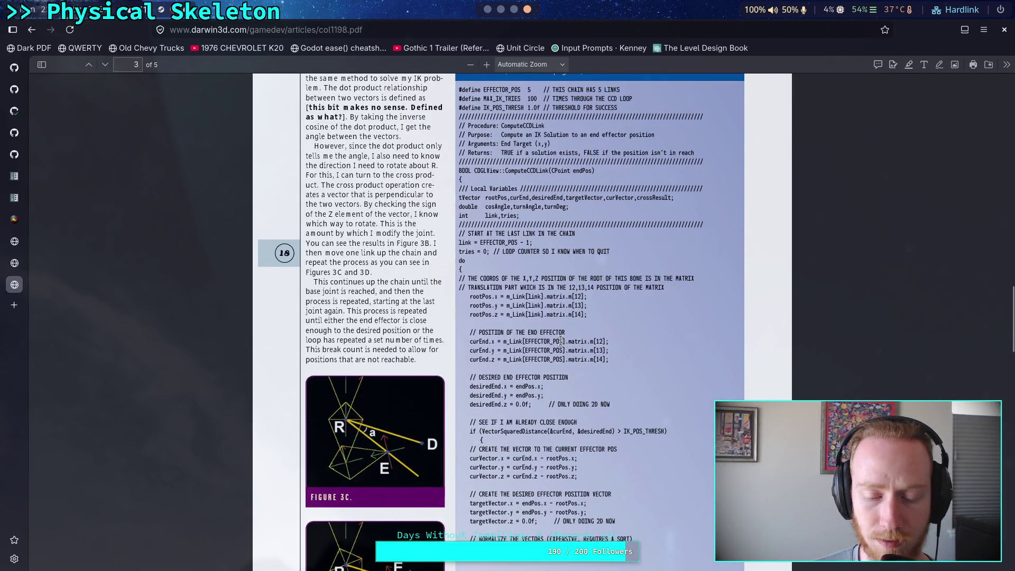
pyautogui.scroll(-3, 561, 341)
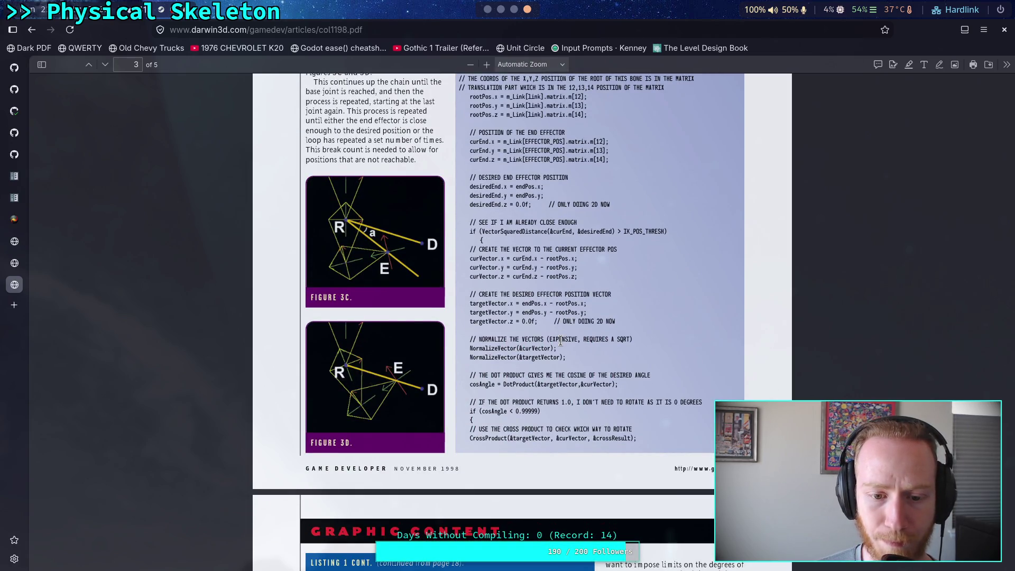
pyautogui.scroll(-6, 560, 341)
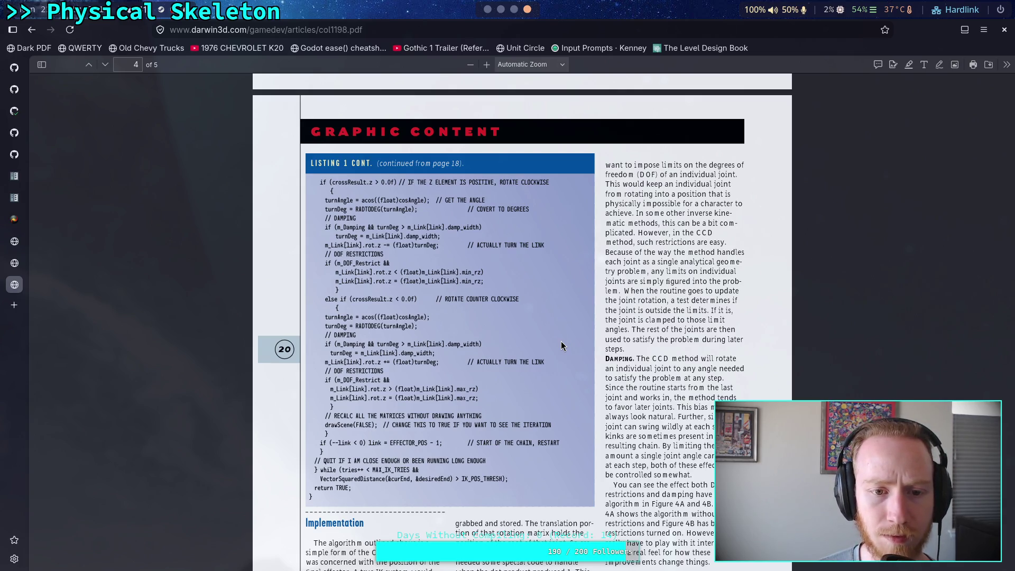
pyautogui.scroll(1, 562, 345)
pyautogui.scroll(-1, 562, 345)
pyautogui.scroll(8, 463, 347)
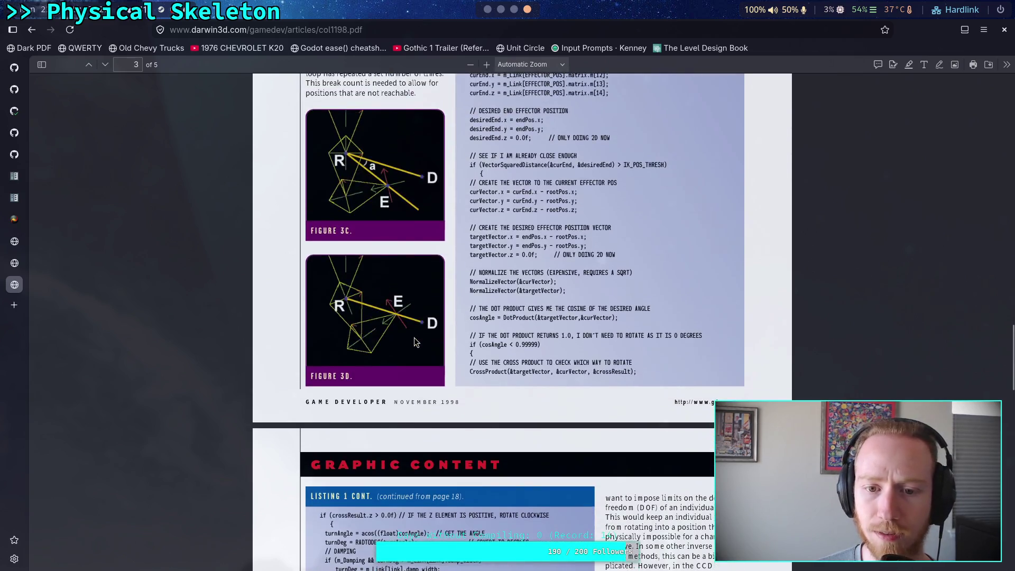
pyautogui.scroll(2, 530, 353)
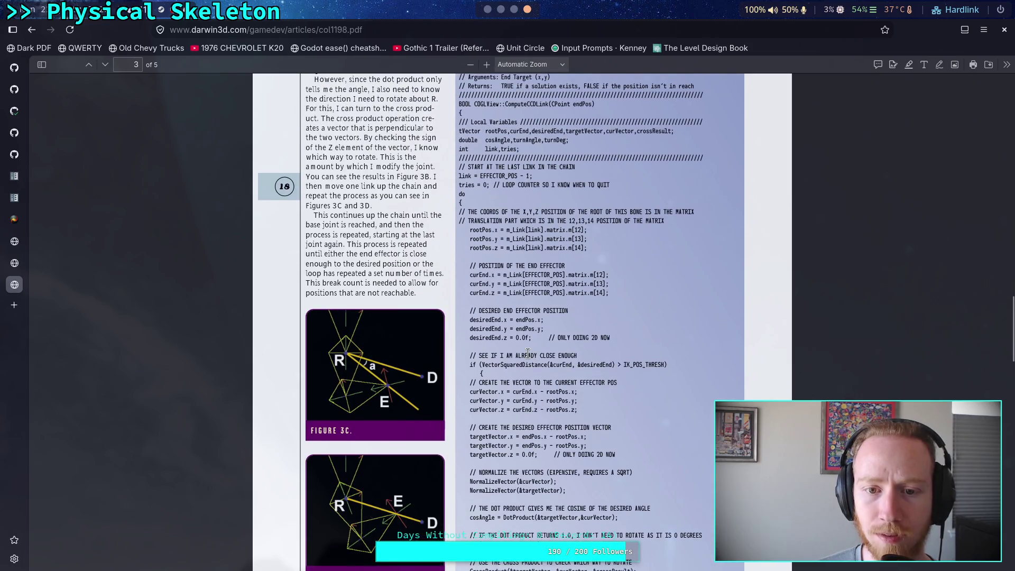
pyautogui.scroll(2, 530, 354)
pyautogui.scroll(3, 530, 353)
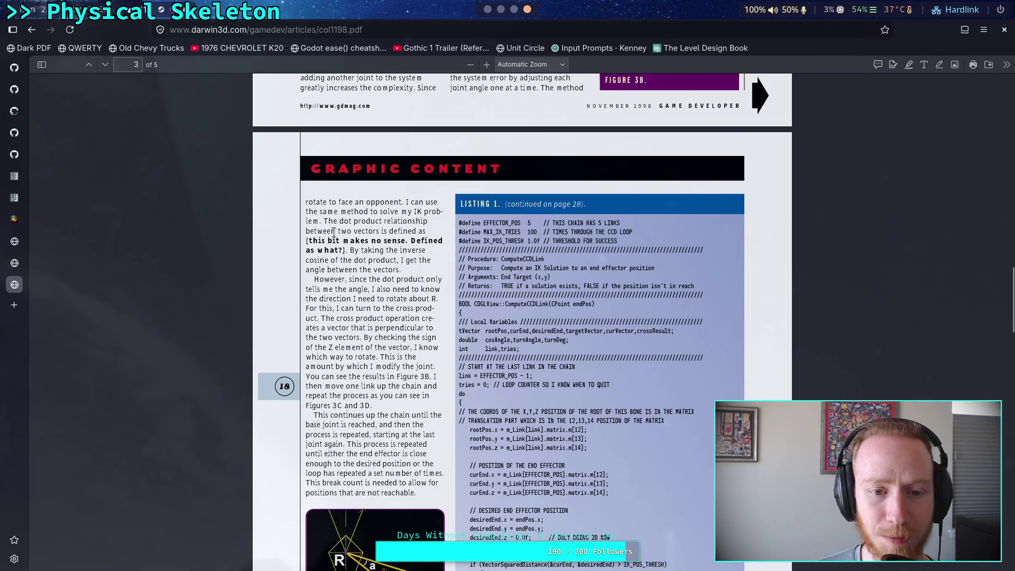
pyautogui.moveTo(311, 236)
pyautogui.mouseDown()
pyautogui.moveTo(344, 249)
pyautogui.moveTo(311, 241)
pyautogui.mouseUp()
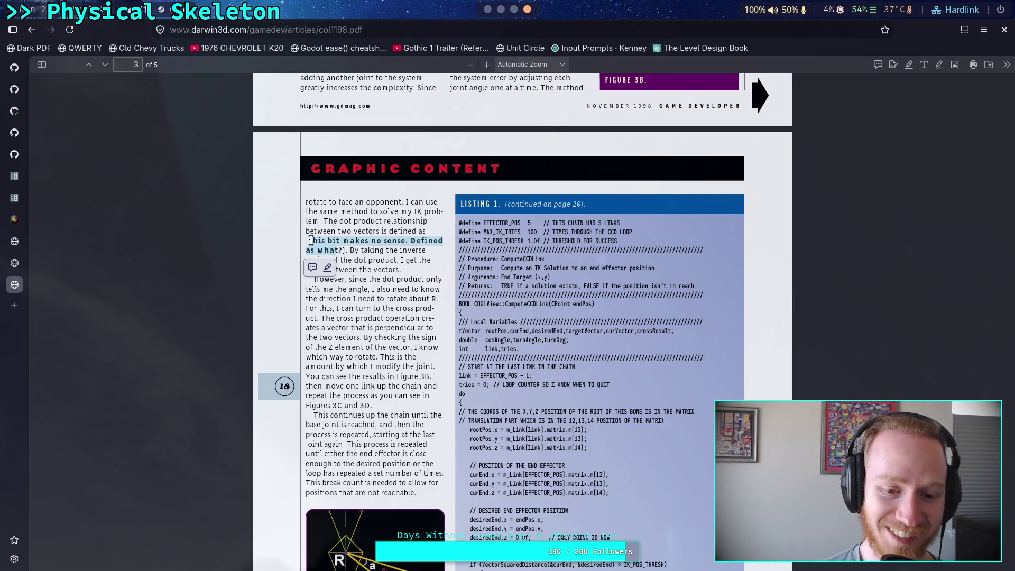
pyautogui.click(401, 250)
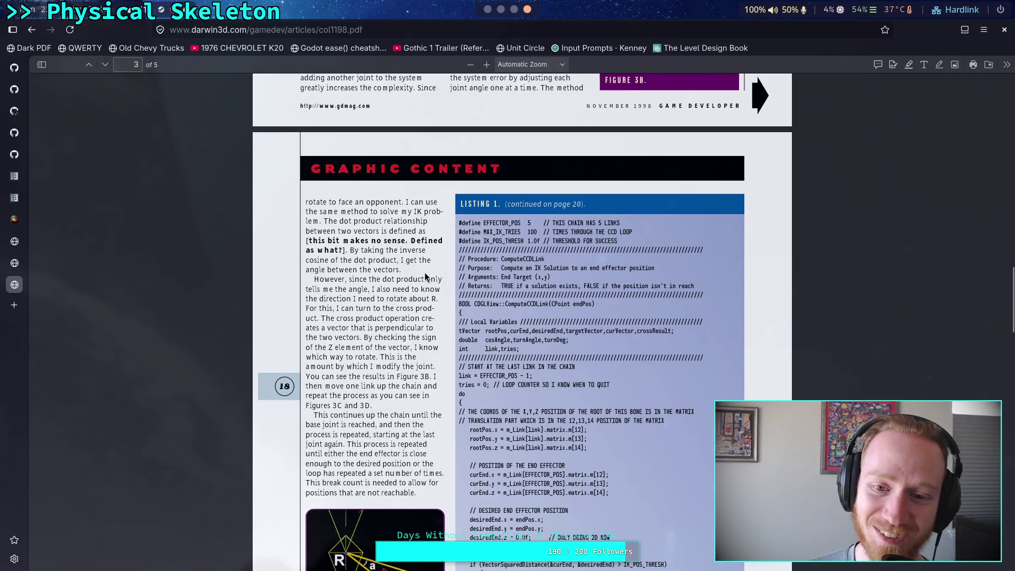
# - Read through the listing's continuation and highlight the loop's exit condition
pyautogui.scroll(5, 424, 272)
pyautogui.scroll(3, 424, 273)
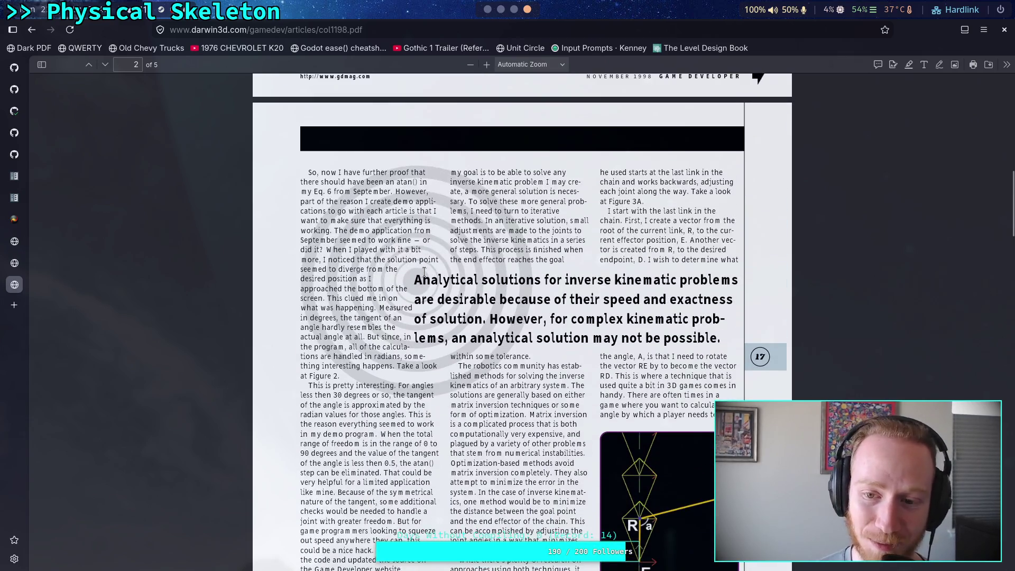
pyautogui.scroll(-2, 424, 272)
pyautogui.scroll(-7, 424, 272)
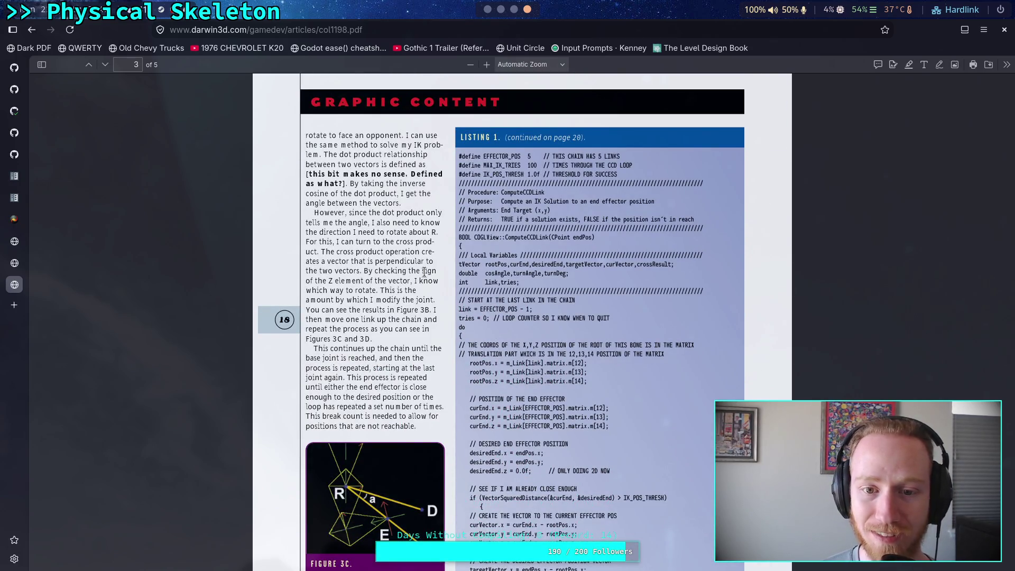
pyautogui.scroll(-1, 424, 272)
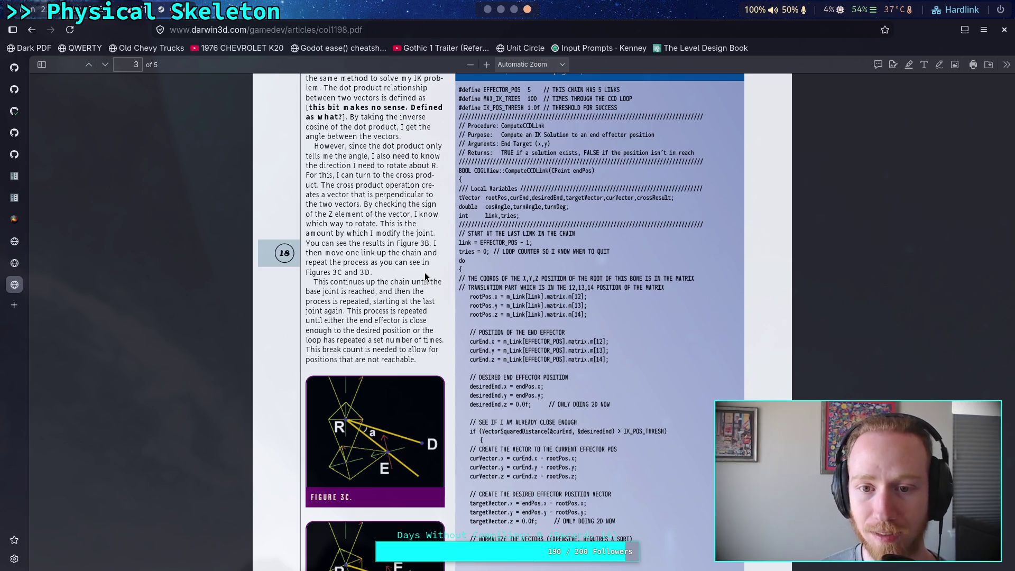
pyautogui.scroll(-1, 593, 310)
pyautogui.scroll(-2, 592, 311)
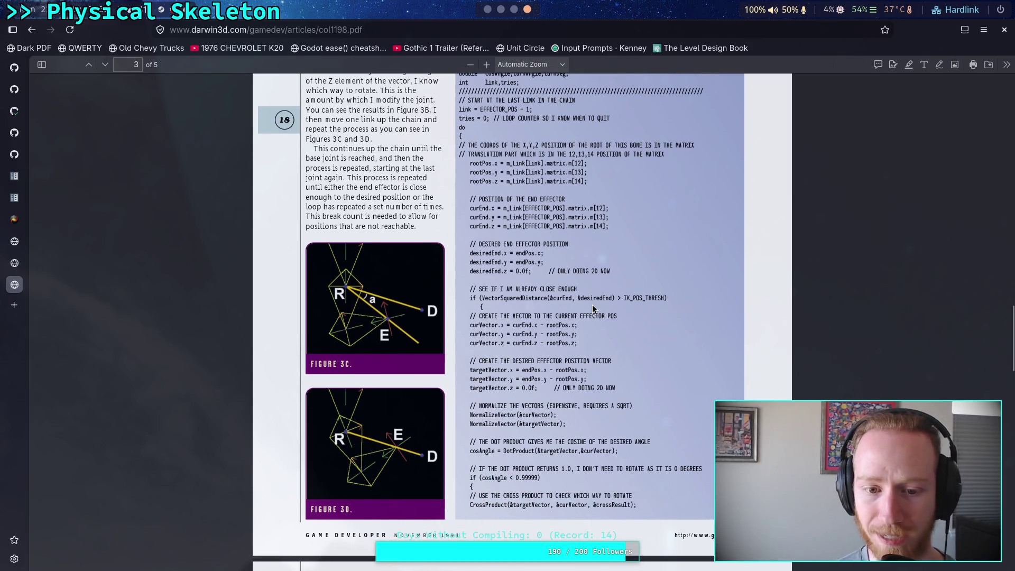
pyautogui.scroll(-8, 592, 307)
pyautogui.scroll(-3, 593, 310)
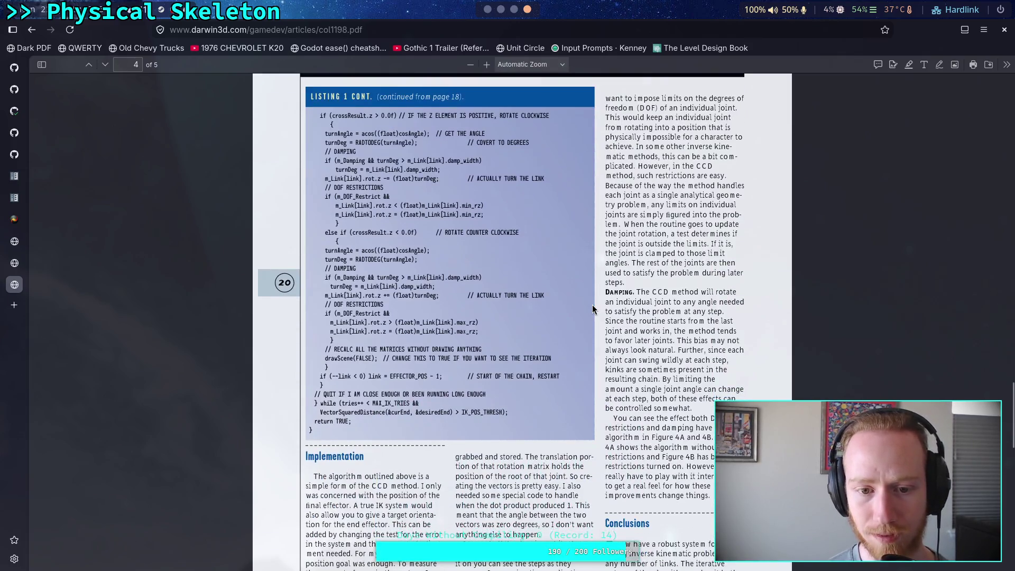
pyautogui.scroll(-2, 592, 310)
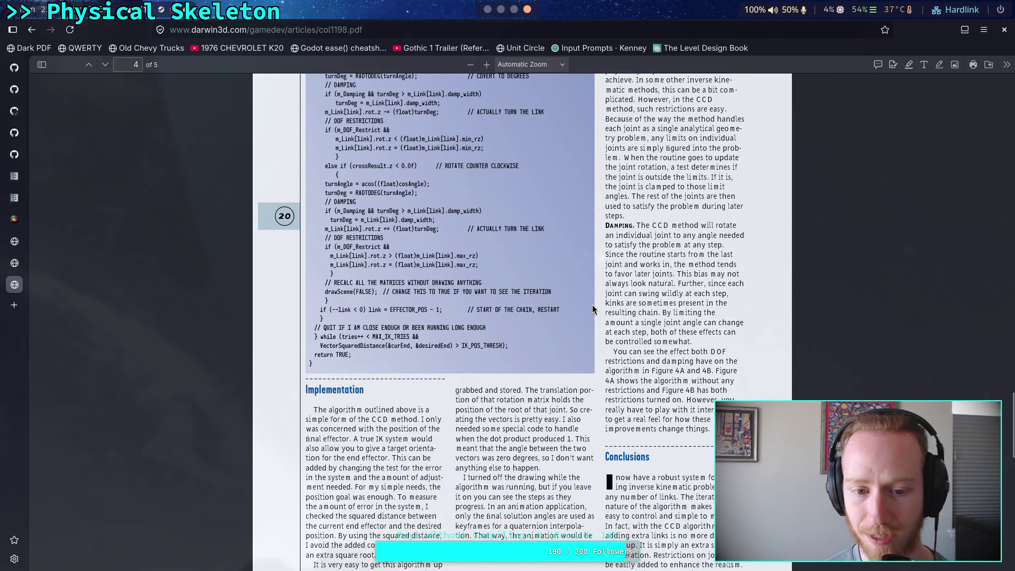
pyautogui.scroll(-5, 592, 310)
pyautogui.scroll(-8, 592, 309)
pyautogui.scroll(14, 592, 310)
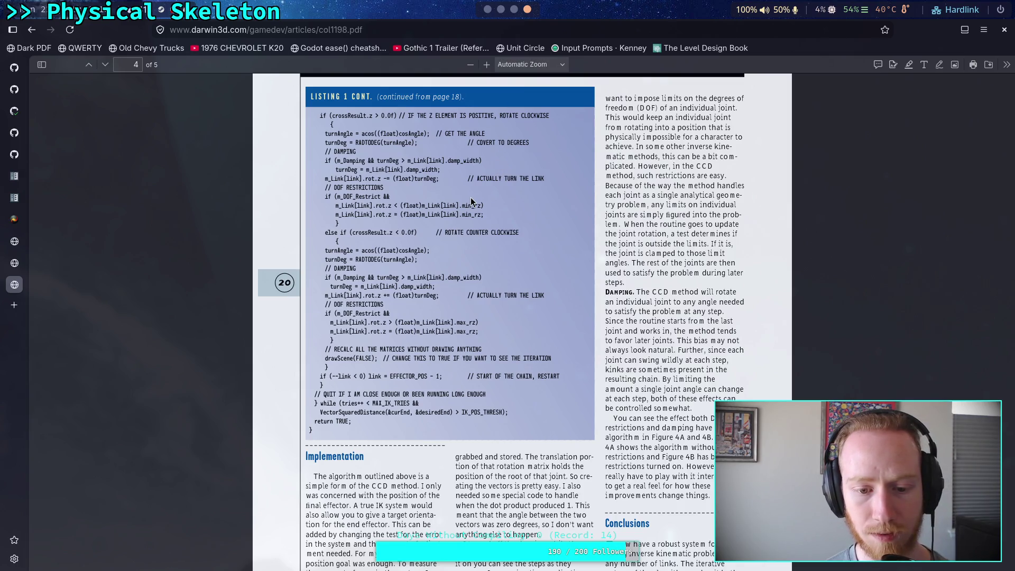
pyautogui.moveTo(342, 403); pyautogui.dragTo(452, 413)
pyautogui.click(494, 415)
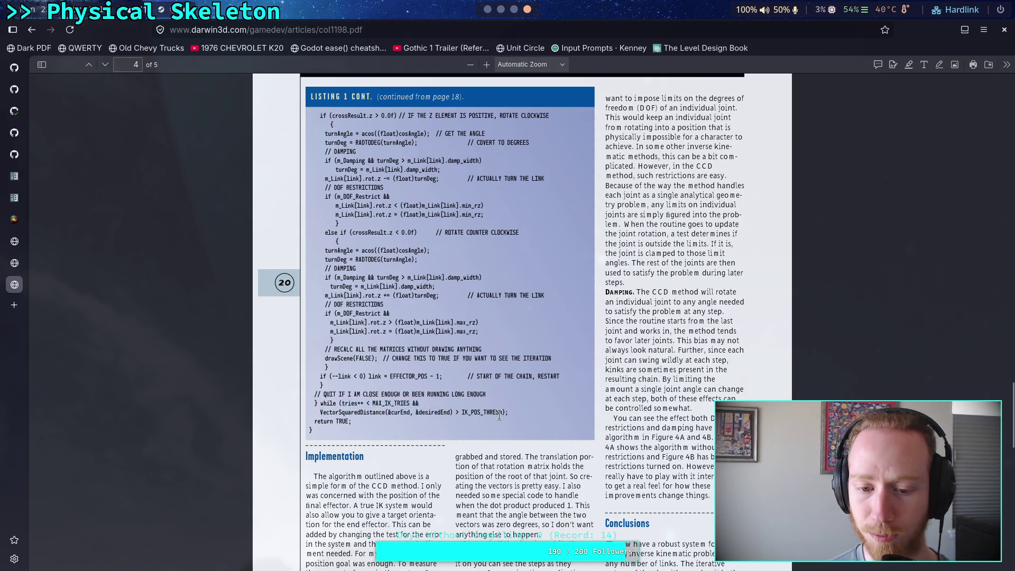
# - Review the end of the listing again and close the CCD PDF tab
pyautogui.scroll(-5, 499, 414)
pyautogui.scroll(-5, 499, 415)
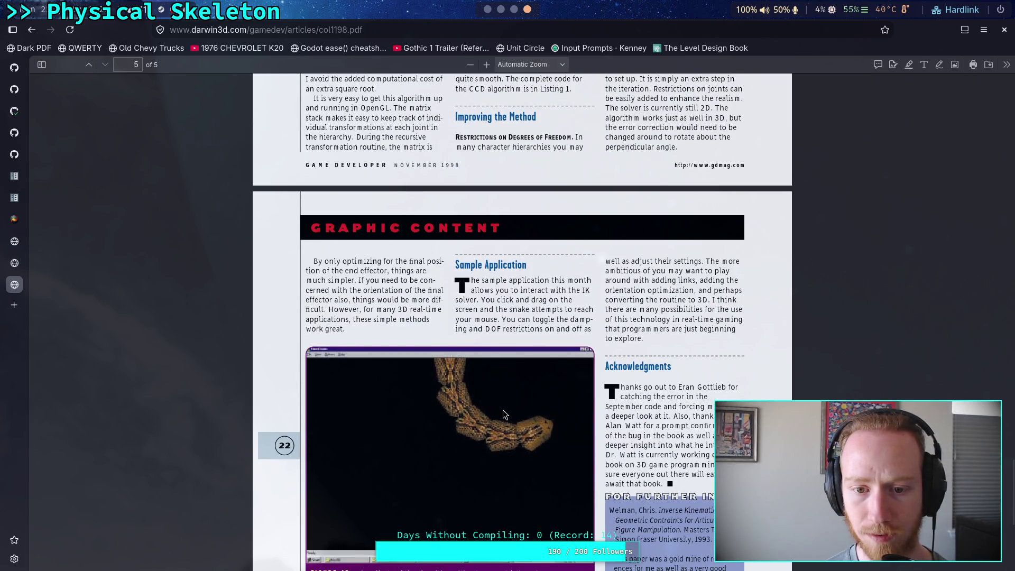
pyautogui.scroll(6, 503, 411)
pyautogui.scroll(4, 503, 410)
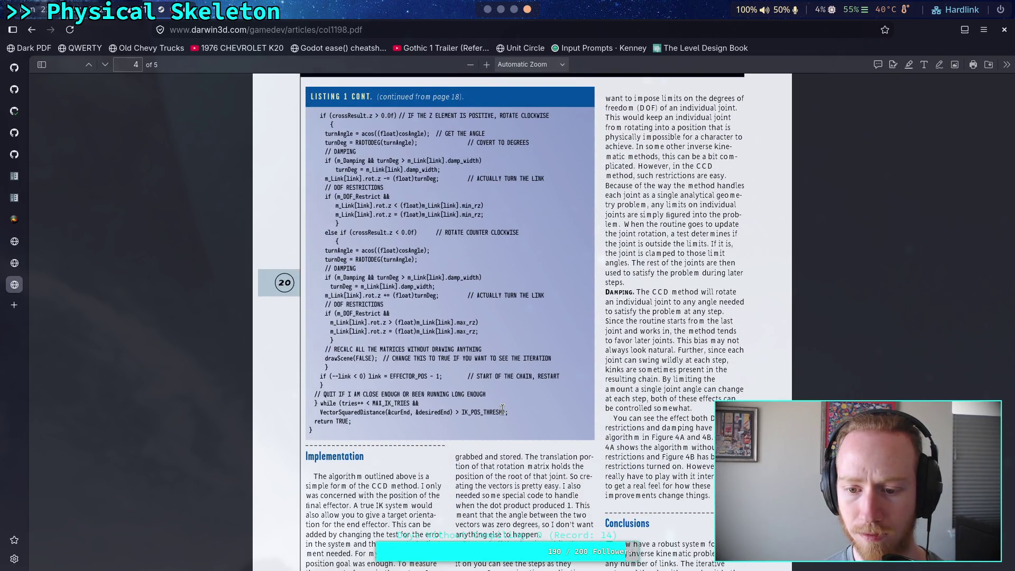
pyautogui.scroll(-1, 503, 411)
pyautogui.scroll(-12, 507, 394)
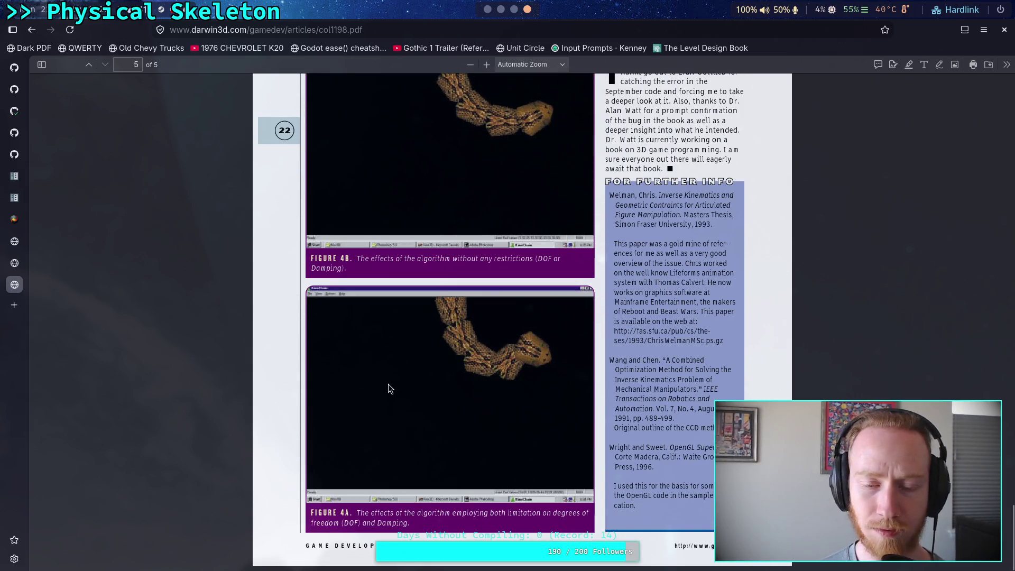
pyautogui.scroll(3, 258, 359)
pyautogui.click(6, 277)
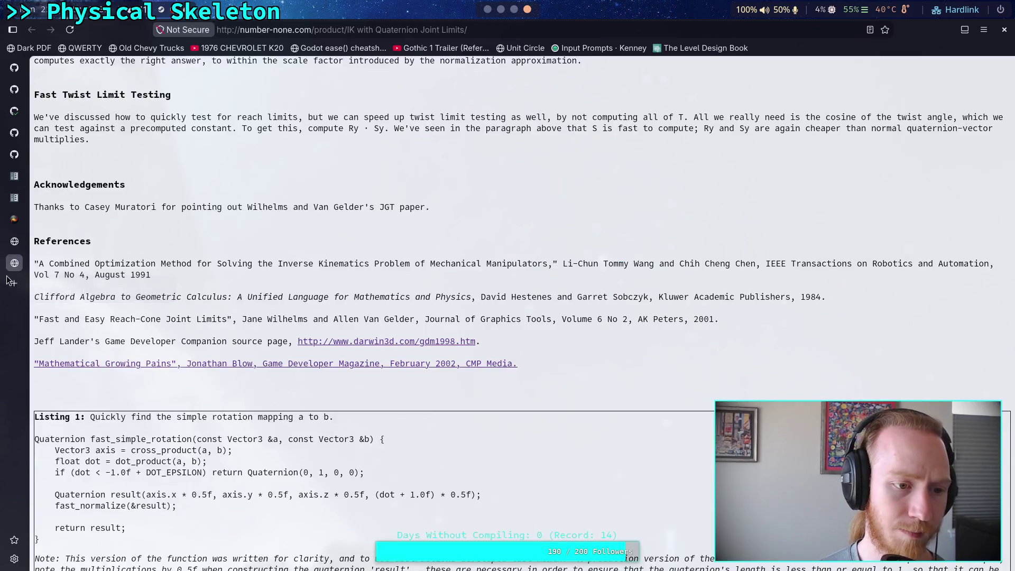
# - Scroll the quaternion joint limits article to the top and switch to the rodolphe-vaillant.fr CCD IK tab
pyautogui.scroll(3, 149, 299)
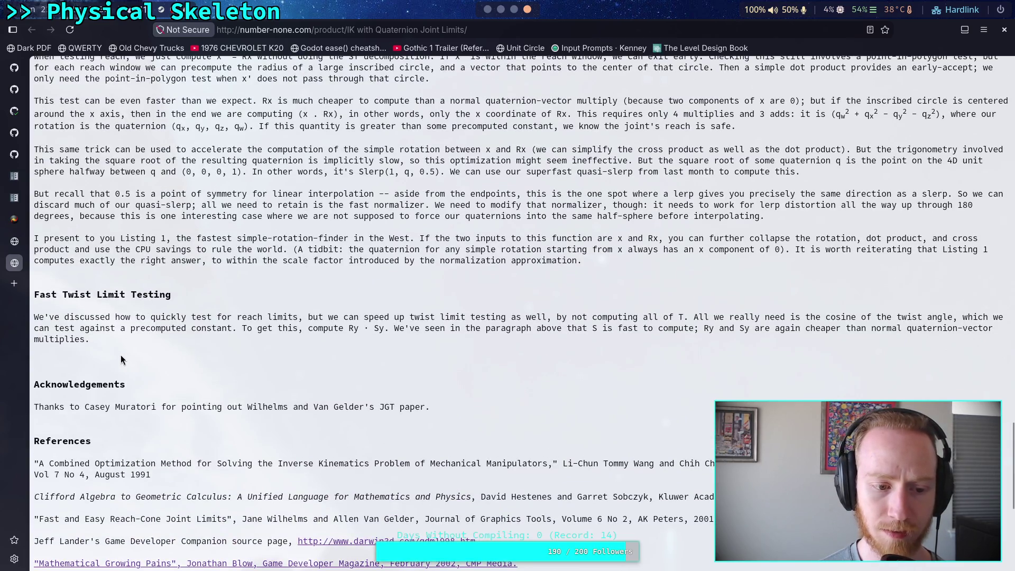
pyautogui.scroll(10, 120, 354)
pyautogui.scroll(15, 120, 354)
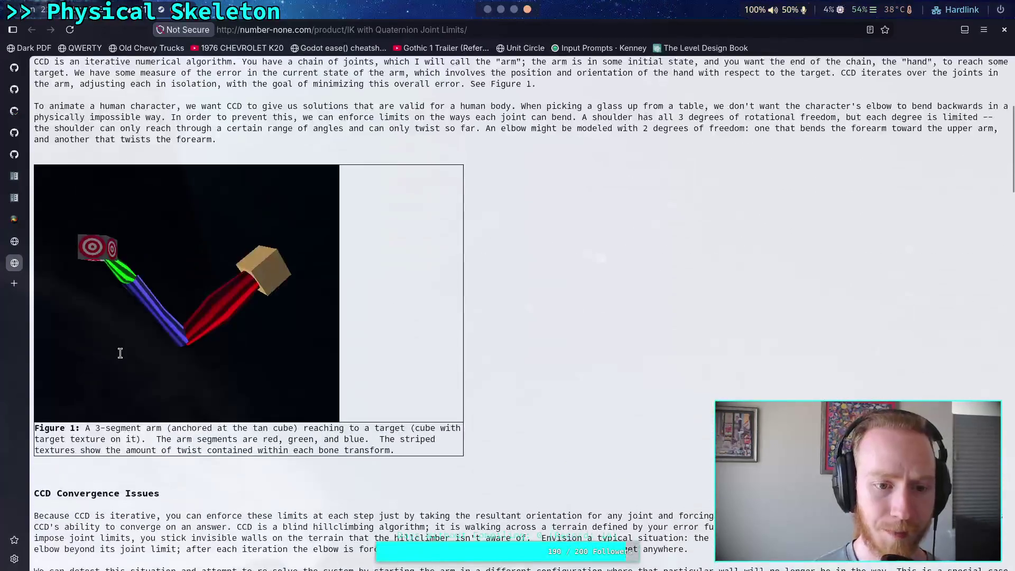
pyautogui.click(14, 243)
pyautogui.click(21, 220)
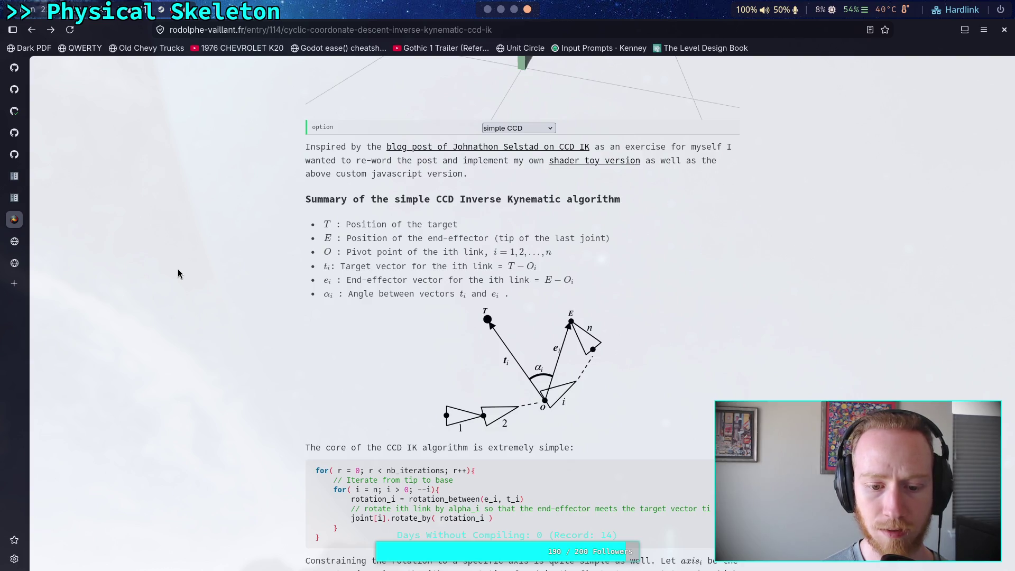
# - Highlight the core CCD loop and nb_iterations, then switch to ccd_ik_3d.cpp in VS Code
pyautogui.scroll(-3, 178, 269)
pyautogui.moveTo(316, 337); pyautogui.dragTo(344, 407)
pyautogui.click(369, 406)
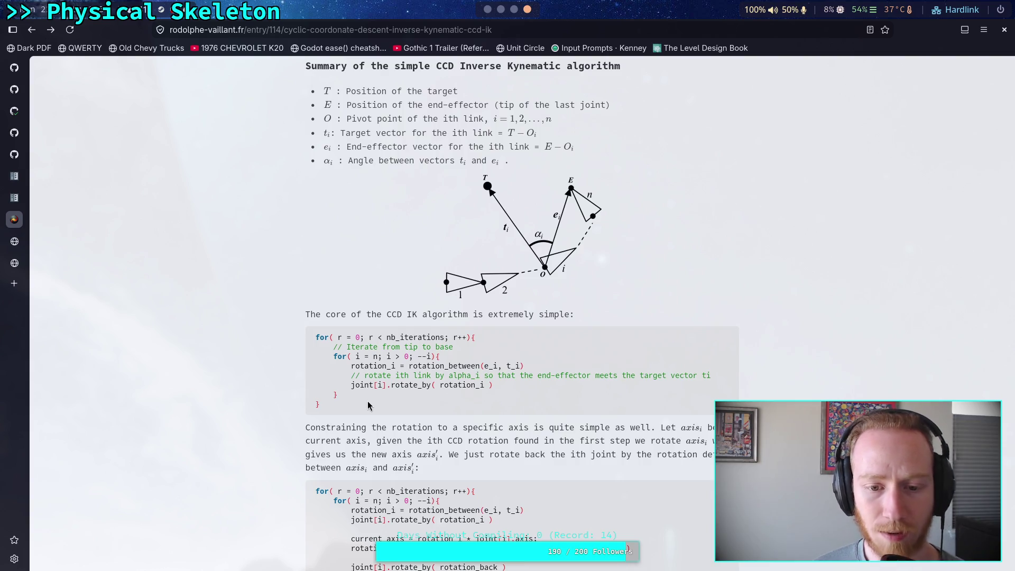
pyautogui.scroll(-3, 380, 357)
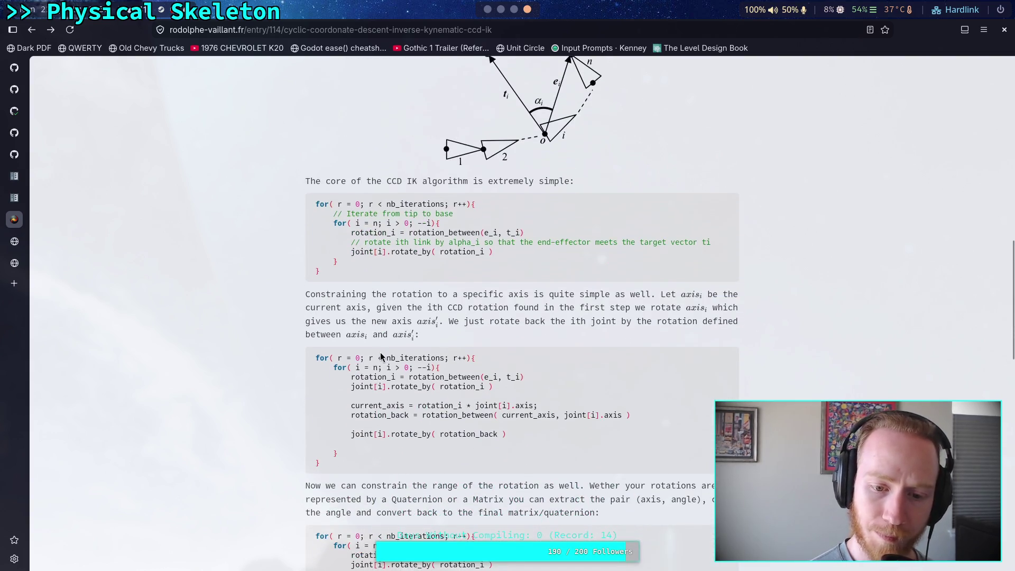
pyautogui.scroll(-4, 379, 352)
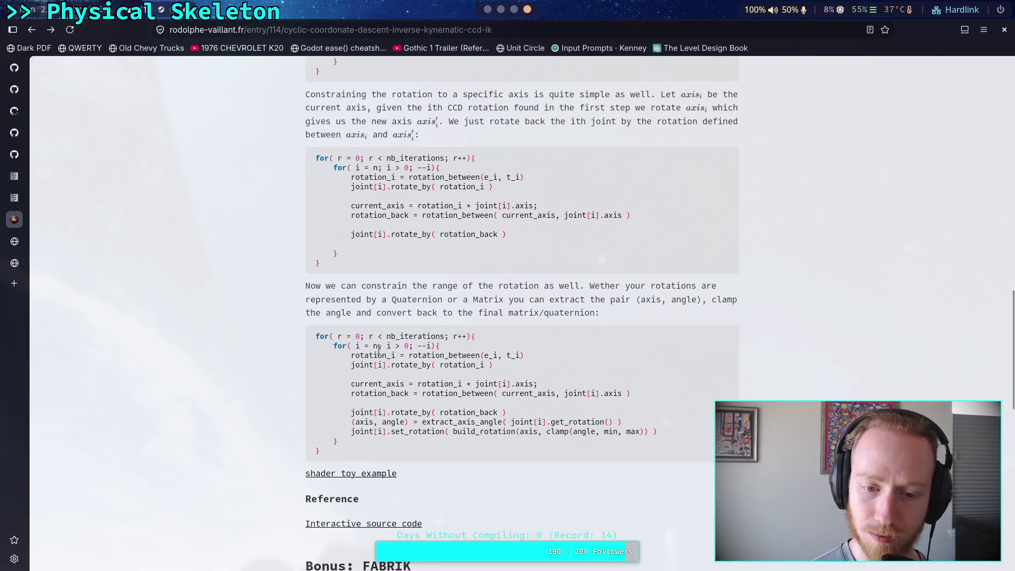
pyautogui.moveTo(382, 336); pyautogui.dragTo(446, 332)
pyautogui.click(373, 340)
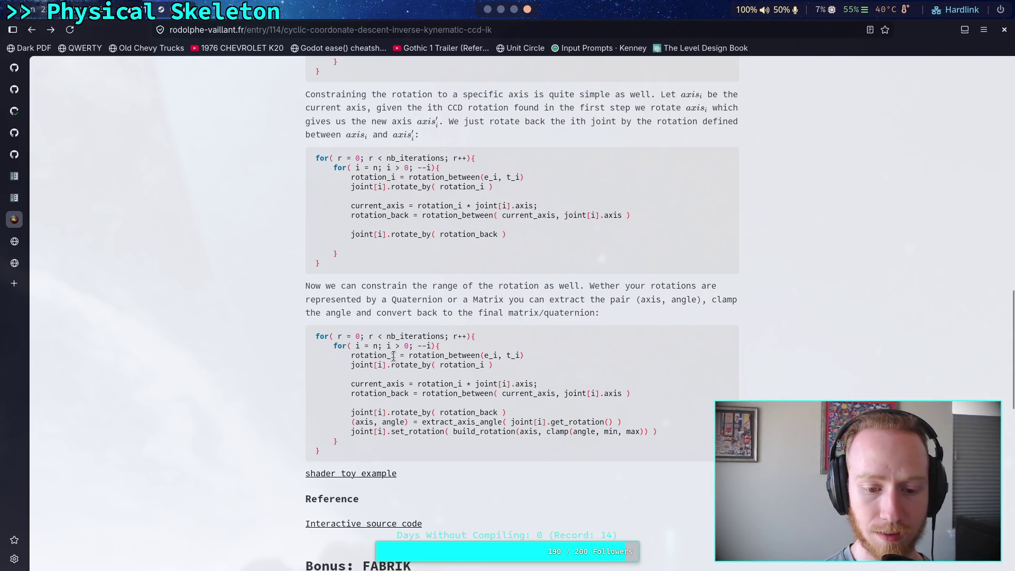
pyautogui.scroll(2, 388, 349)
pyautogui.scroll(3, 387, 344)
pyautogui.press('super+2')
pyautogui.press('super+3')
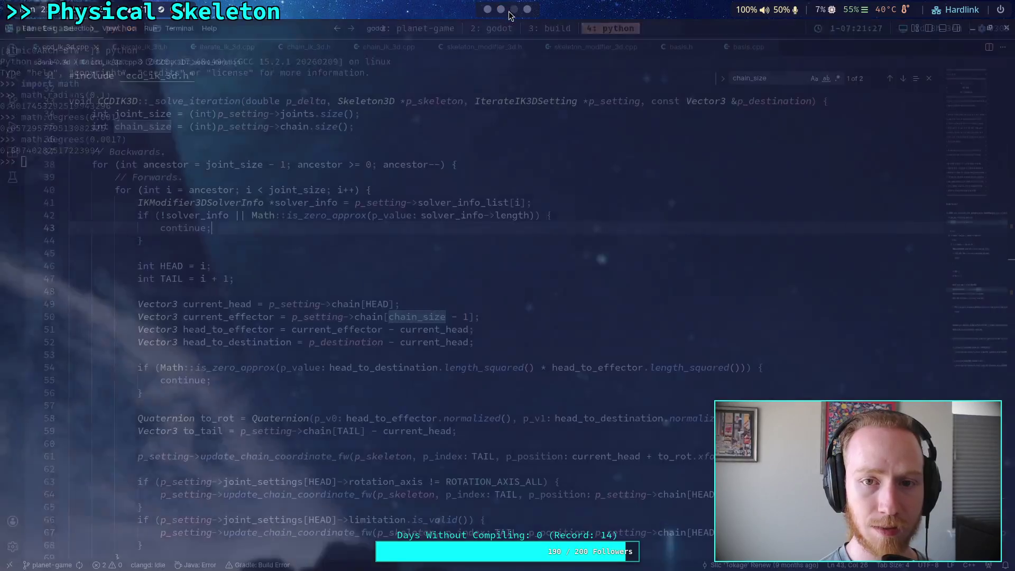
# - Select through lines 38–68 of _solve_iteration's joint loops, then switch to ik_modifier.gd in Godot
pyautogui.click(143, 203)
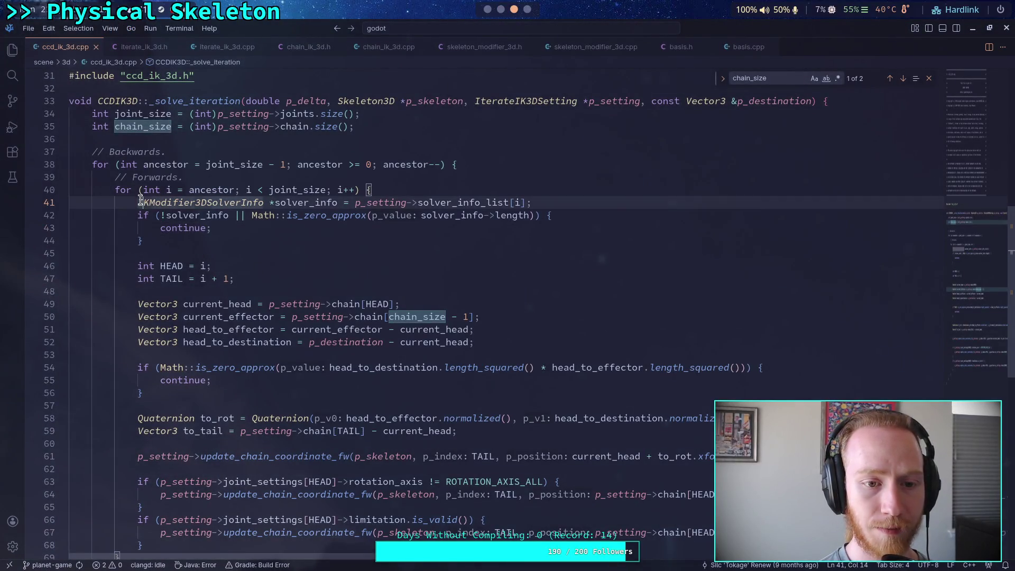
pyautogui.scroll(-1, 146, 271)
pyautogui.moveTo(116, 137)
pyautogui.mouseDown()
pyautogui.moveTo(143, 429)
pyautogui.moveTo(182, 497)
pyautogui.mouseUp()
pyautogui.click(181, 500)
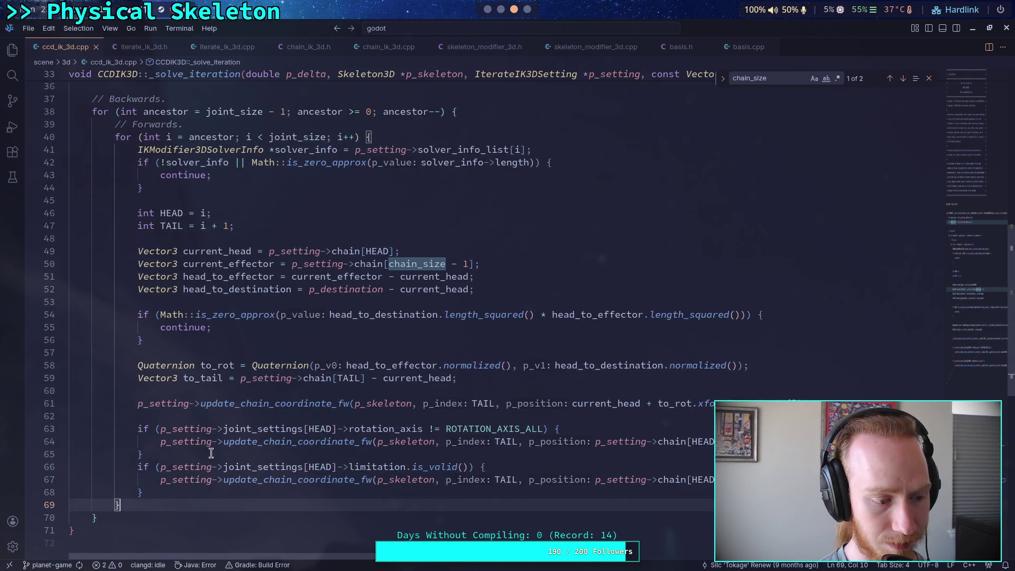
pyautogui.click(208, 391)
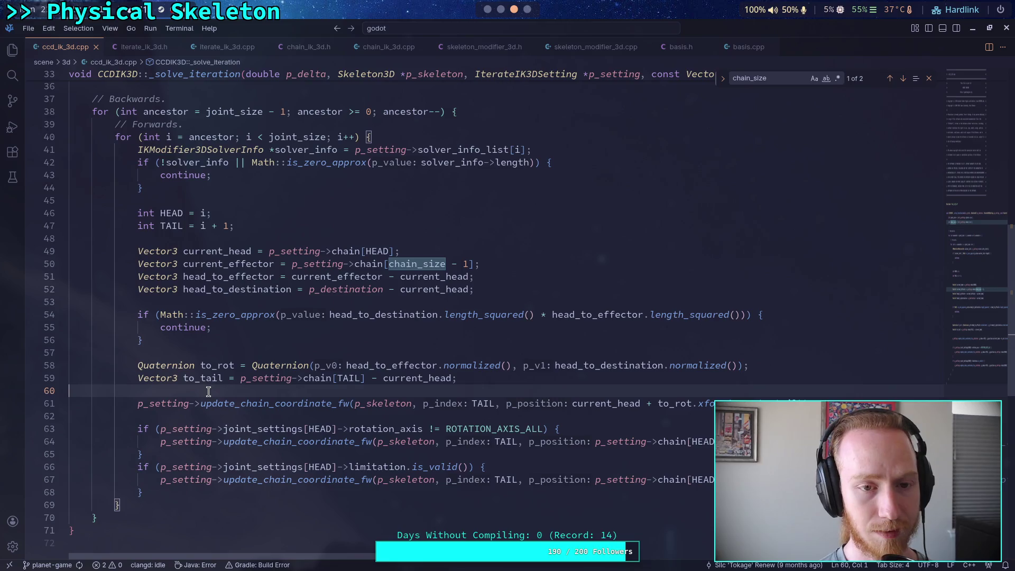
pyautogui.scroll(1, 209, 391)
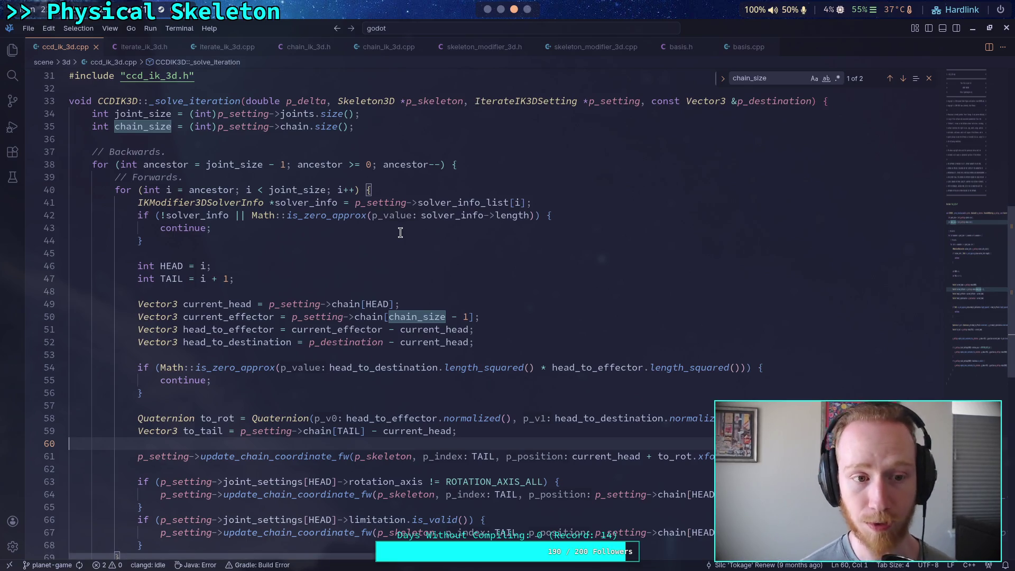
pyautogui.hotkey('alt', 'Tab')
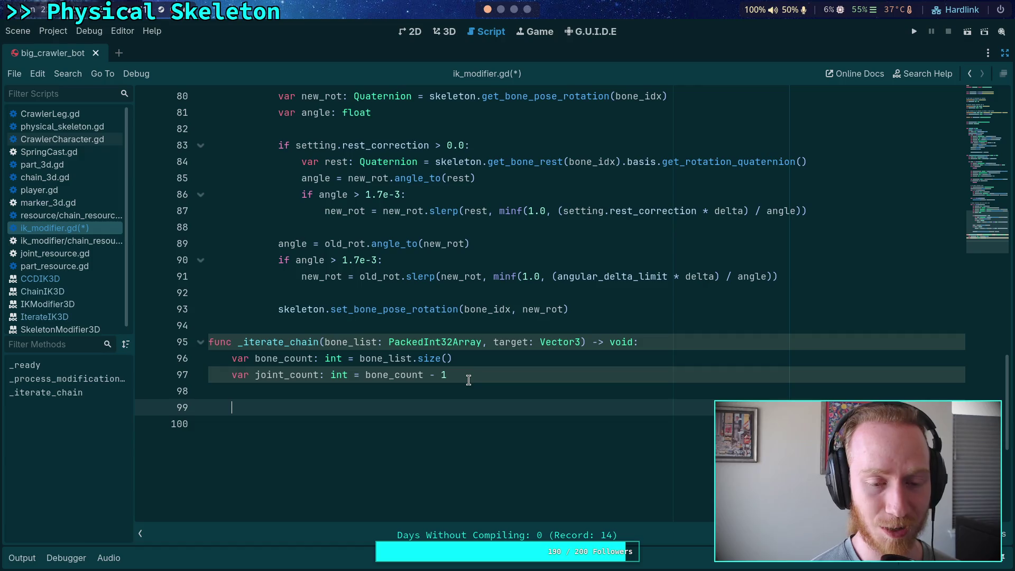
pyautogui.click(501, 9)
pyautogui.click(513, 10)
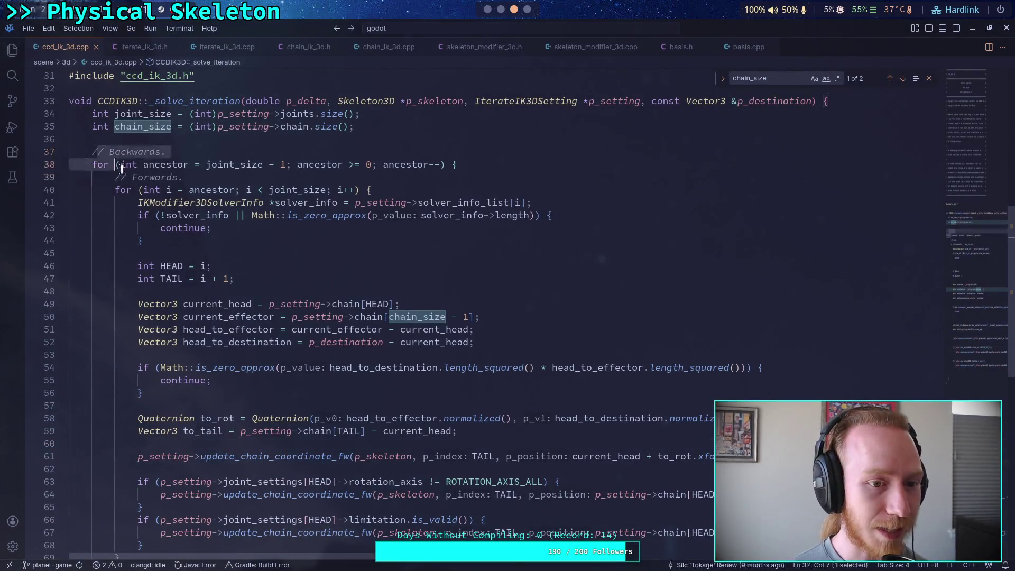
pyautogui.click(394, 215)
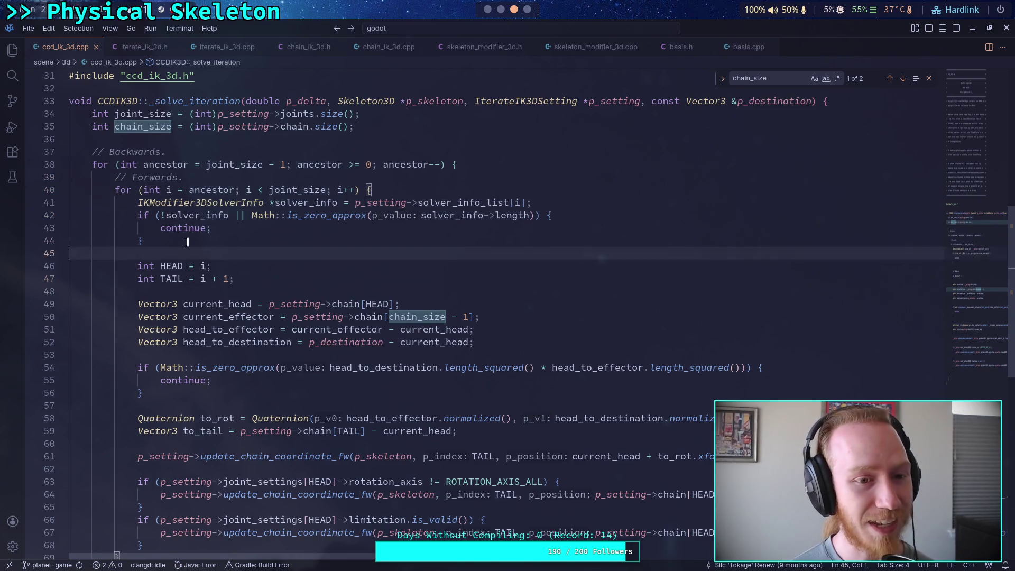
pyautogui.click(262, 242)
pyautogui.moveTo(262, 251); pyautogui.dragTo(105, 164)
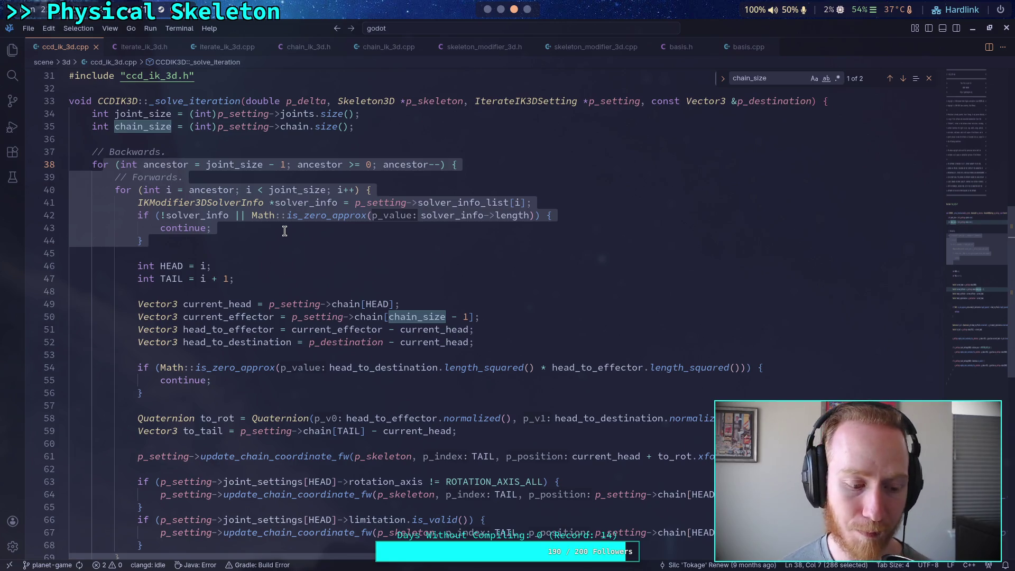
pyautogui.click(285, 231)
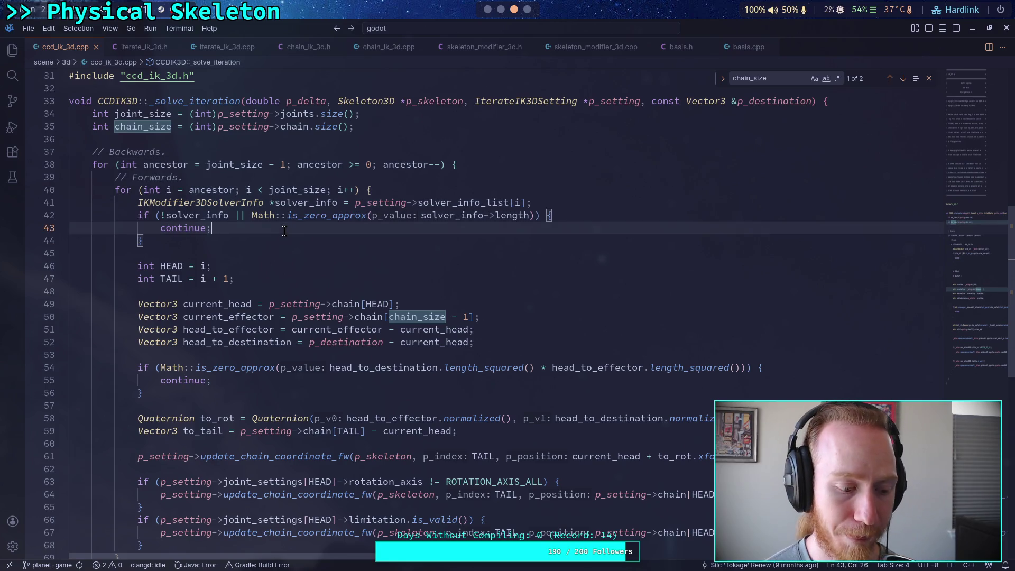
pyautogui.click(501, 10)
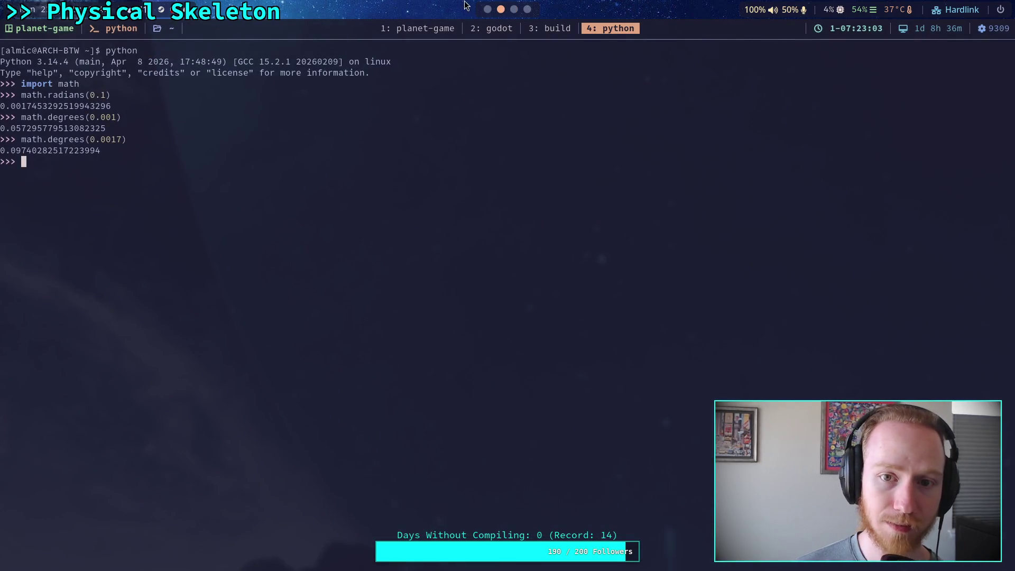
pyautogui.click(488, 9)
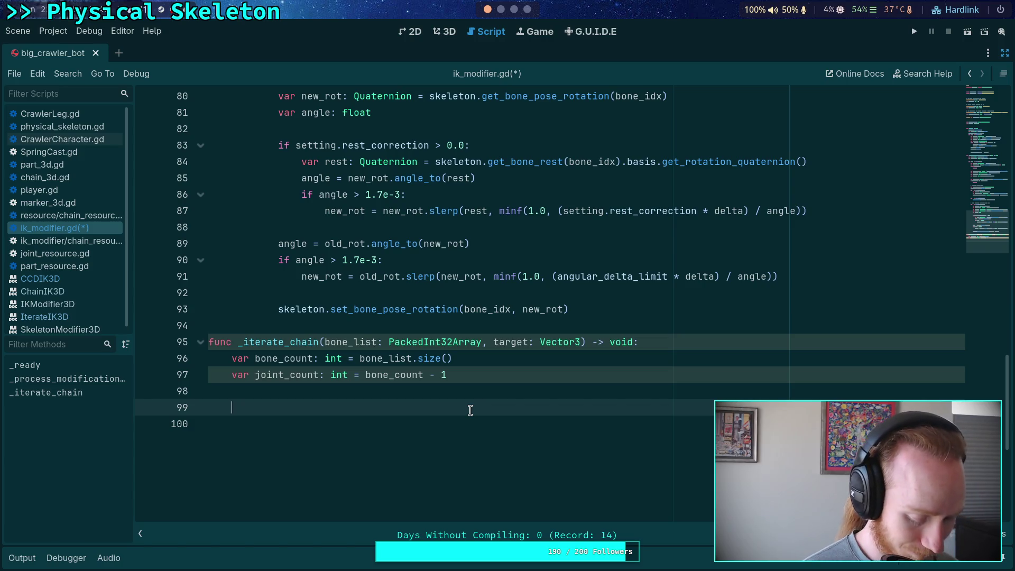
# - Begin the loop 'for joint in range(joint_count' and delete the joint_count variable line
pyautogui.write('for')
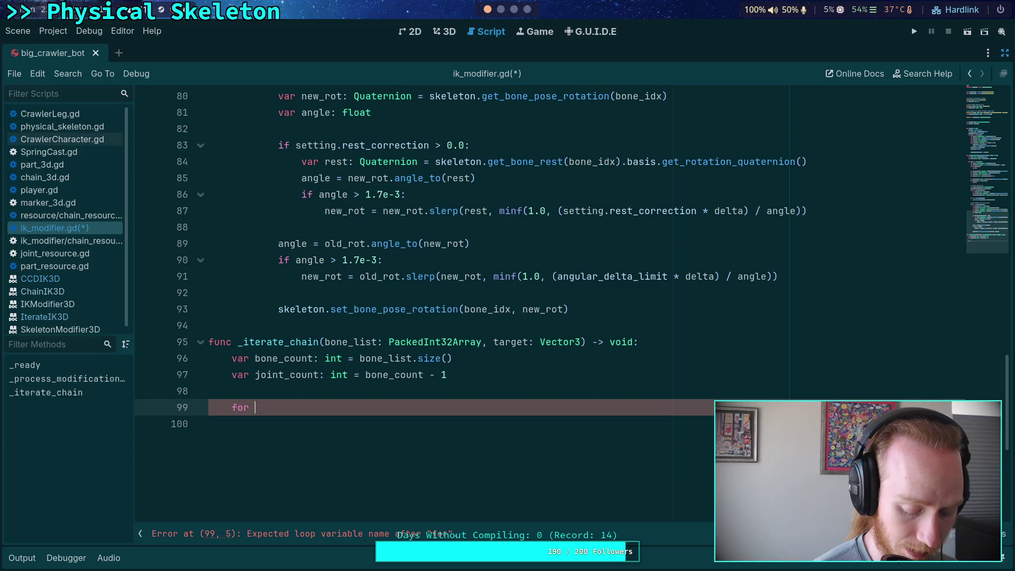
pyautogui.write('joint')
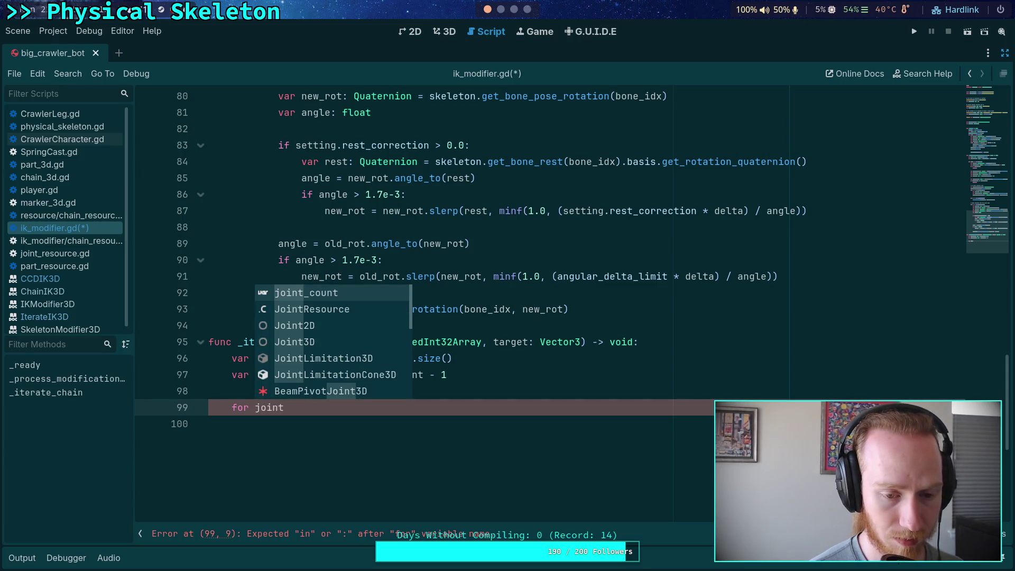
pyautogui.write(' in range(')
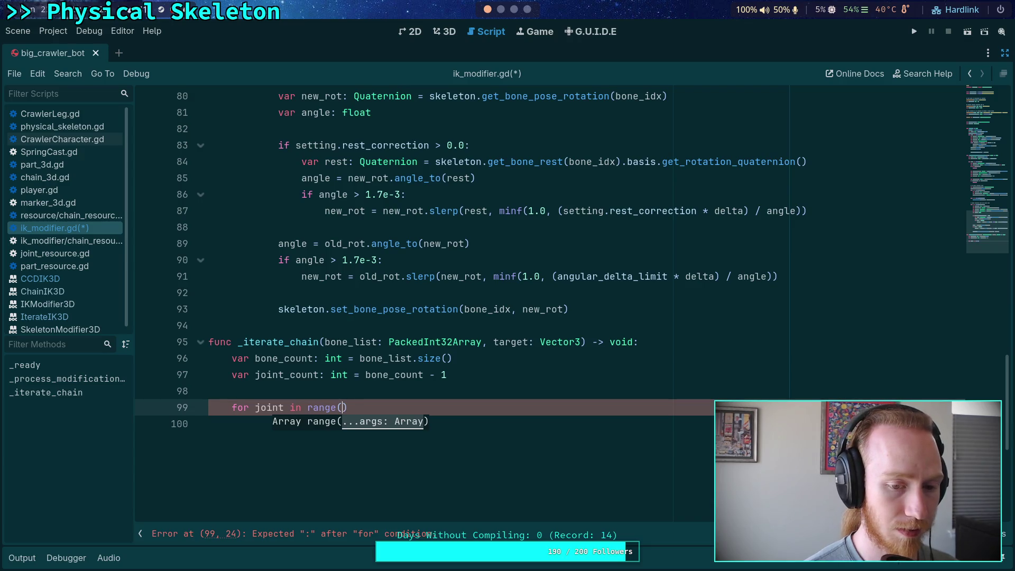
pyautogui.write('joint_count')
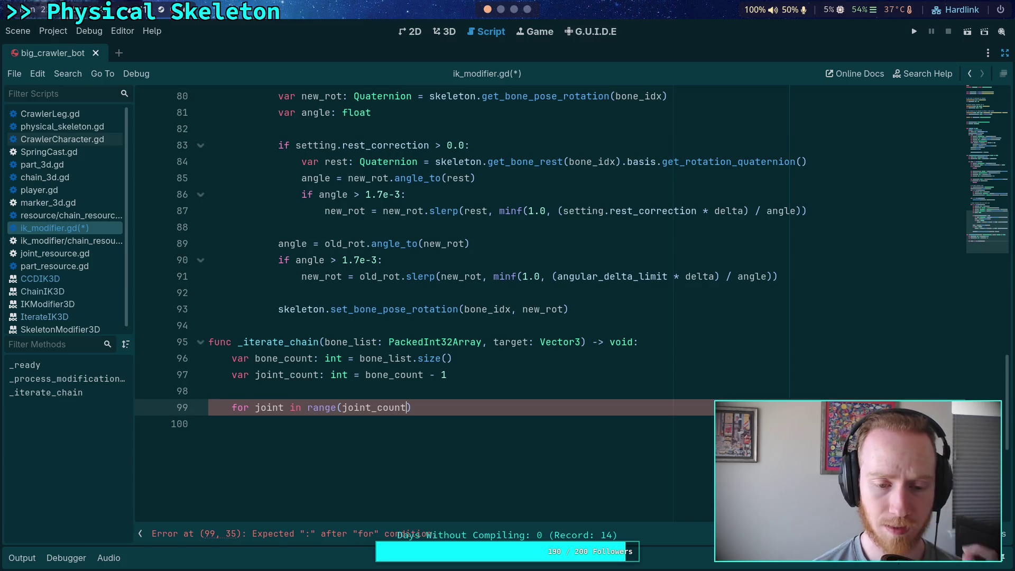
pyautogui.moveTo(473, 370); pyautogui.dragTo(484, 362)
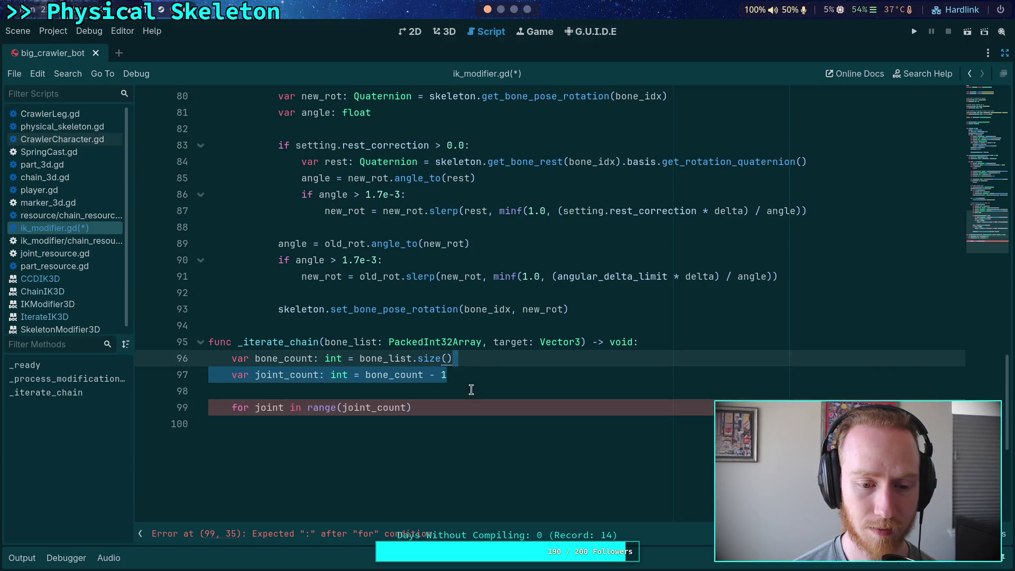
pyautogui.press('BackSpace')
# - Make the loop range(bone_count - 2, -1, -1) with a pass body, and save ik_modifier.gd
pyautogui.click(407, 392)
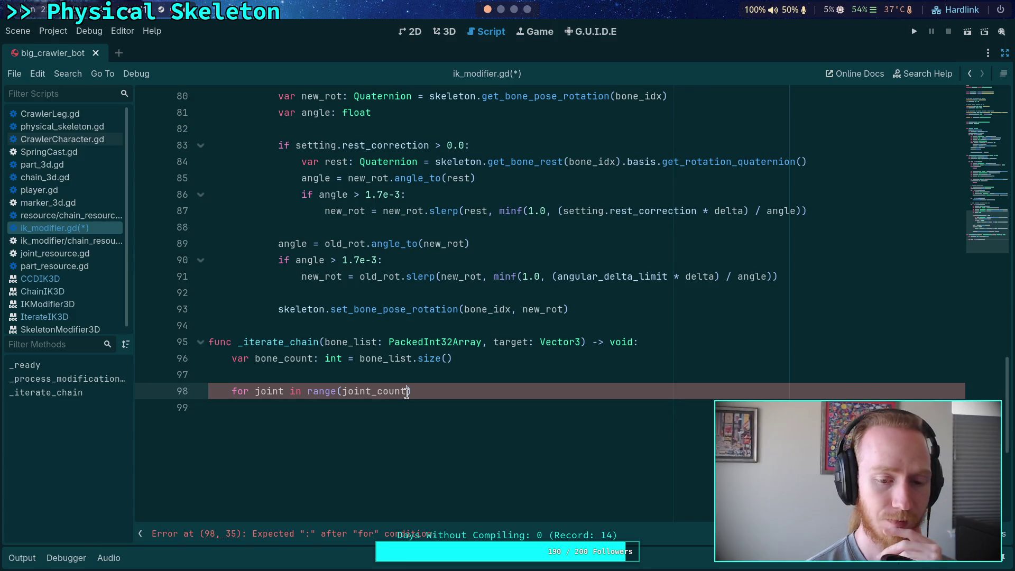
pyautogui.press('BackSpace')
pyautogui.press('BackSpace')
pyautogui.press('BackSpace')
pyautogui.write('bone_count')
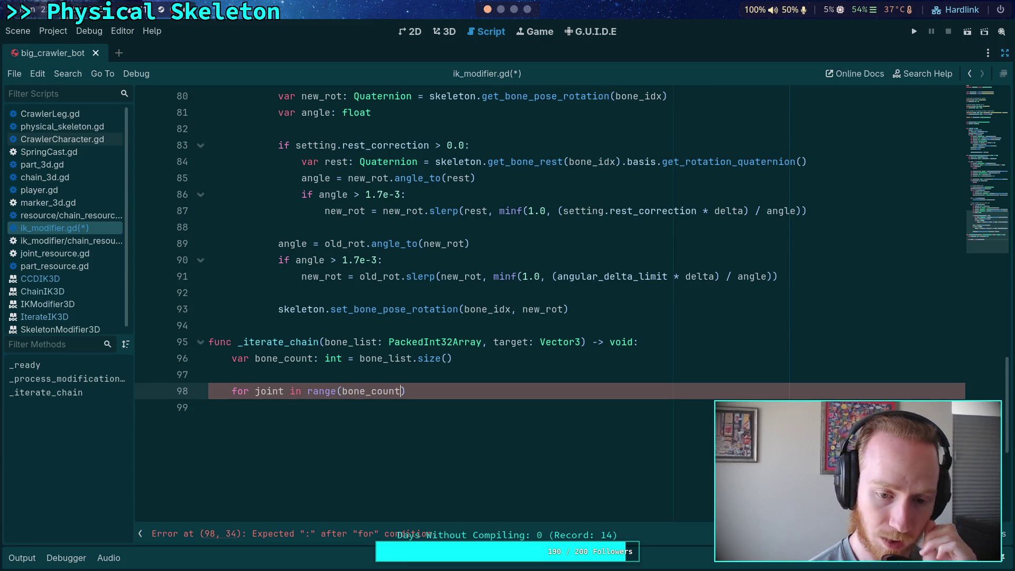
pyautogui.write(' - 2')
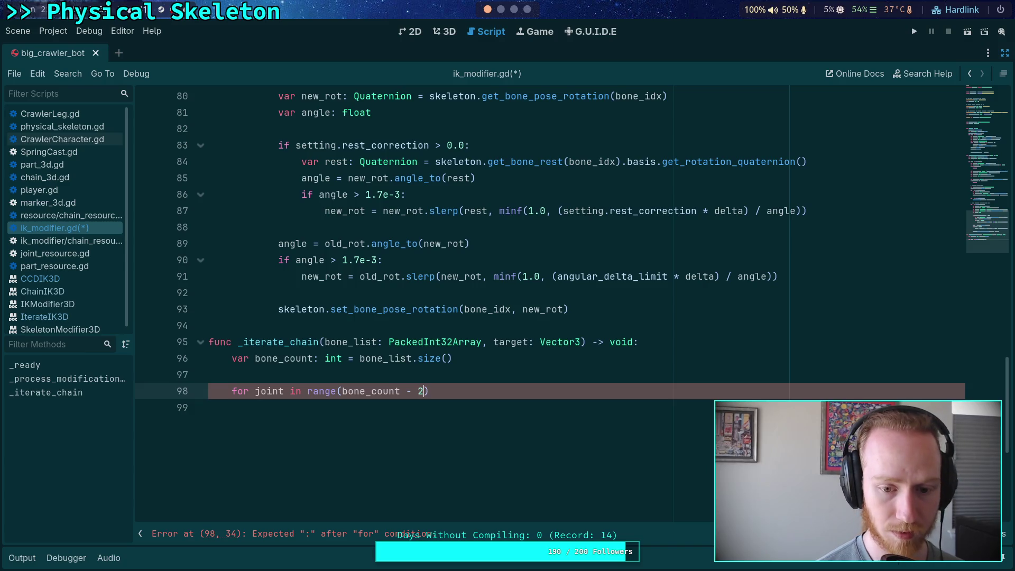
pyautogui.write(', 0')
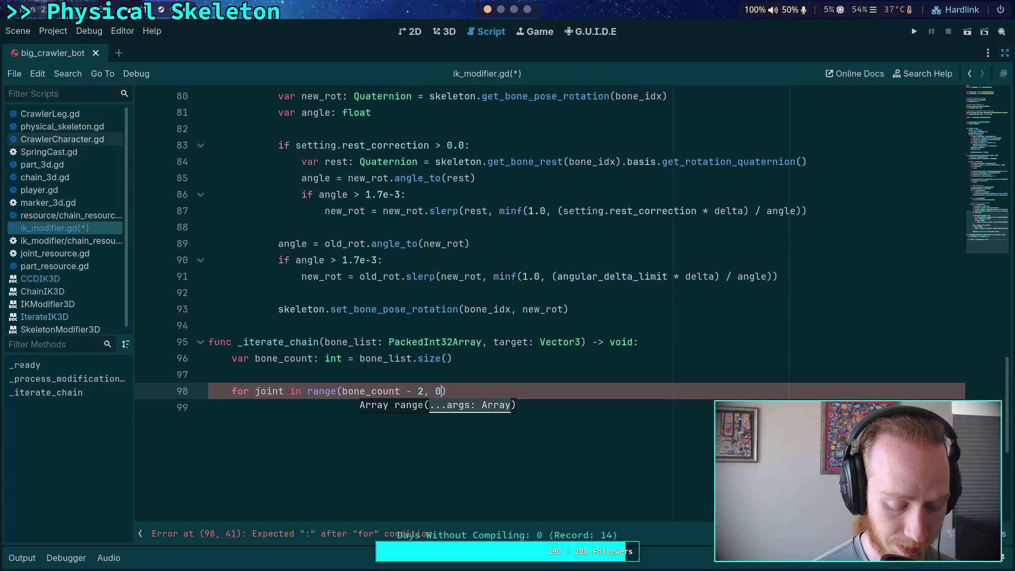
pyautogui.press('BackSpace')
pyautogui.write('-1')
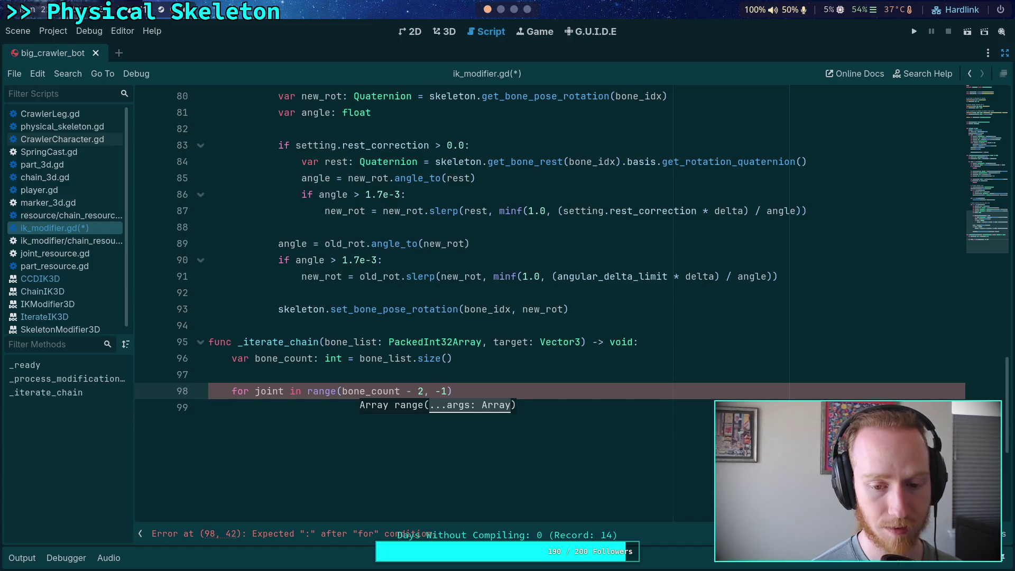
pyautogui.write(', -1):')
pyautogui.press('Return')
pyautogui.write('pass')
pyautogui.hotkey('ctrl', 's')
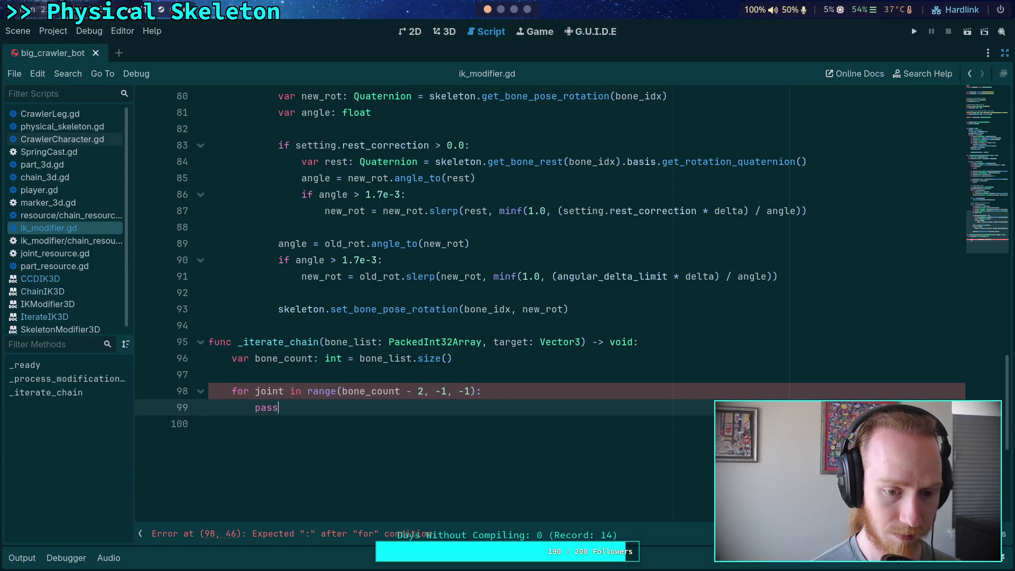
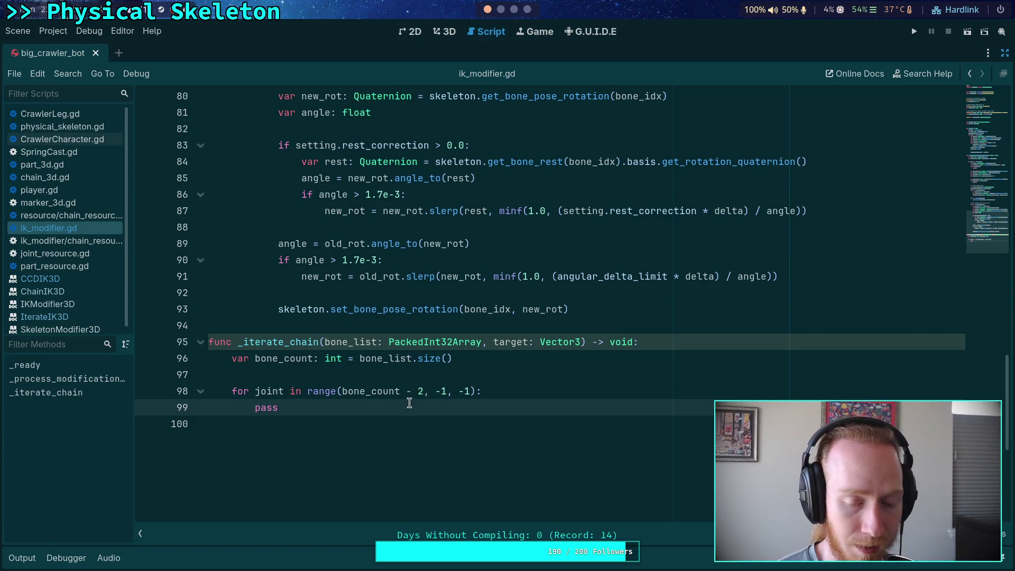
# - Add a variable above the loop assigned from bone_list with a count minus 1
pyautogui.doubleClick(269, 407)
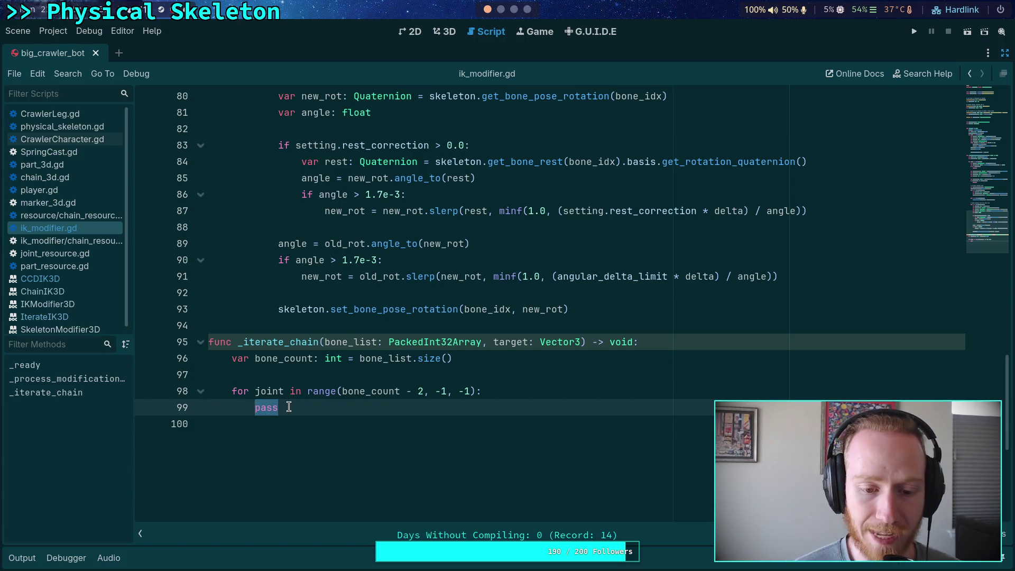
pyautogui.click(350, 373)
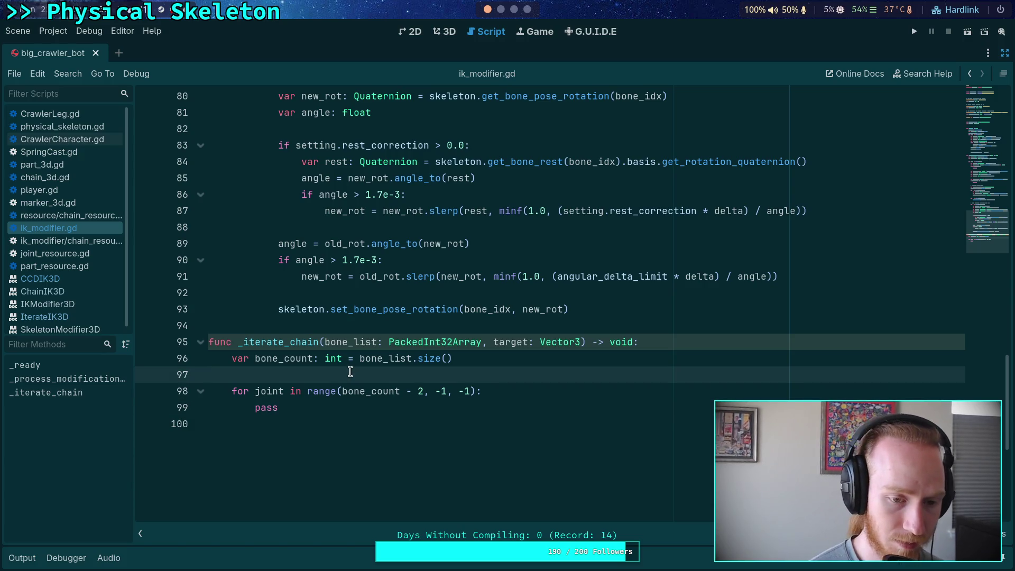
pyautogui.press('Return')
pyautogui.press('Up')
pyautogui.write('v')
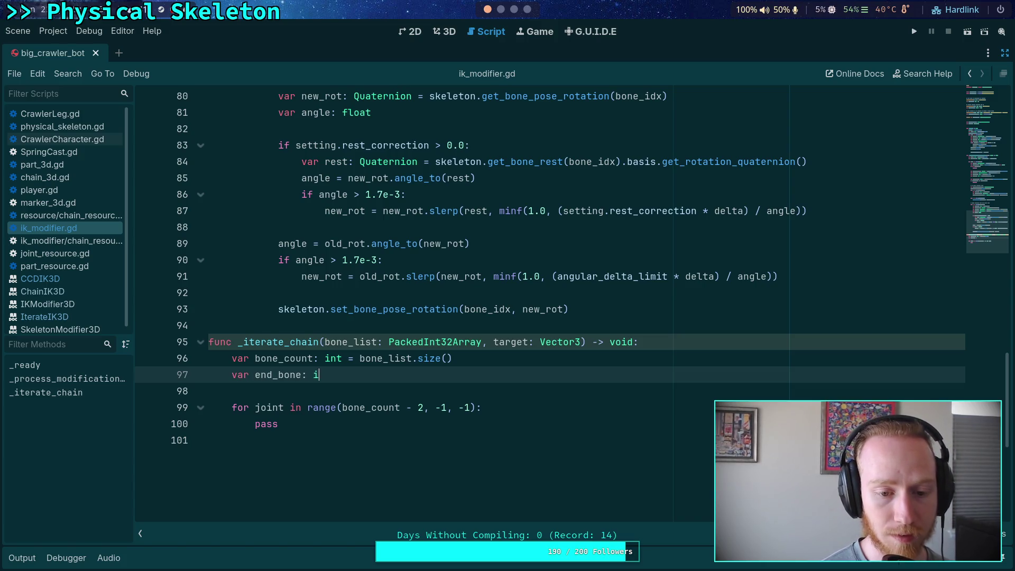
pyautogui.write('nt =')
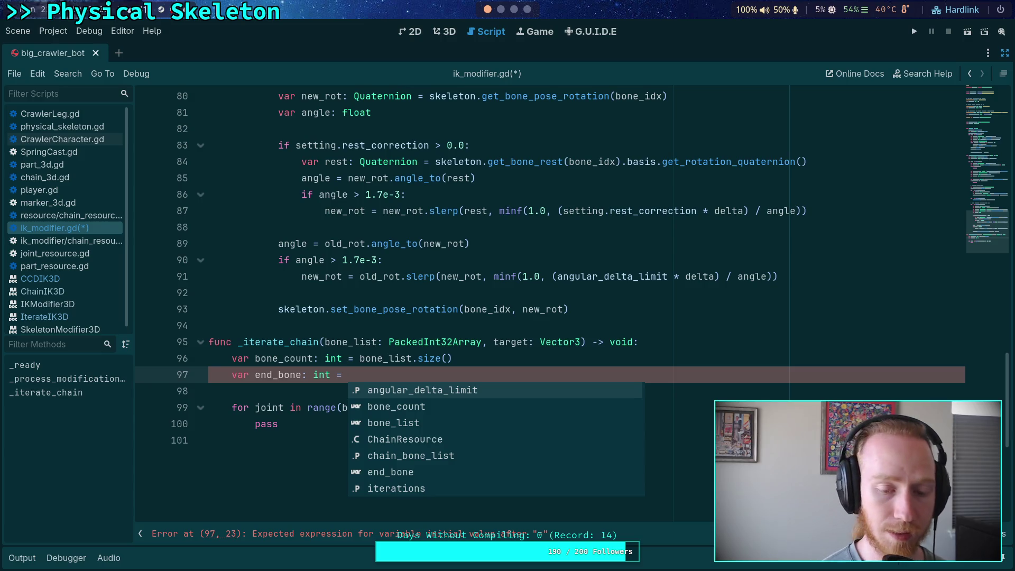
pyautogui.write('bone')
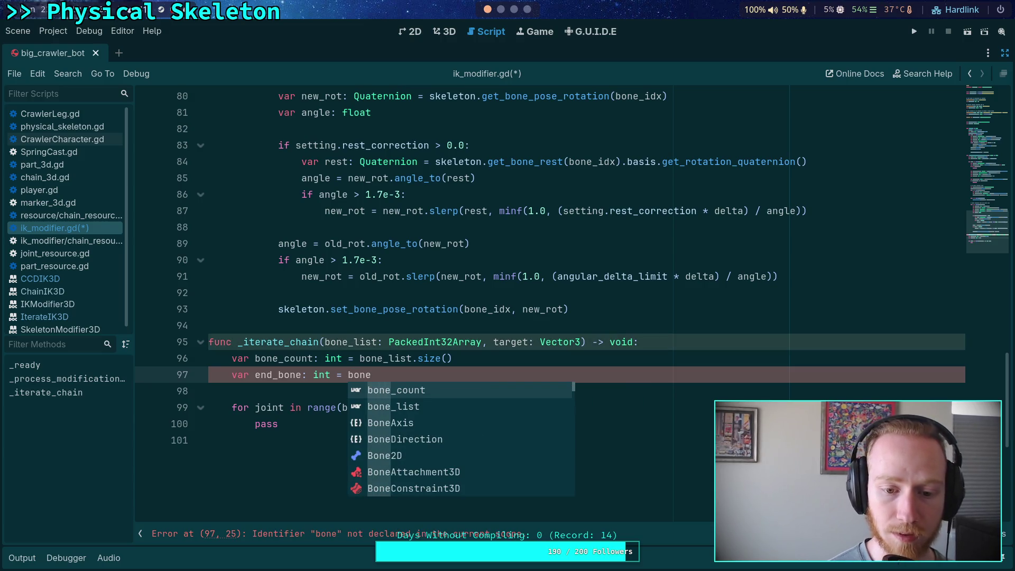
pyautogui.press('Return')
pyautogui.write('one_count')
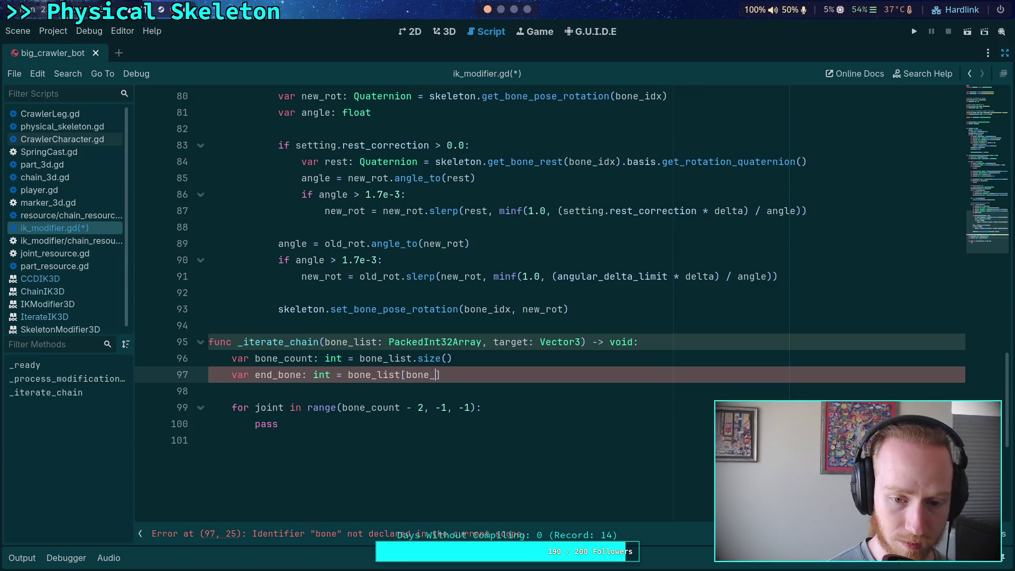
pyautogui.write(' - 1')
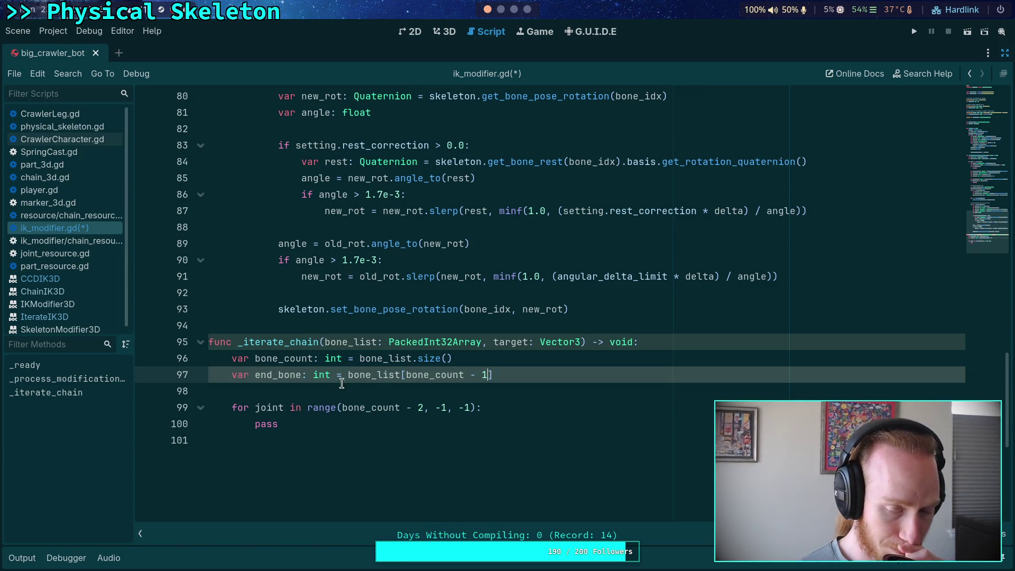
# - Add the comment '# Go backwards from the last joint' above the loop
pyautogui.click(400, 423)
pyautogui.click(432, 394)
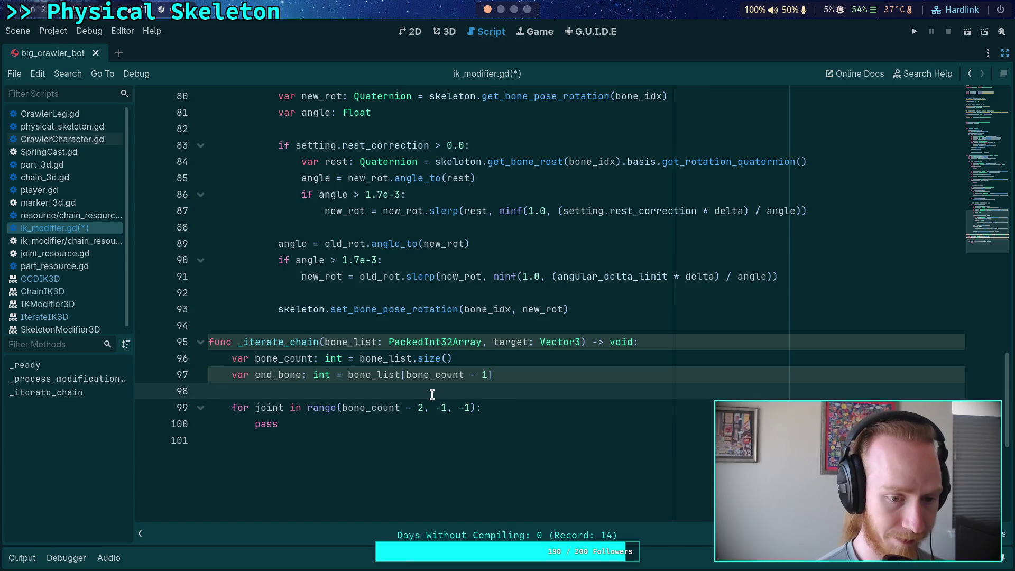
pyautogui.press('Return')
pyautogui.write('# Go backw')
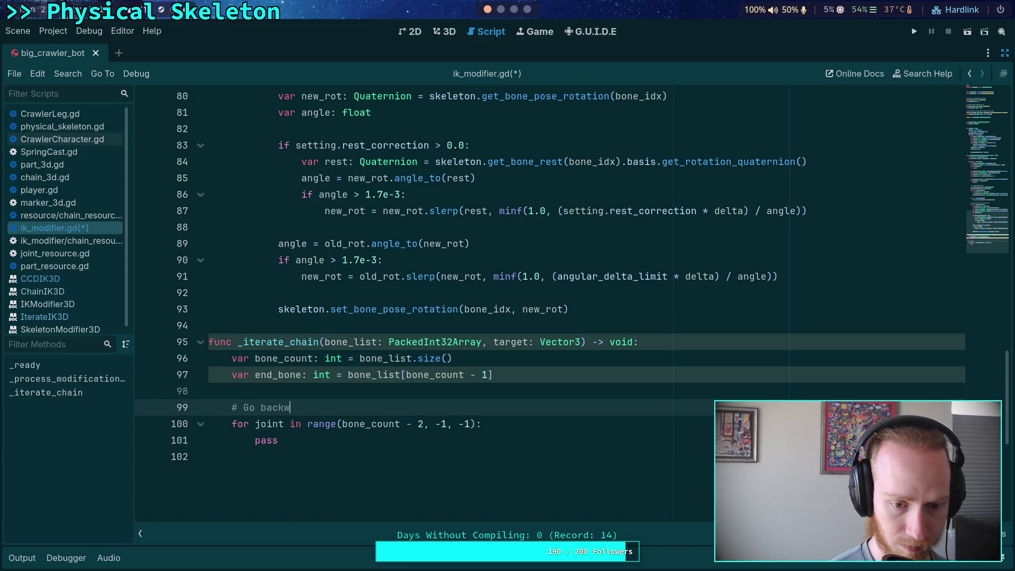
pyautogui.write('ards from the second to last bone')
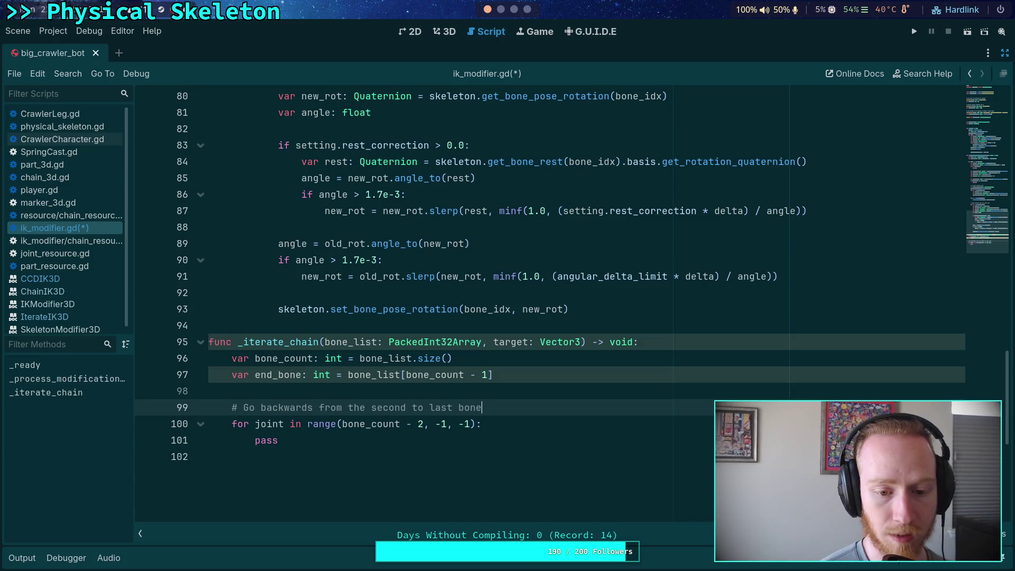
pyautogui.click(482, 424)
pyautogui.click(279, 440)
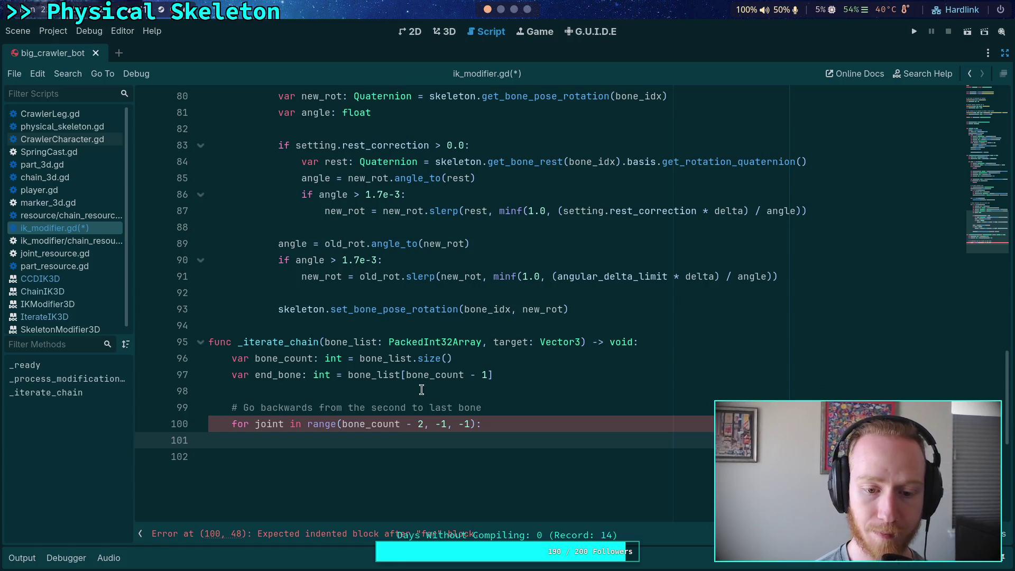
pyautogui.moveTo(370, 405); pyautogui.dragTo(492, 403)
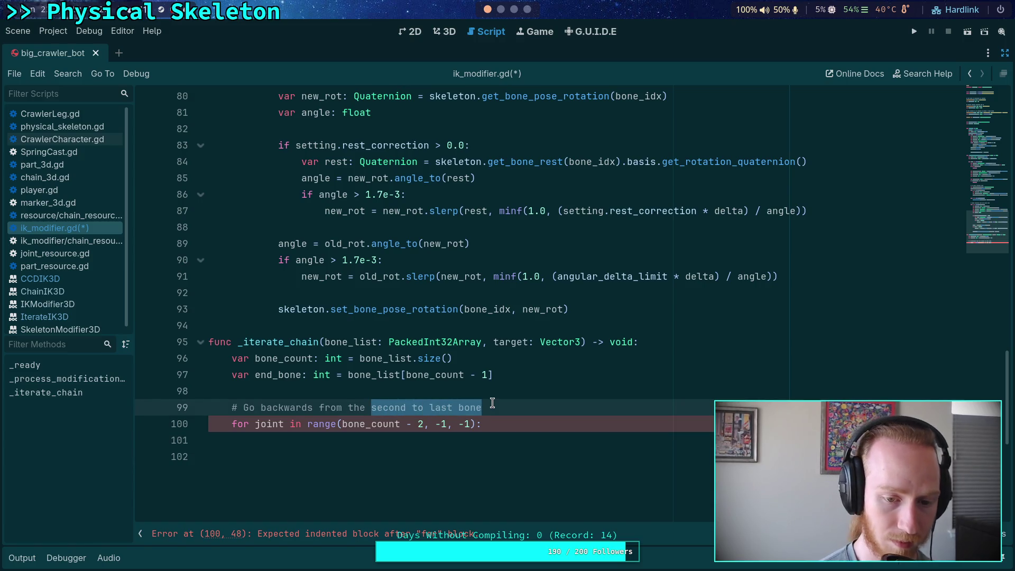
pyautogui.write('last joint')
# - Add a joint_count variable, use it in the loop's range, and open a new loop-body line
pyautogui.click(453, 358)
pyautogui.press('Return')
pyautogui.write('var joint')
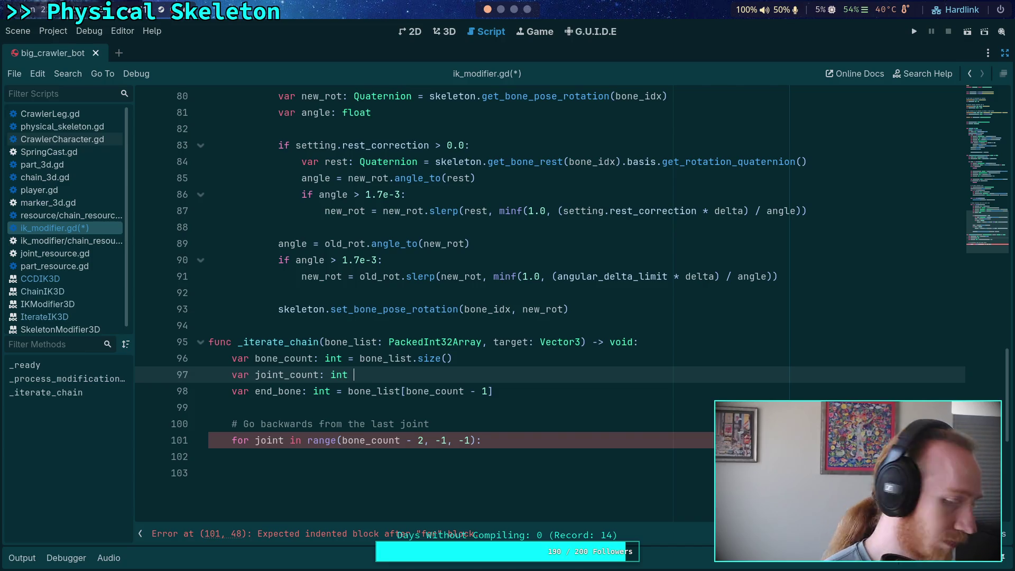
pyautogui.write('_count - 1')
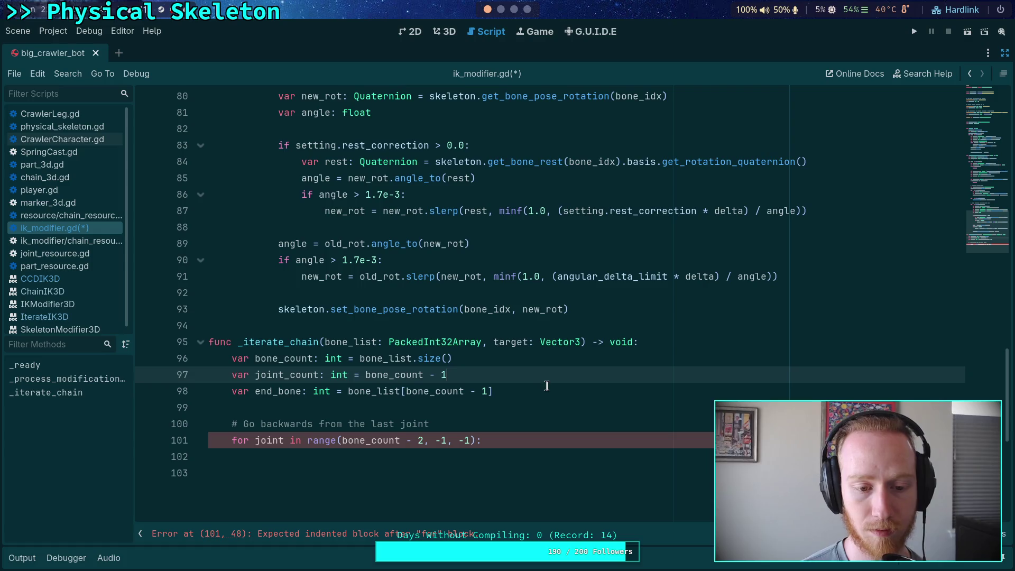
pyautogui.moveTo(343, 440); pyautogui.dragTo(398, 440)
pyautogui.write('joint_count')
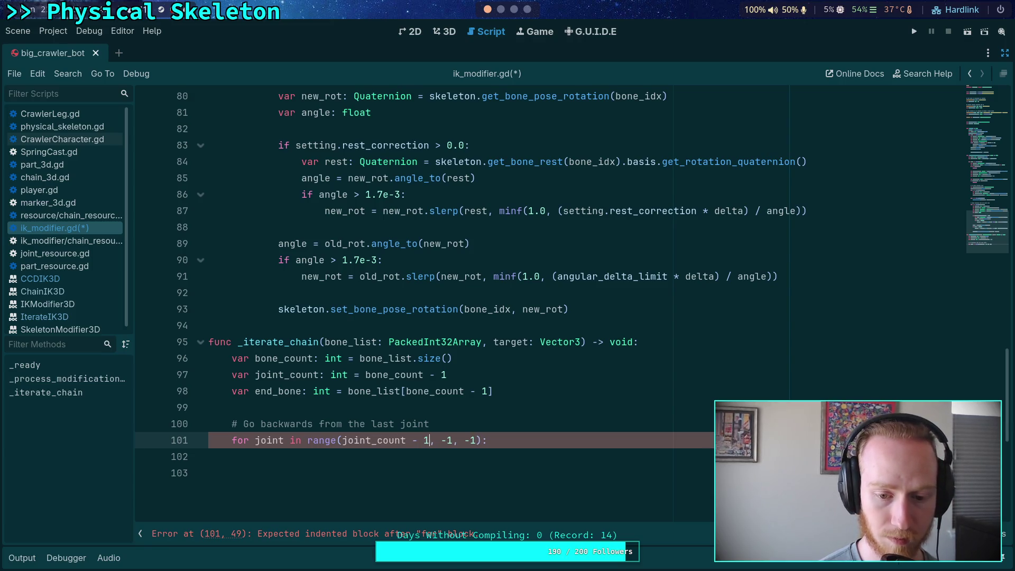
pyautogui.click(541, 444)
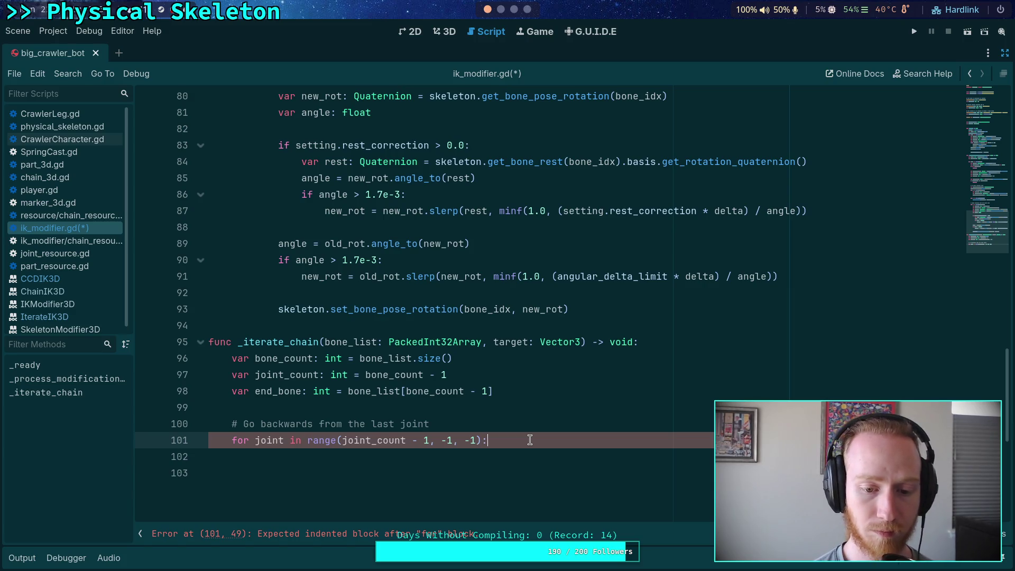
pyautogui.press('Return')
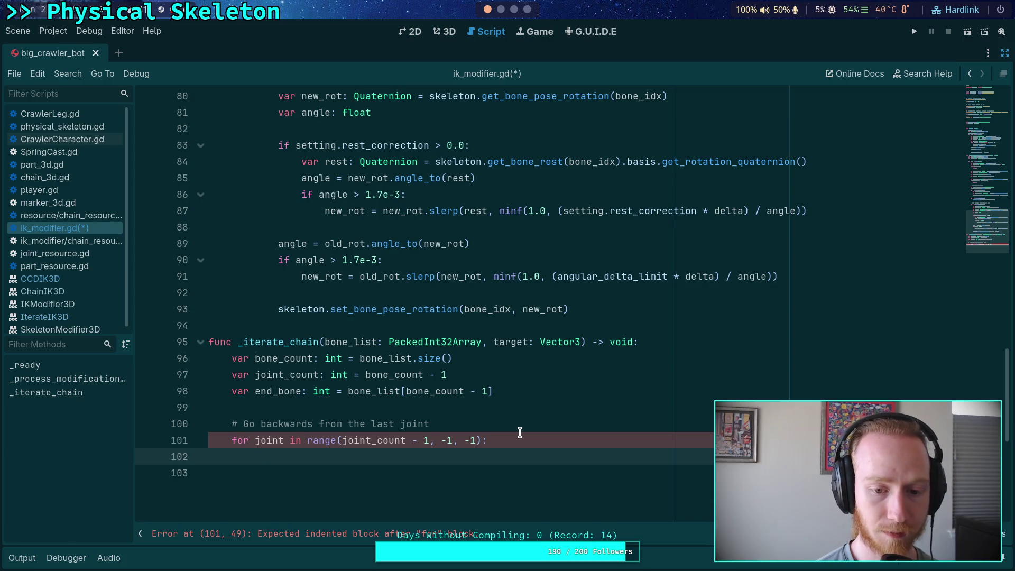
pyautogui.scroll(-1, 520, 433)
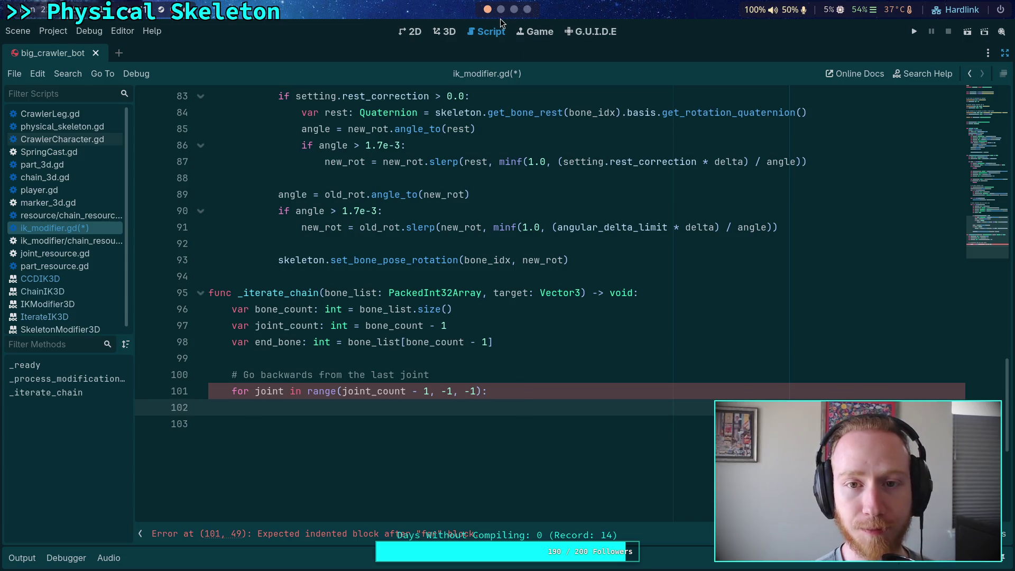
pyautogui.scroll(-1, 522, 10)
pyautogui.scroll(-1, 501, 13)
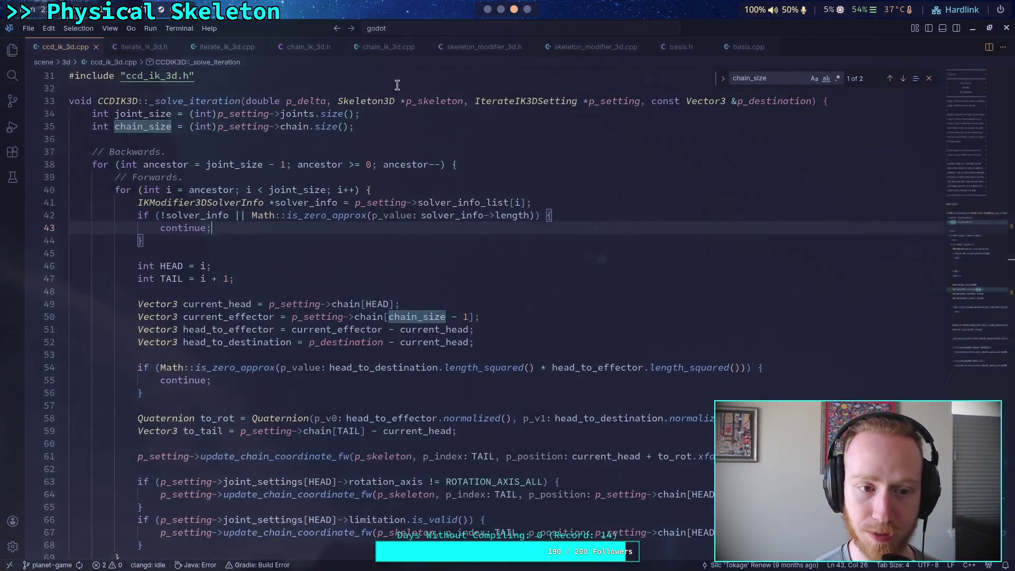
# - Review the solver loop in fabr_ik_3d.cpp
pyautogui.click(13, 50)
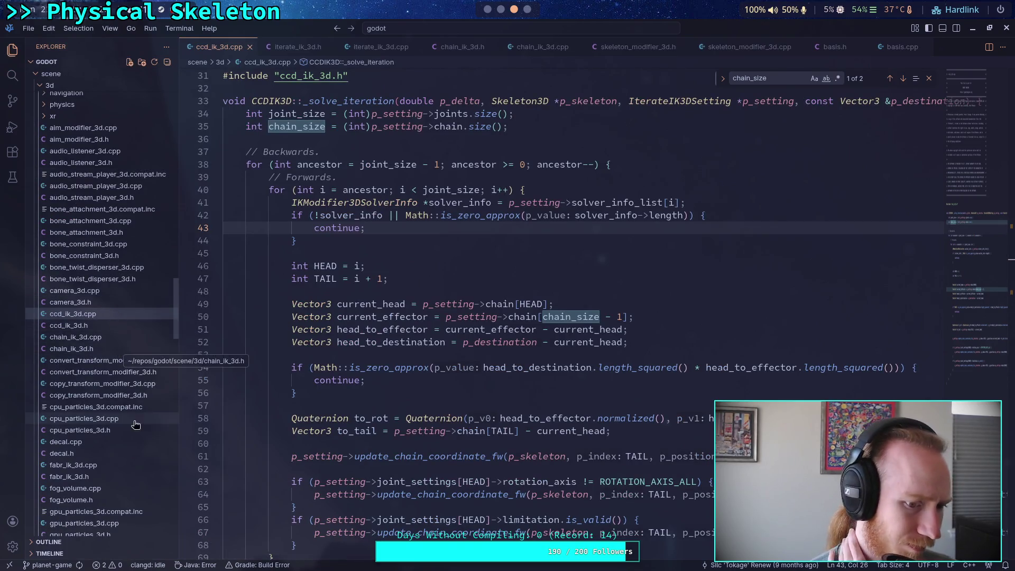
pyautogui.click(108, 469)
pyautogui.scroll(-12, 363, 411)
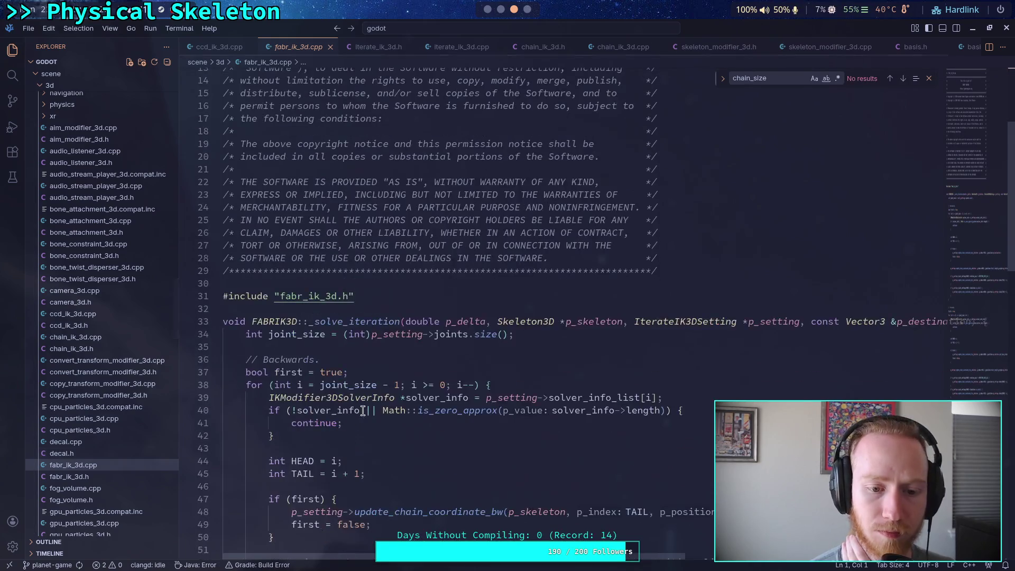
pyautogui.scroll(-4, 362, 410)
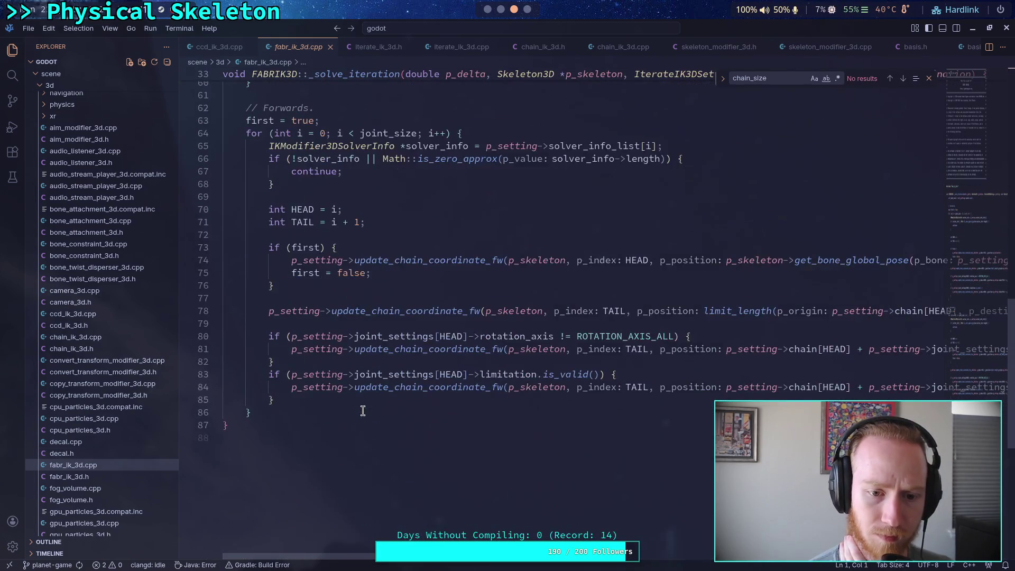
pyautogui.scroll(-2, 121, 429)
pyautogui.scroll(-1, 125, 426)
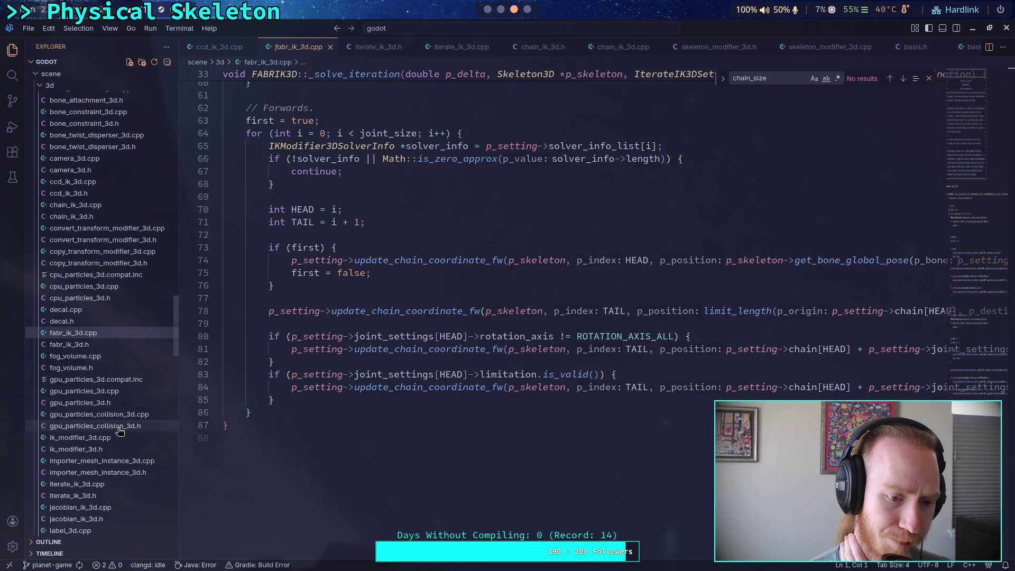
pyautogui.scroll(-1, 123, 466)
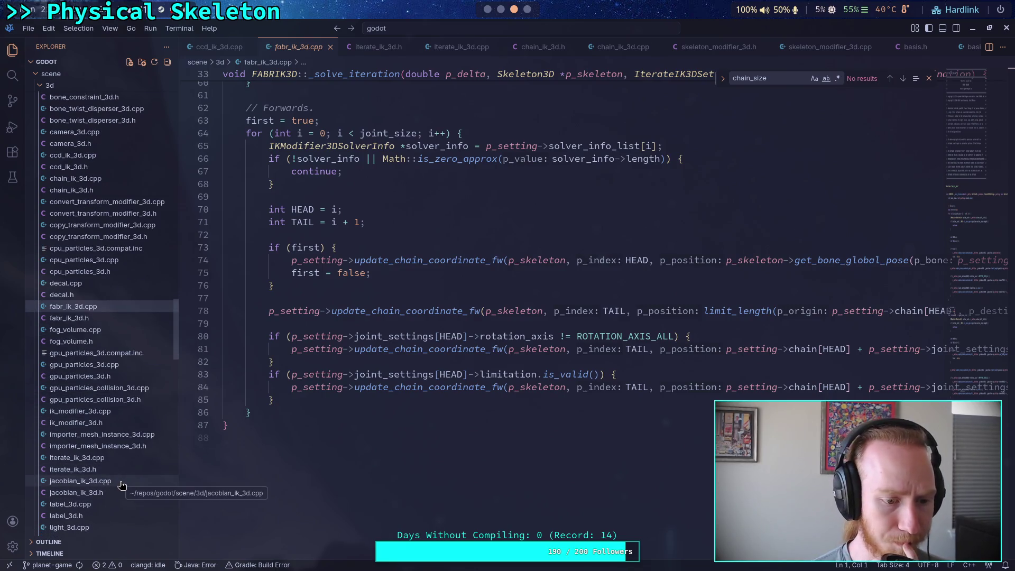
# - Review jacobian_ik_3d.cpp's solver loop, then bring up Godot's CCDIK3D class reference
pyautogui.click(81, 481)
pyautogui.scroll(-12, 324, 386)
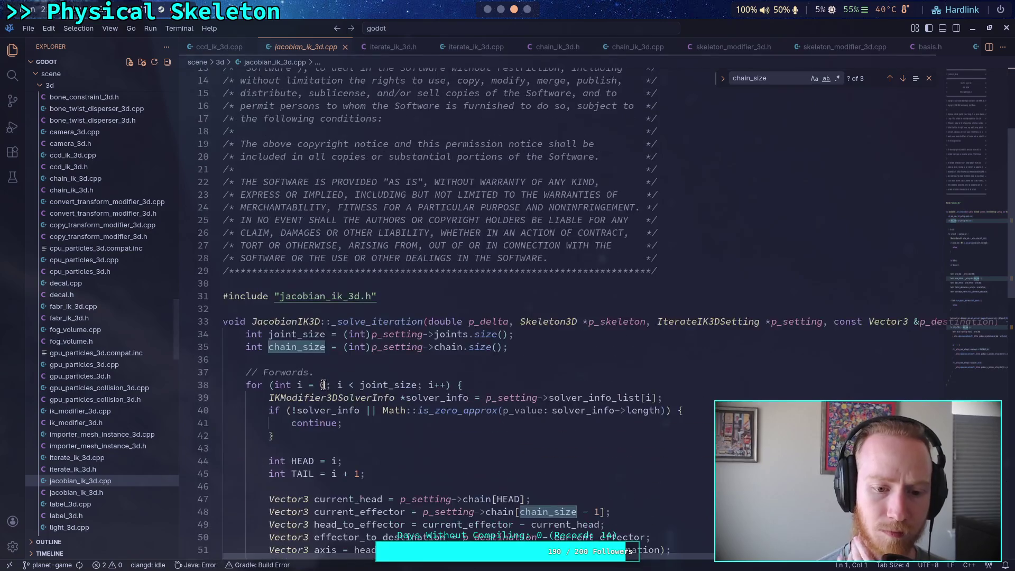
pyautogui.scroll(3, 323, 386)
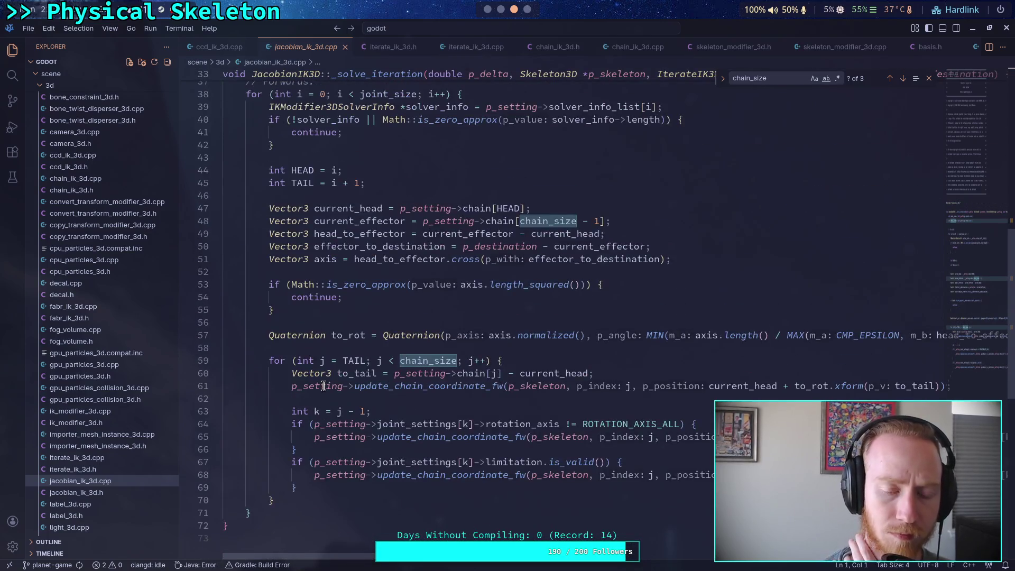
pyautogui.scroll(3, 102, 390)
pyautogui.scroll(3, 102, 390)
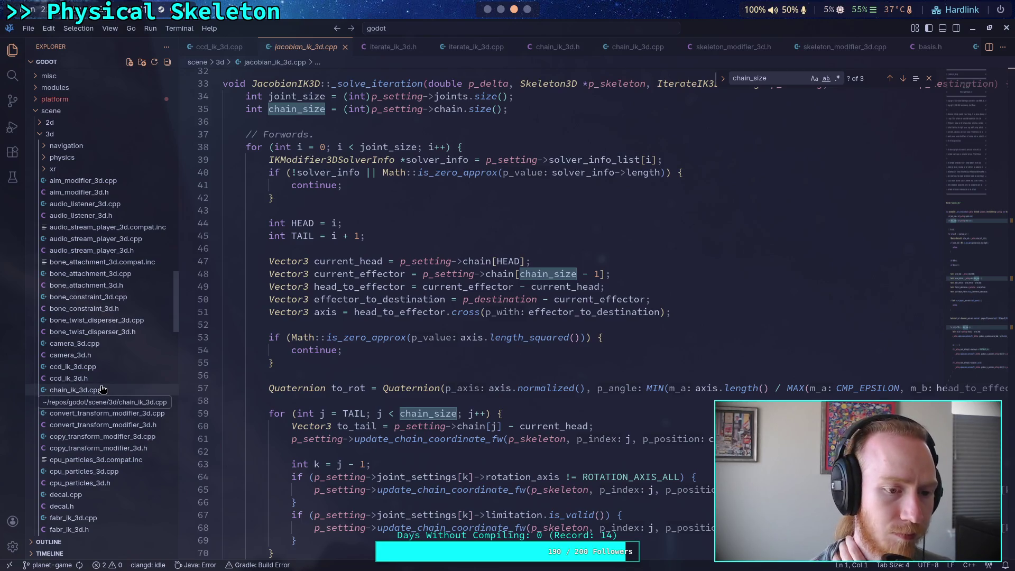
pyautogui.scroll(-1, 119, 370)
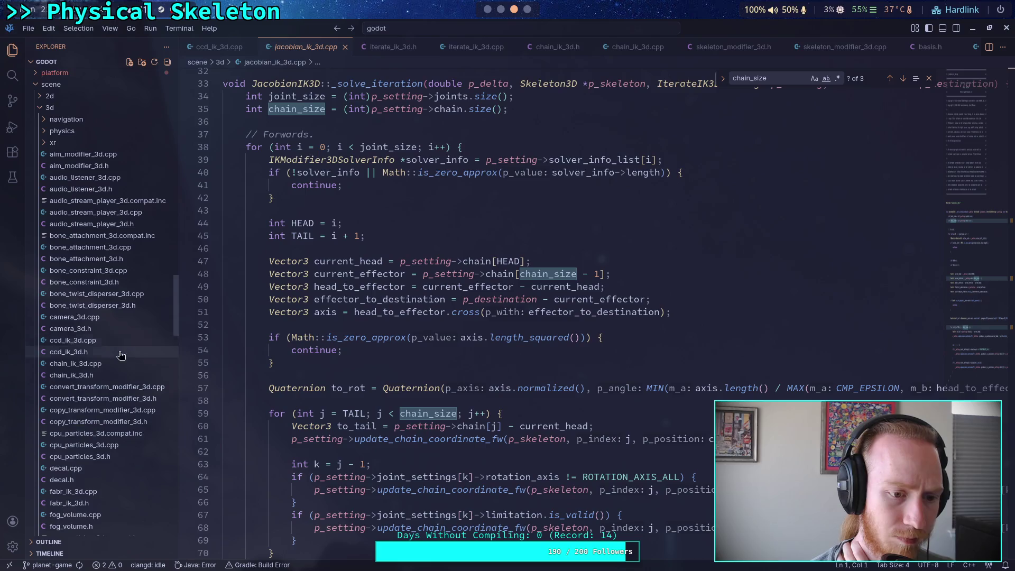
pyautogui.scroll(-3, 119, 370)
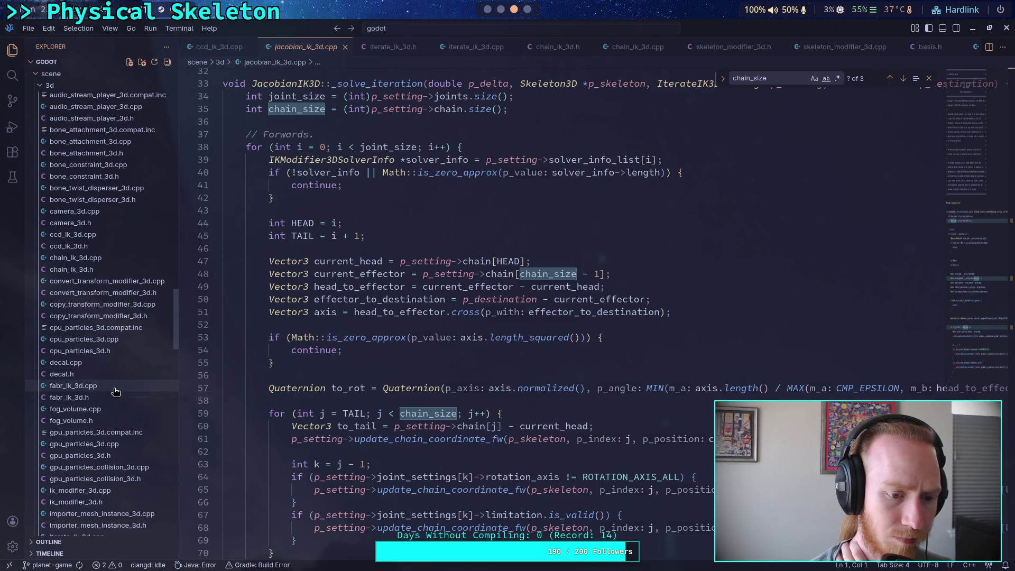
pyautogui.scroll(-2, 115, 392)
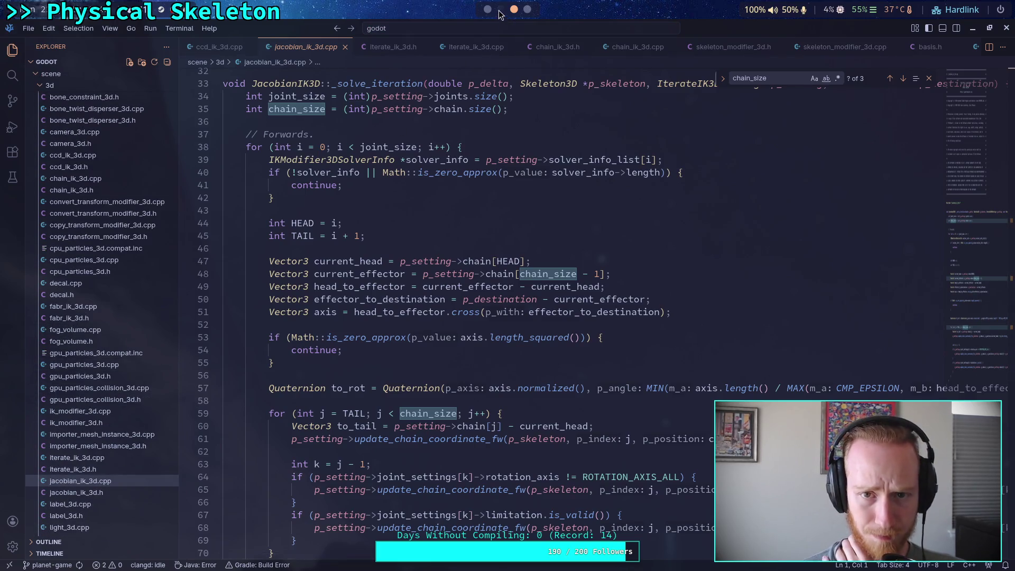
pyautogui.click(488, 9)
pyautogui.click(50, 279)
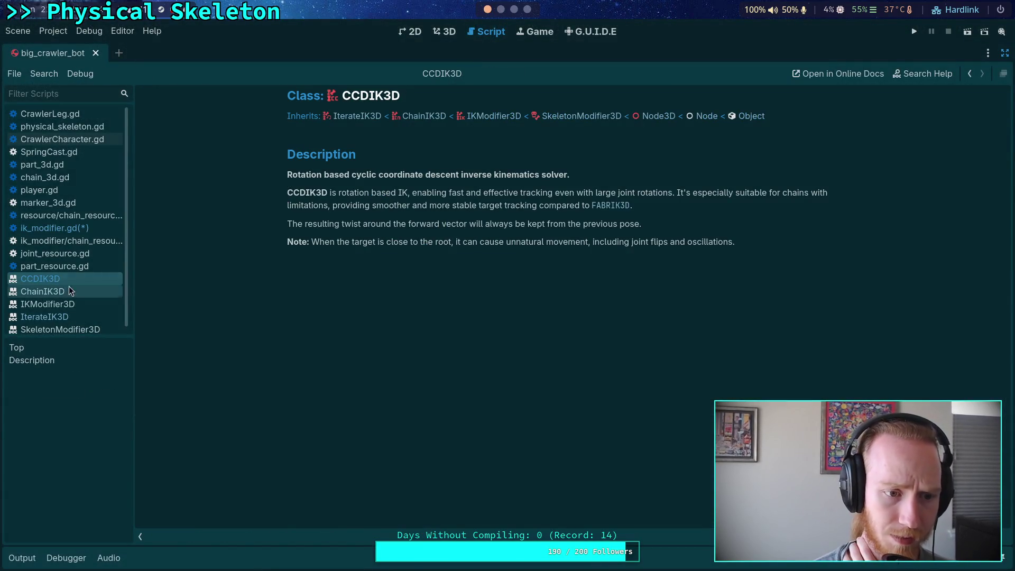
# - Check the IterateIK3D and CCDIK3D class references, then return to jacobian_ik_3d.cpp in VS Code
pyautogui.click(357, 117)
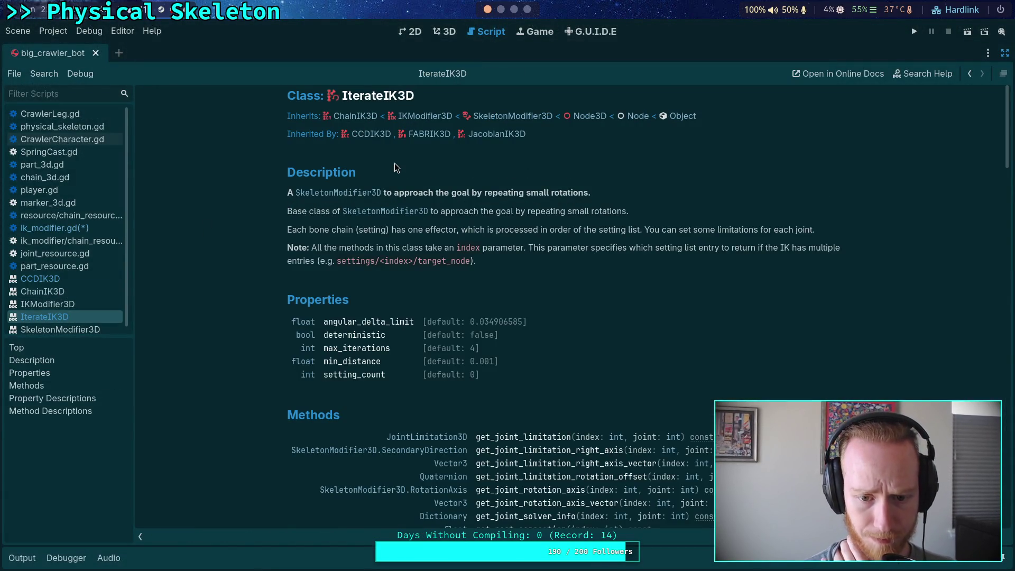
pyautogui.scroll(-2, 397, 168)
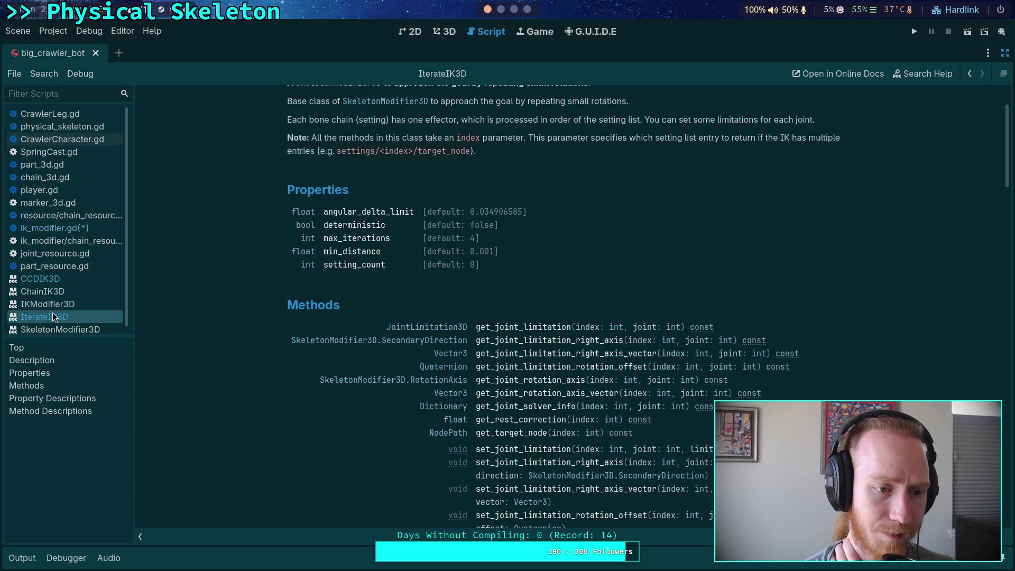
pyautogui.click(47, 279)
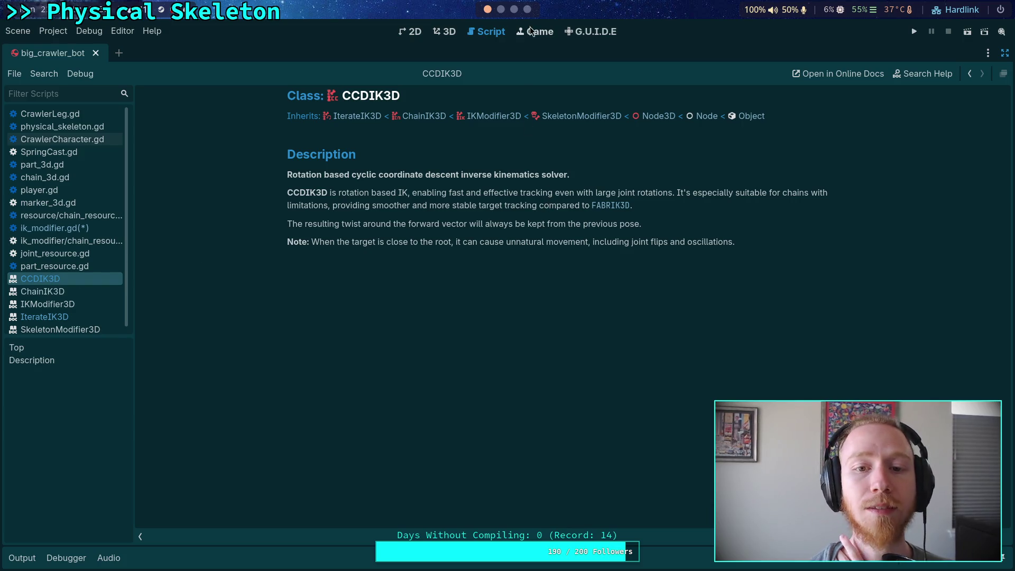
pyautogui.press('super+2')
pyautogui.press('super+3')
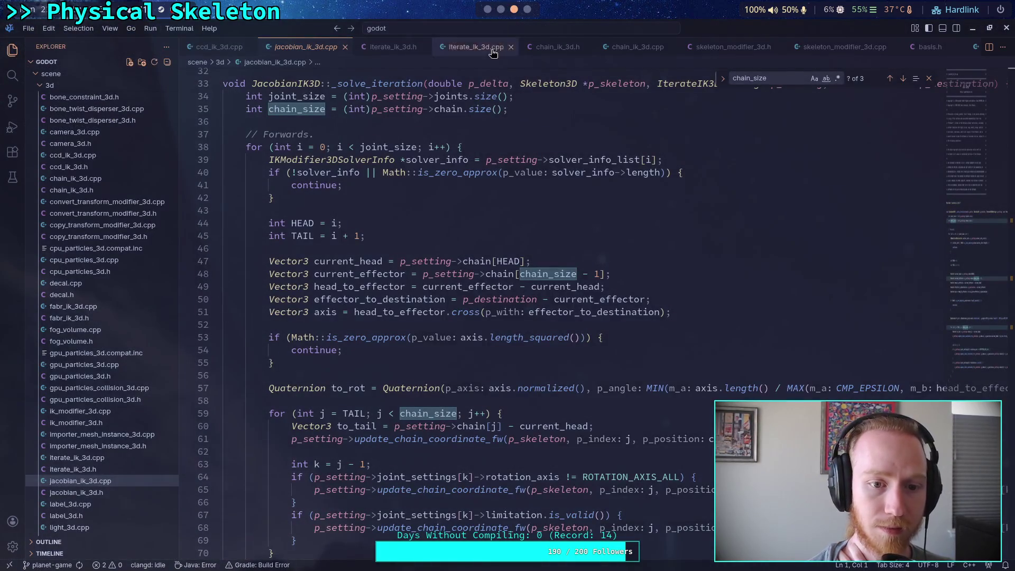
# - Inspect ccd_ik_3d.cpp's inner forward loop on line 40, then return to Godot
pyautogui.click(219, 46)
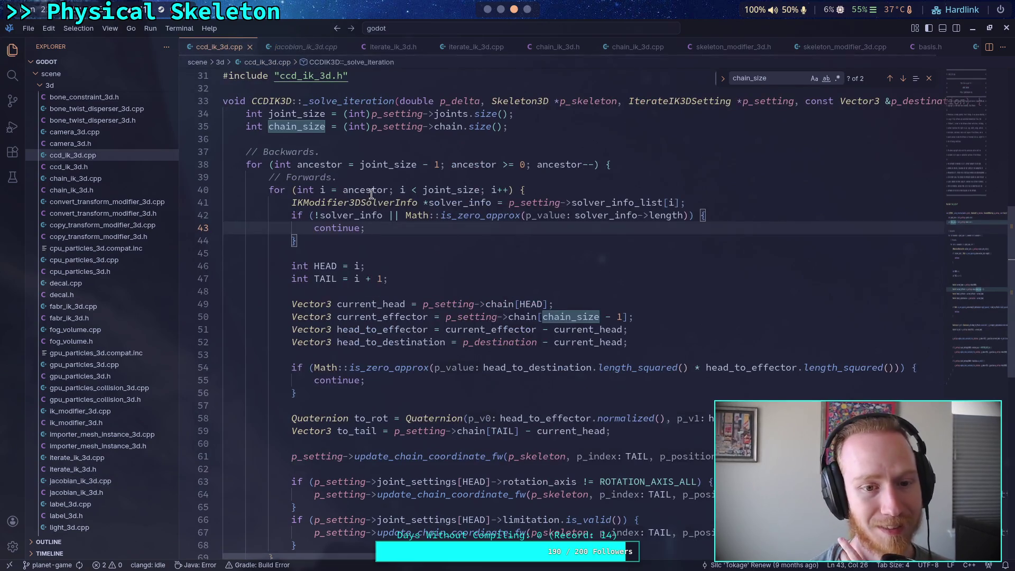
pyautogui.moveTo(347, 190); pyautogui.dragTo(247, 165)
pyautogui.moveTo(511, 190); pyautogui.dragTo(385, 190)
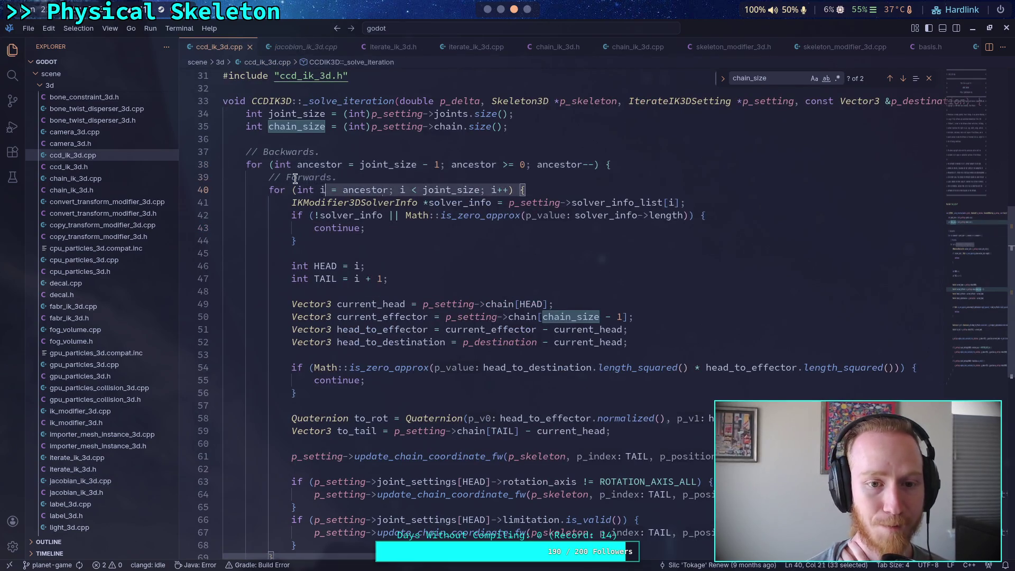
pyautogui.click(442, 228)
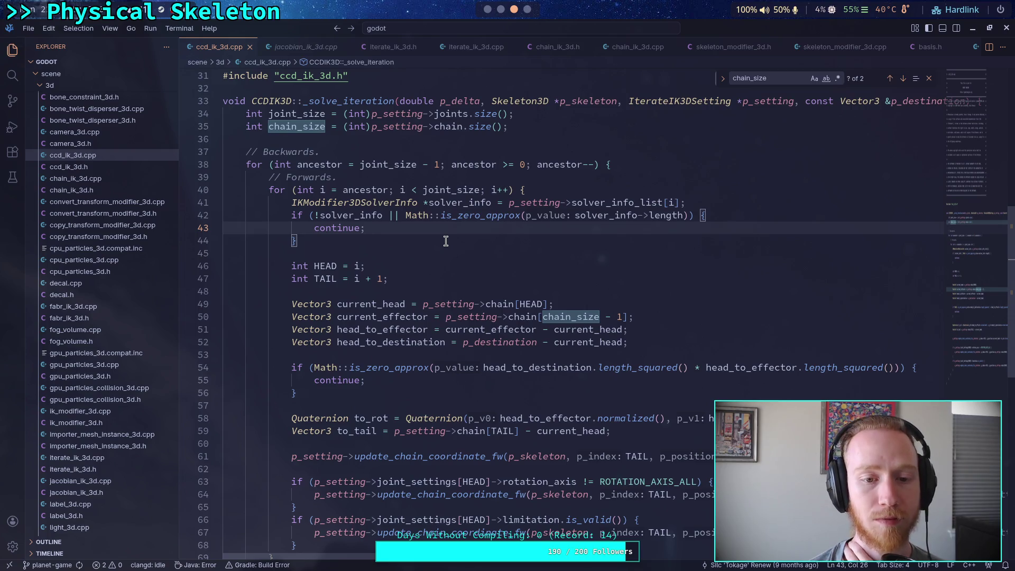
pyautogui.scroll(-1, 446, 241)
pyautogui.scroll(2, 445, 242)
pyautogui.click(488, 9)
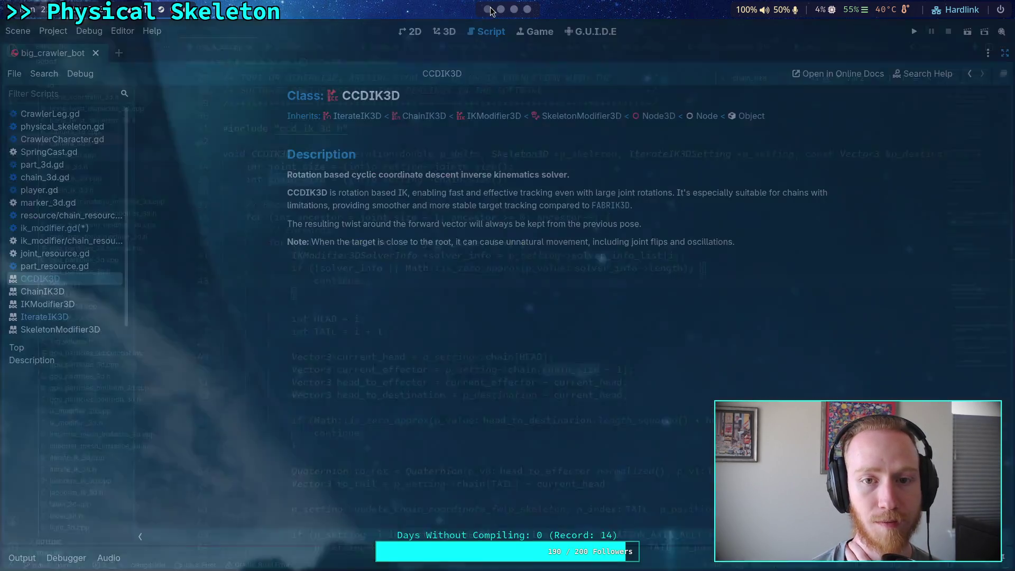
# - Reopen ik_modifier.gd at _iterate_chain and begin 'var to_target:' inside the backward loop
pyautogui.click(79, 229)
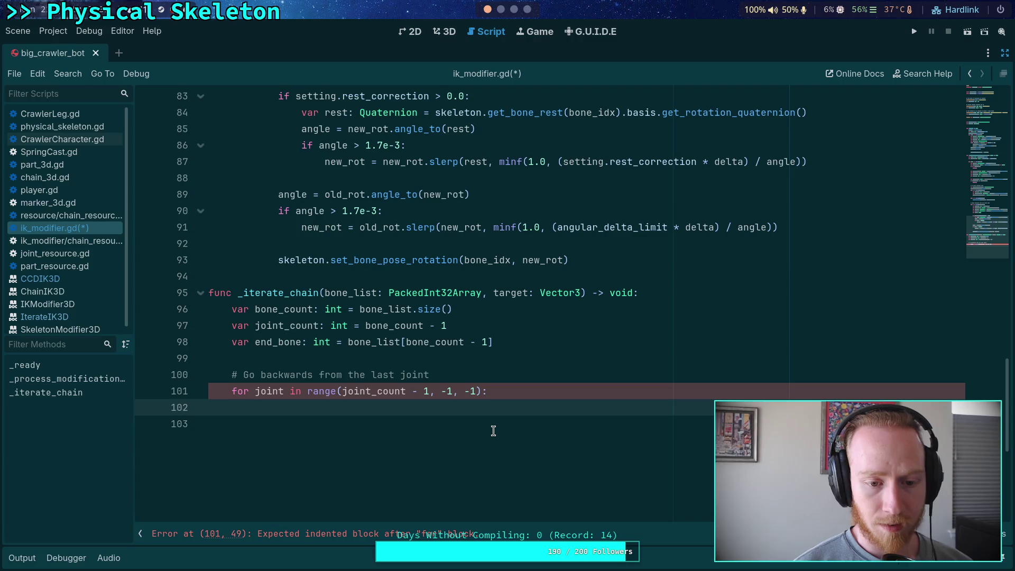
pyautogui.scroll(-1, 493, 431)
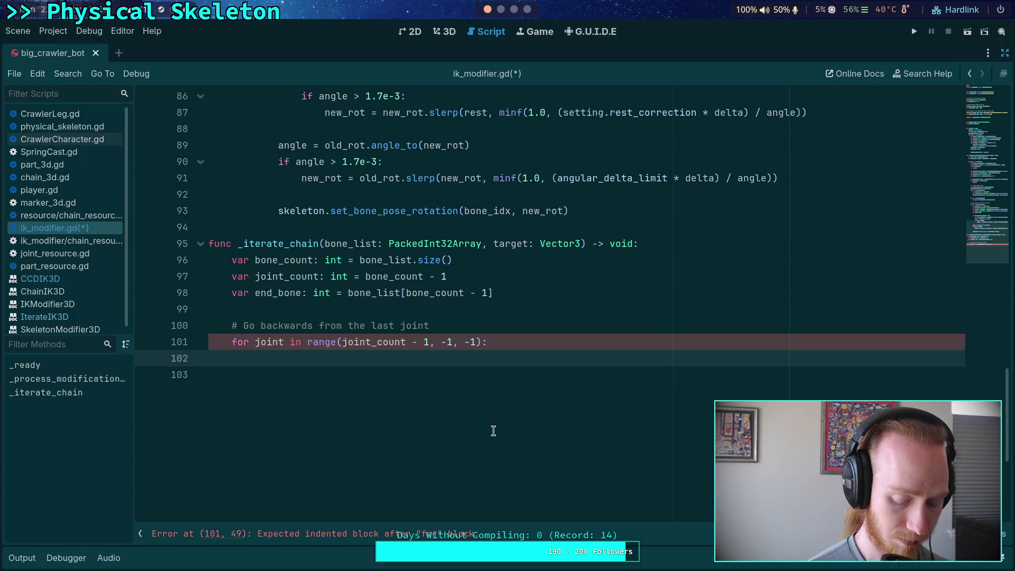
pyautogui.write('var to_')
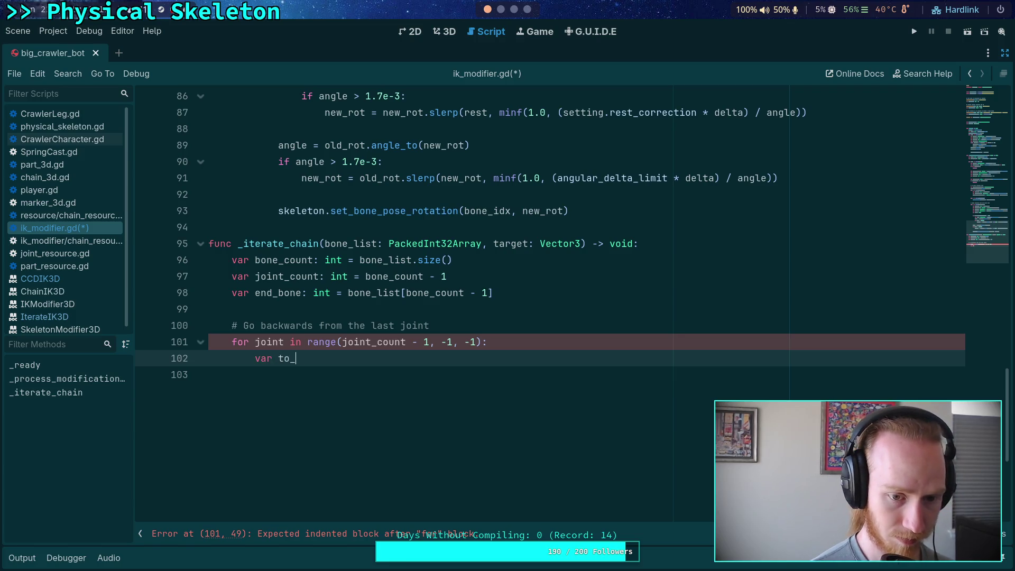
pyautogui.write('target:')
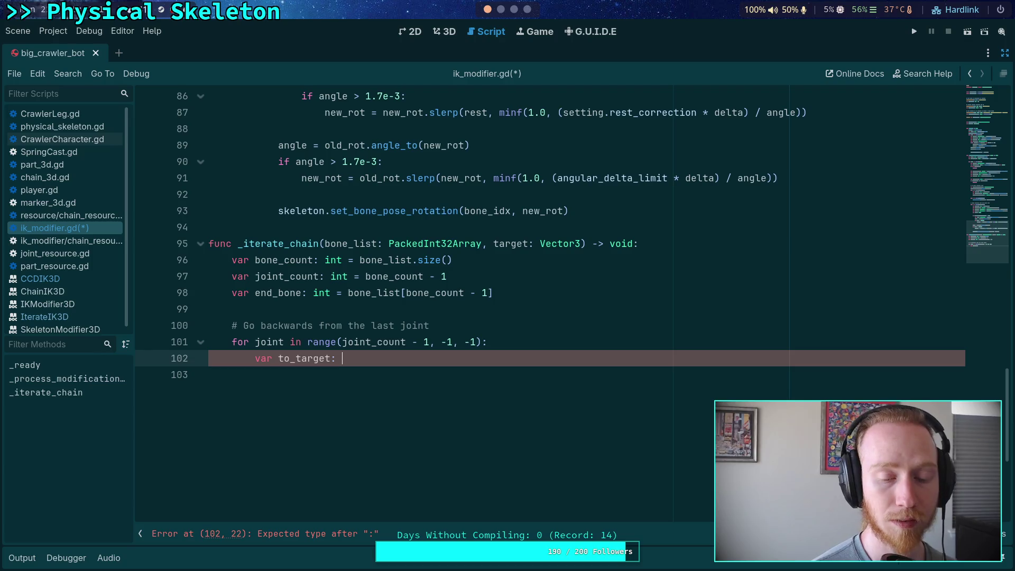
# - Extend the line to 'var to_target: Vector3 =' and switch to the Python terminal
pyautogui.write('Vector3 =')
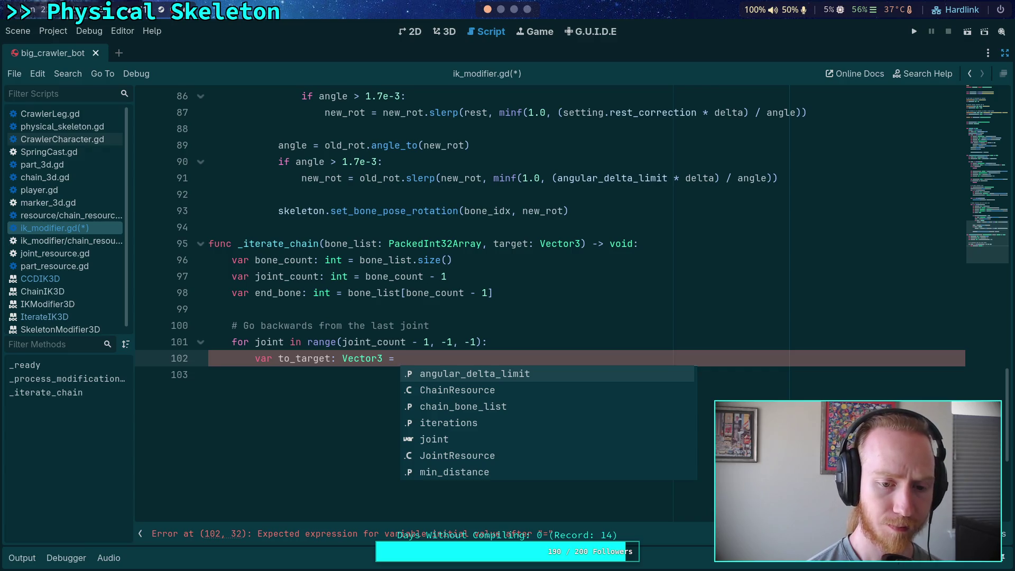
pyautogui.click(501, 10)
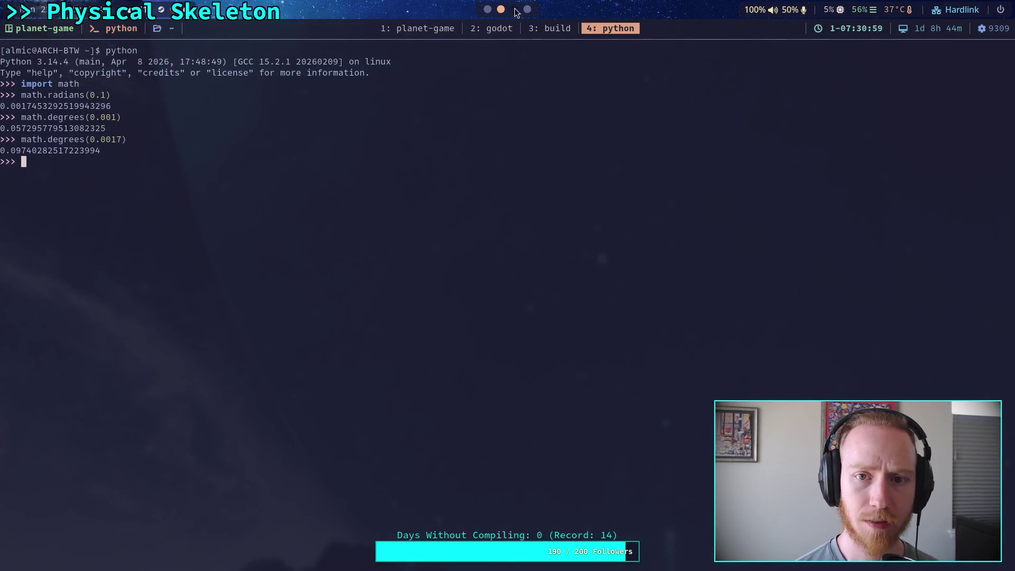
# - Close the ccd, jacobian, iterate, chain IK and skeleton_modifier_3d source tabs
pyautogui.click(514, 9)
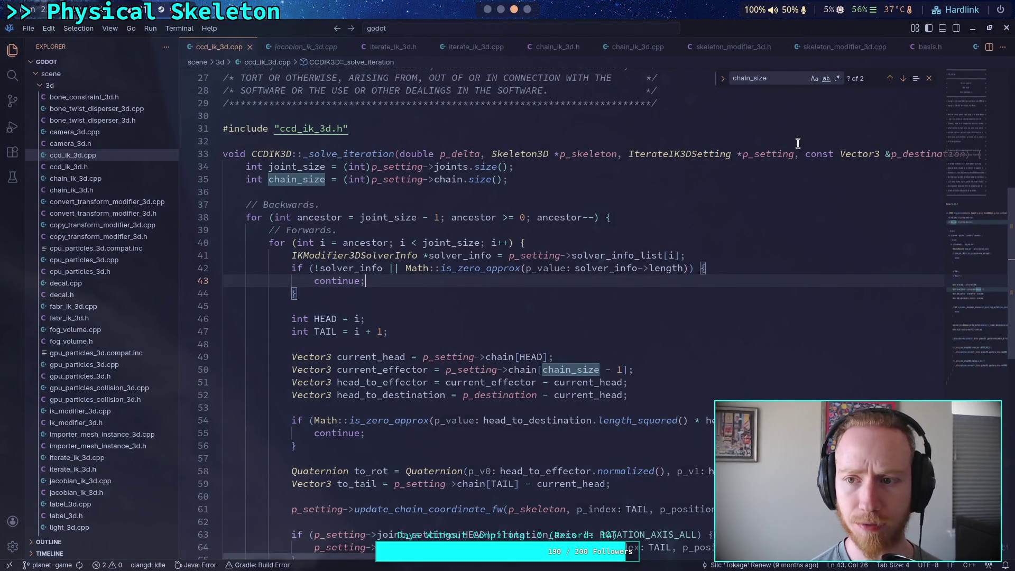
pyautogui.click(250, 48)
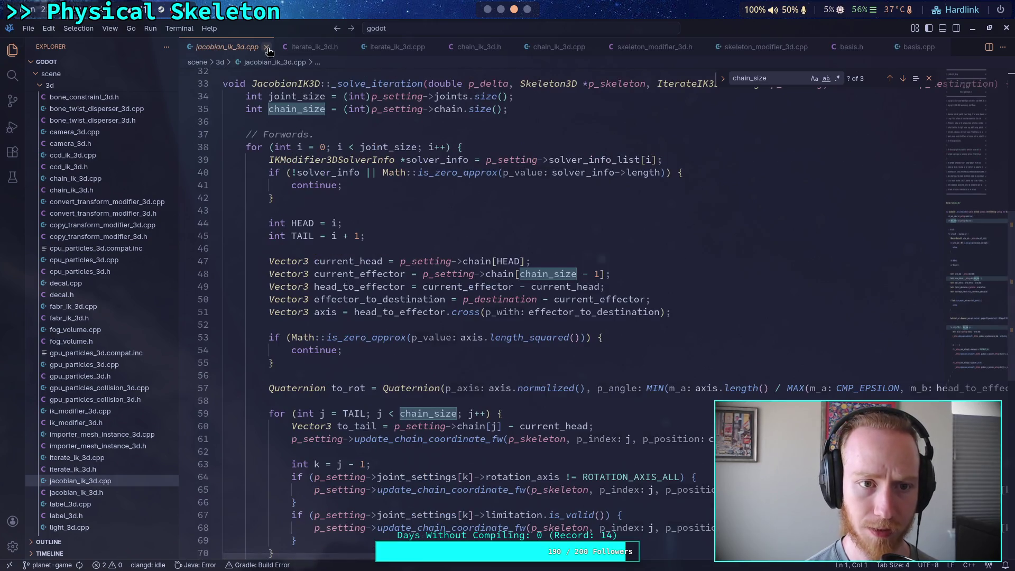
pyautogui.click(266, 48)
pyautogui.click(253, 47)
pyautogui.click(258, 48)
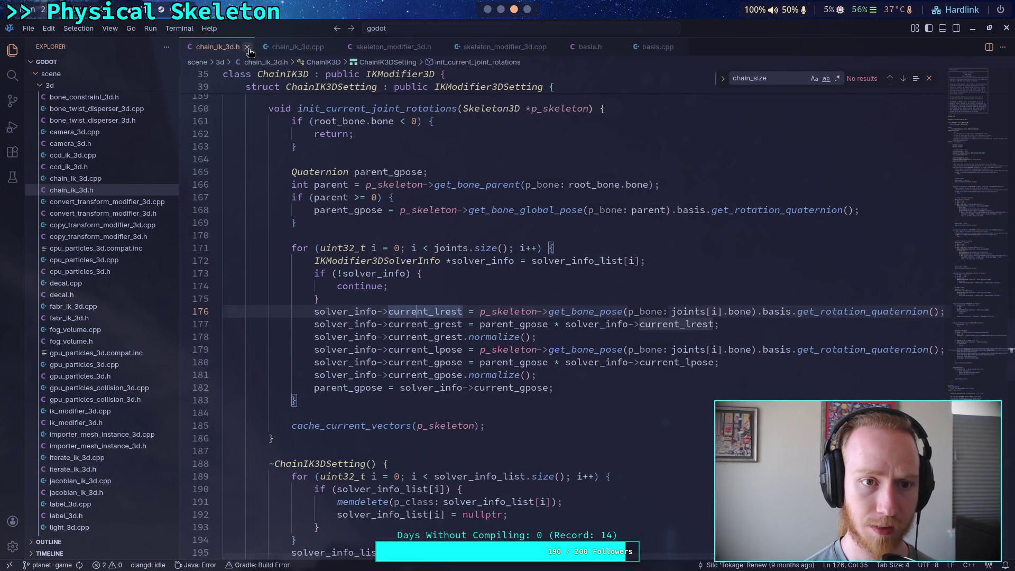
pyautogui.click(247, 48)
pyautogui.click(258, 48)
pyautogui.click(278, 47)
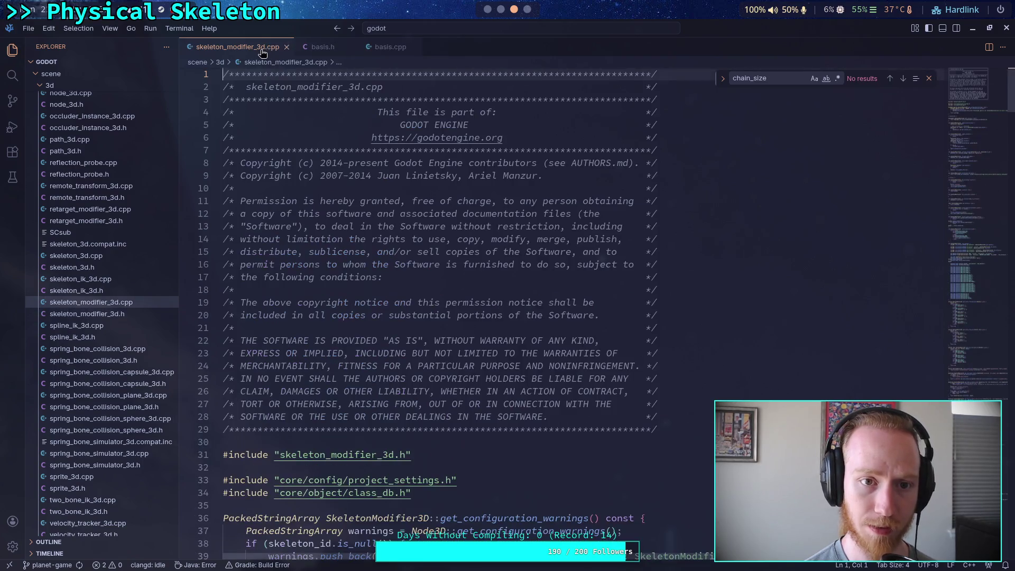
pyautogui.click(288, 47)
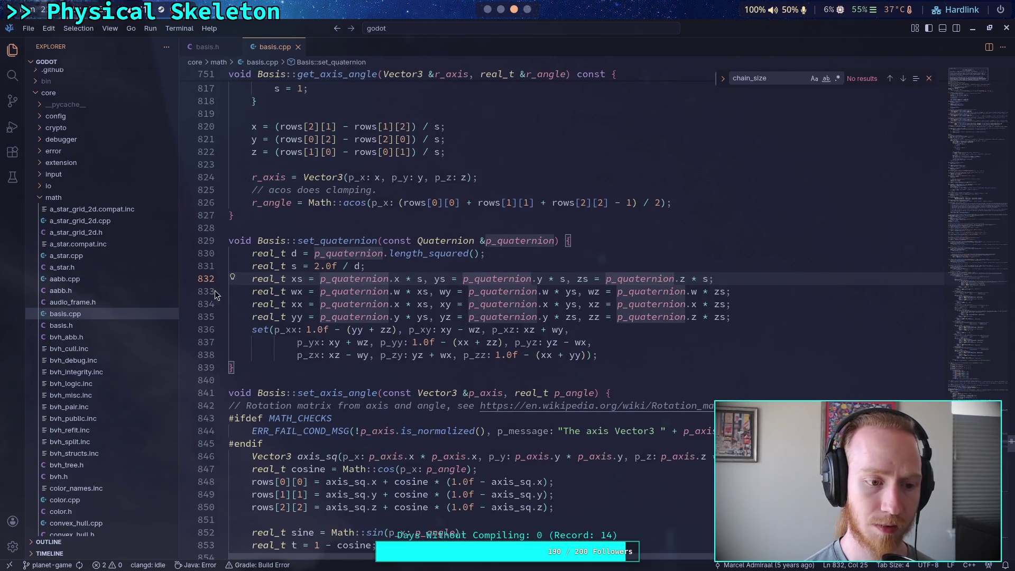
# - Open quaternion.cpp from the core math folder
pyautogui.scroll(-5, 114, 368)
pyautogui.scroll(-7, 114, 368)
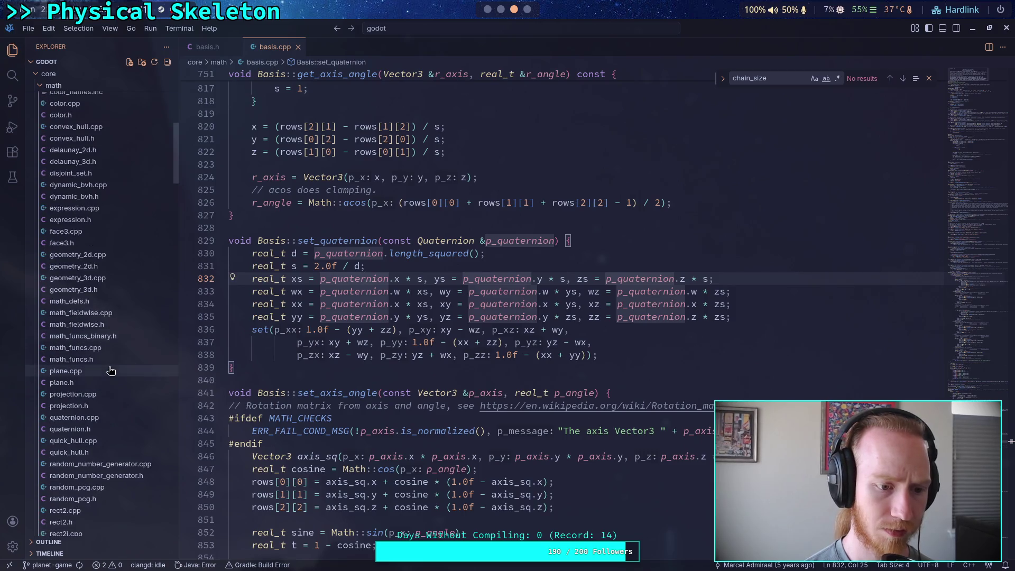
pyautogui.scroll(-4, 89, 320)
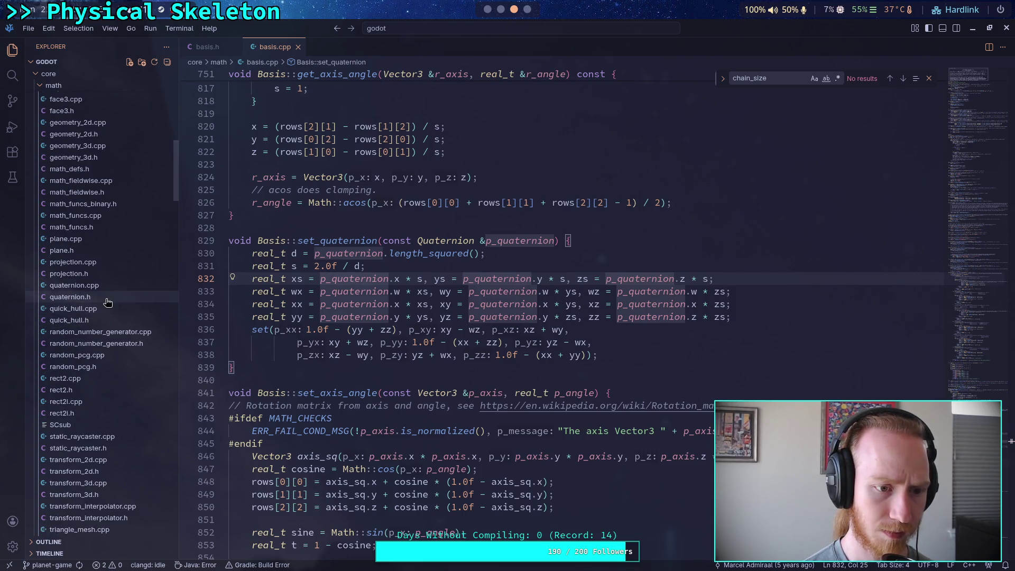
pyautogui.click(111, 288)
pyautogui.scroll(-7, 342, 375)
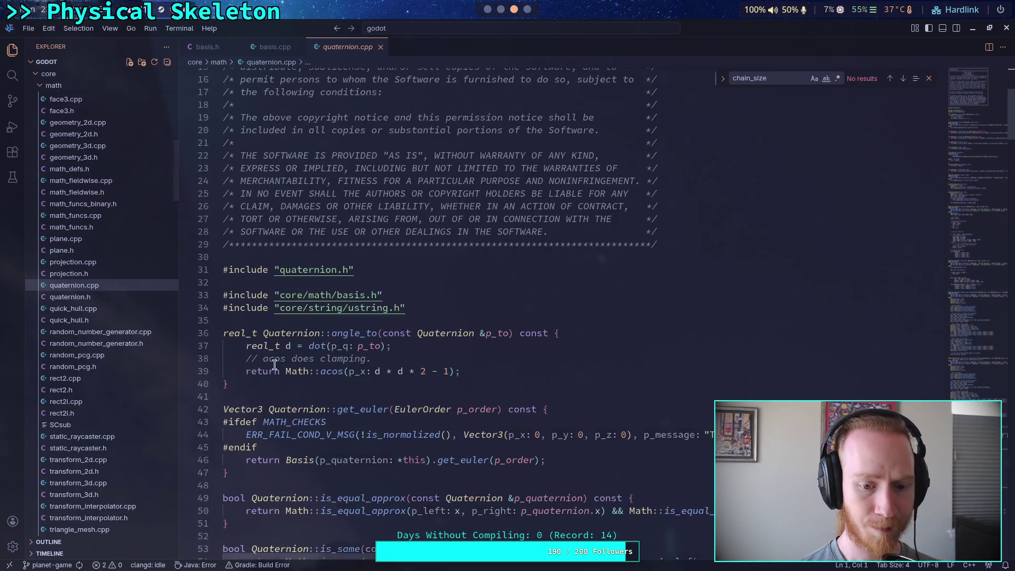
# - Read the Quaternion declarations in quaternion.h
pyautogui.scroll(-15, 342, 374)
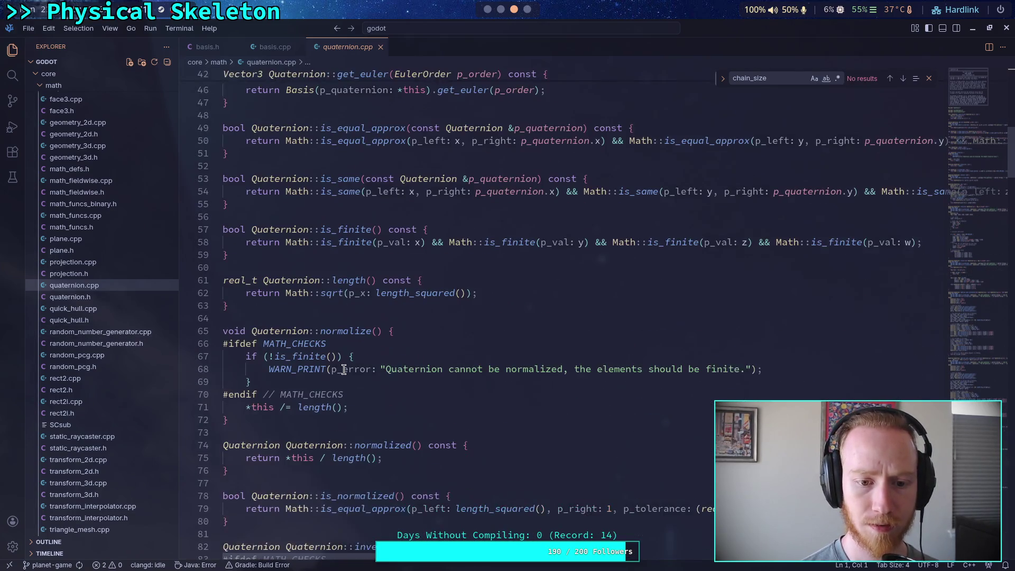
pyautogui.scroll(-10, 344, 370)
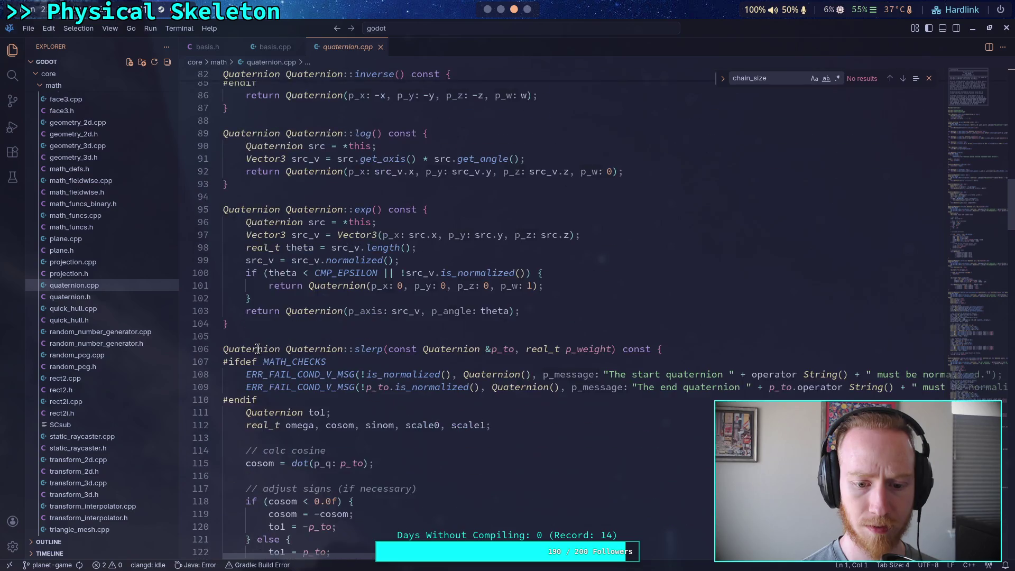
pyautogui.click(76, 298)
pyautogui.scroll(-18, 397, 333)
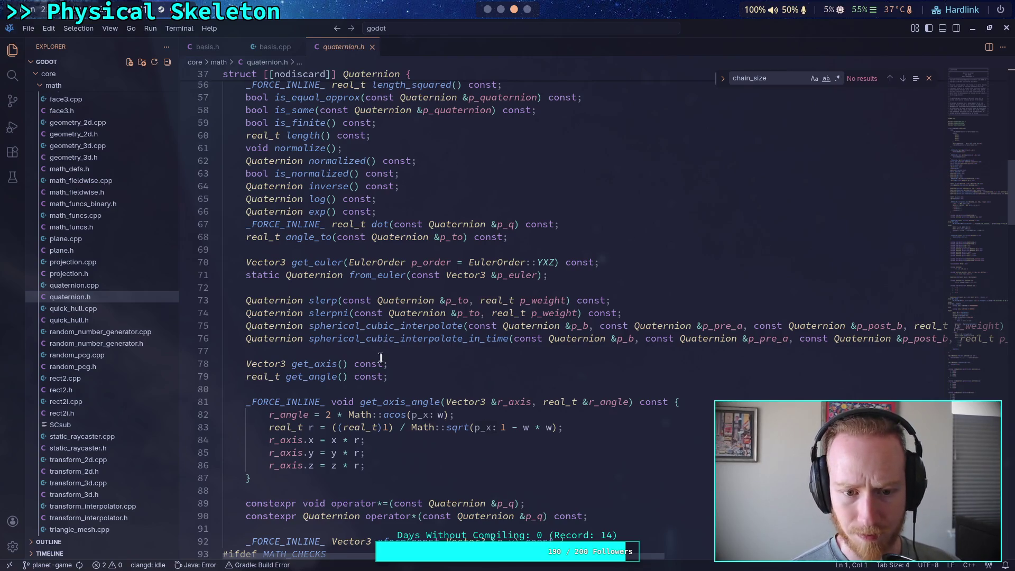
pyautogui.scroll(-15, 381, 354)
pyautogui.scroll(-7, 380, 357)
pyautogui.scroll(4, 381, 351)
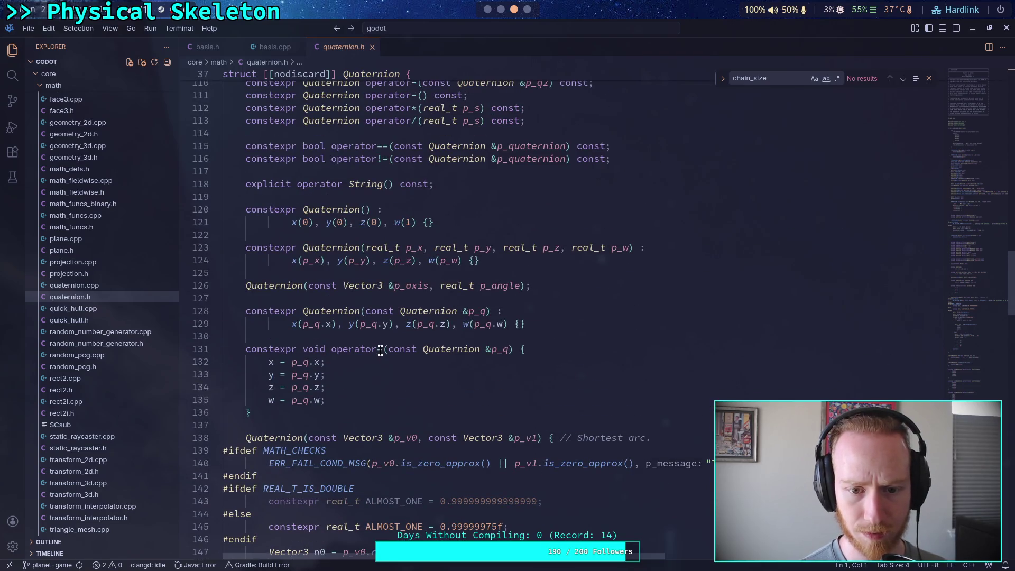
pyautogui.scroll(-20, 380, 351)
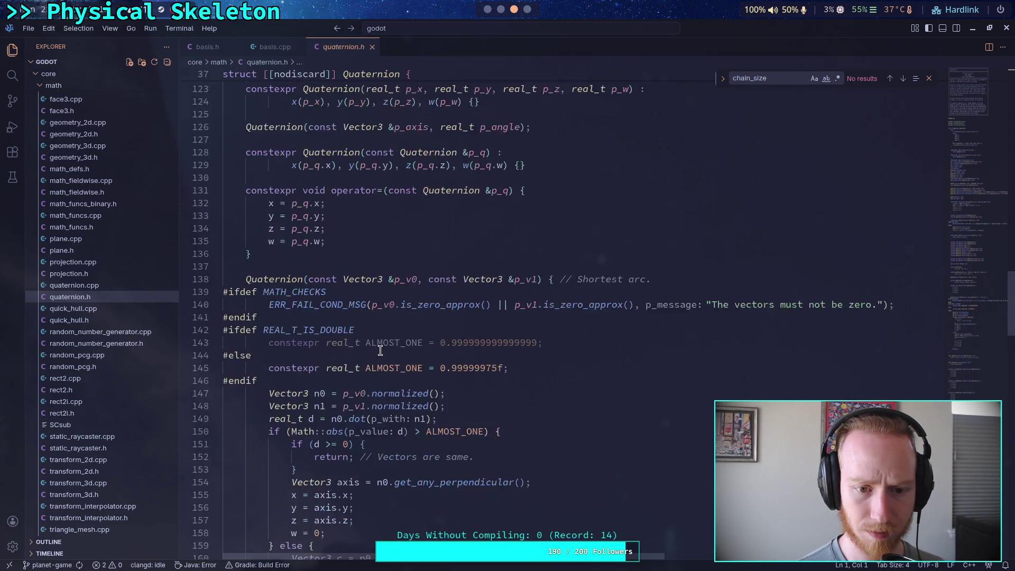
pyautogui.scroll(4, 380, 351)
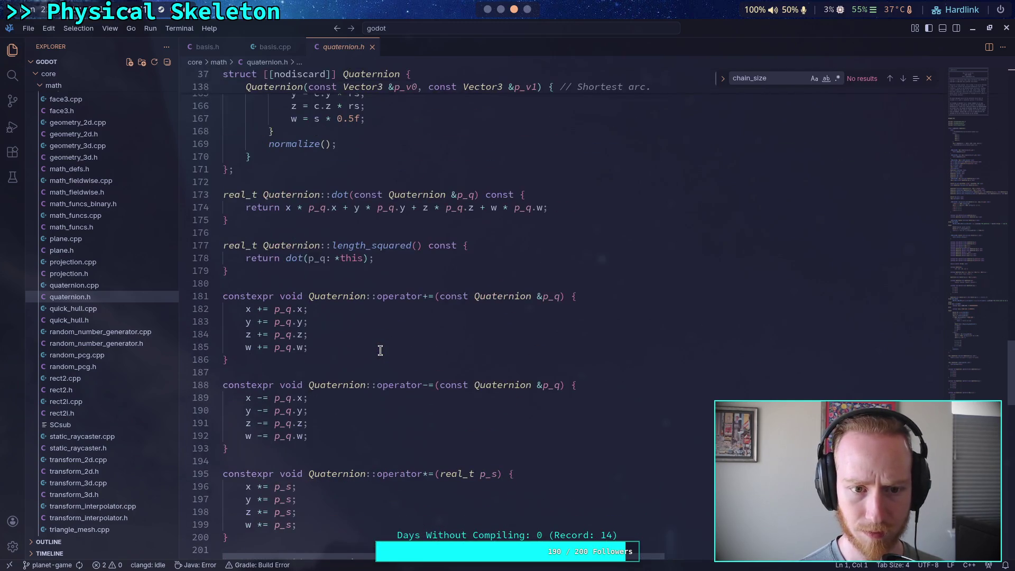
pyautogui.scroll(-12, 380, 350)
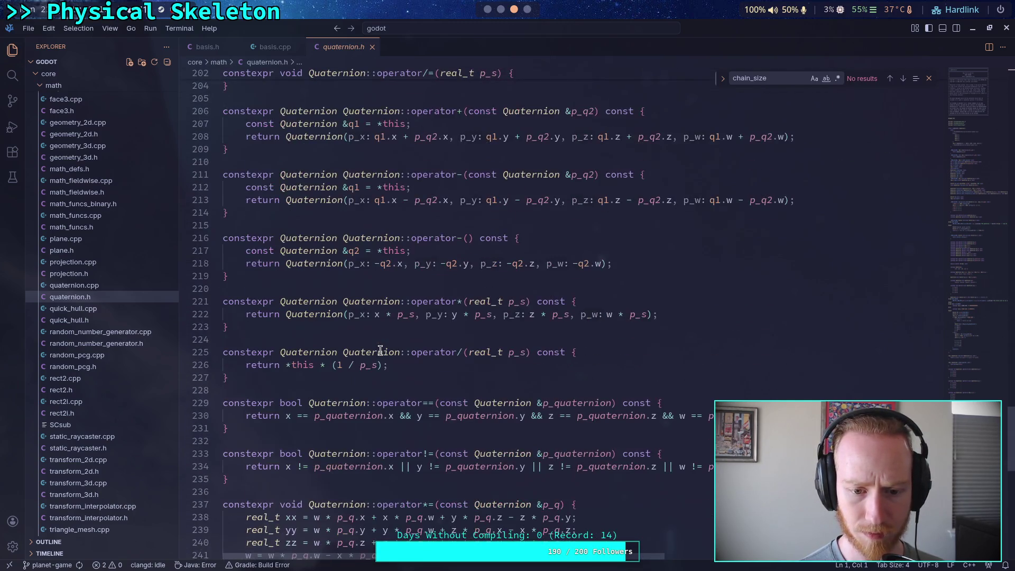
pyautogui.scroll(-7, 380, 351)
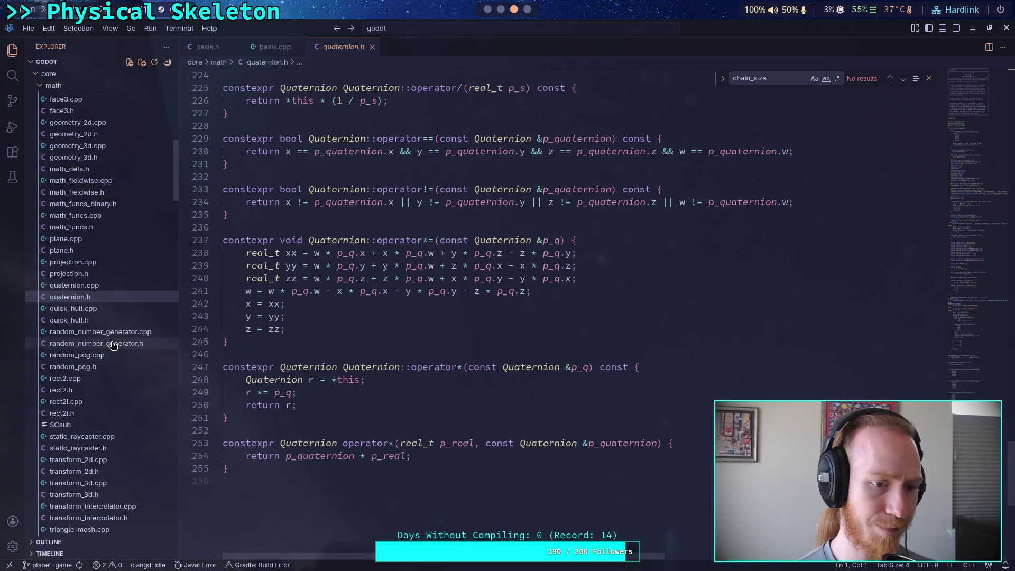
# - Scroll quaternion.cpp to get_axis, get_angle and the axis-angle constructor
pyautogui.click(67, 285)
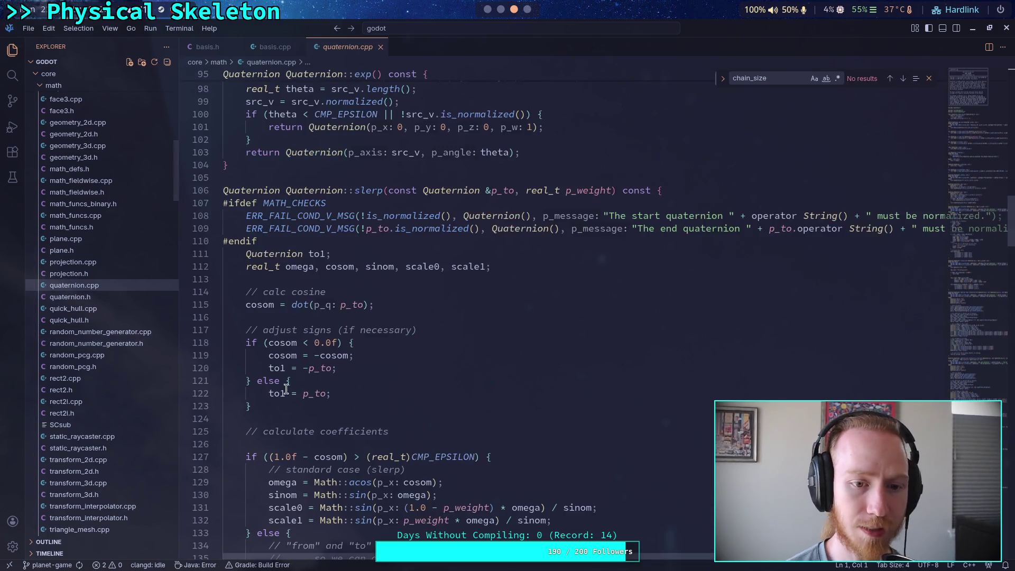
pyautogui.scroll(-6, 421, 394)
pyautogui.scroll(-20, 422, 394)
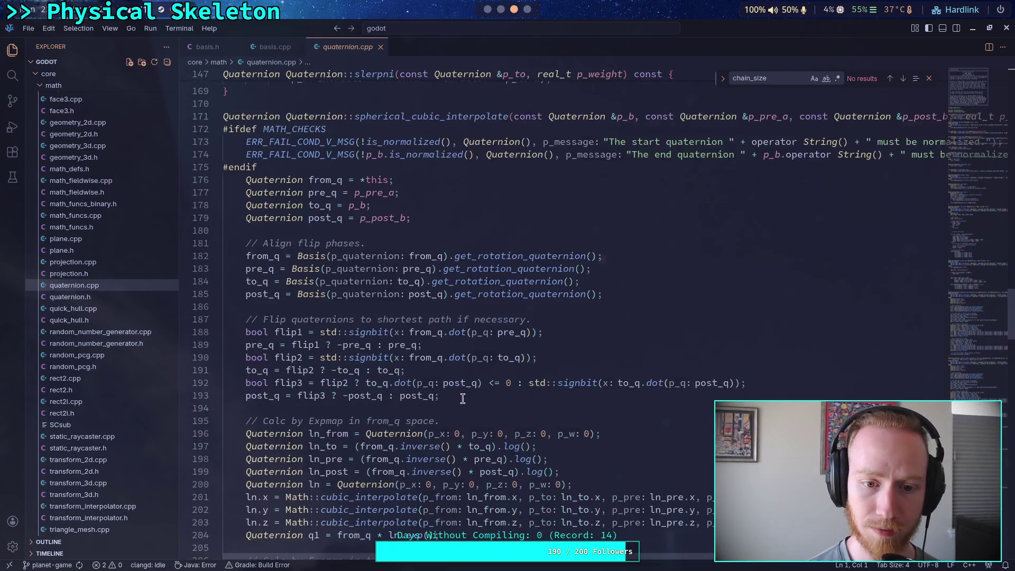
pyautogui.scroll(-20, 603, 402)
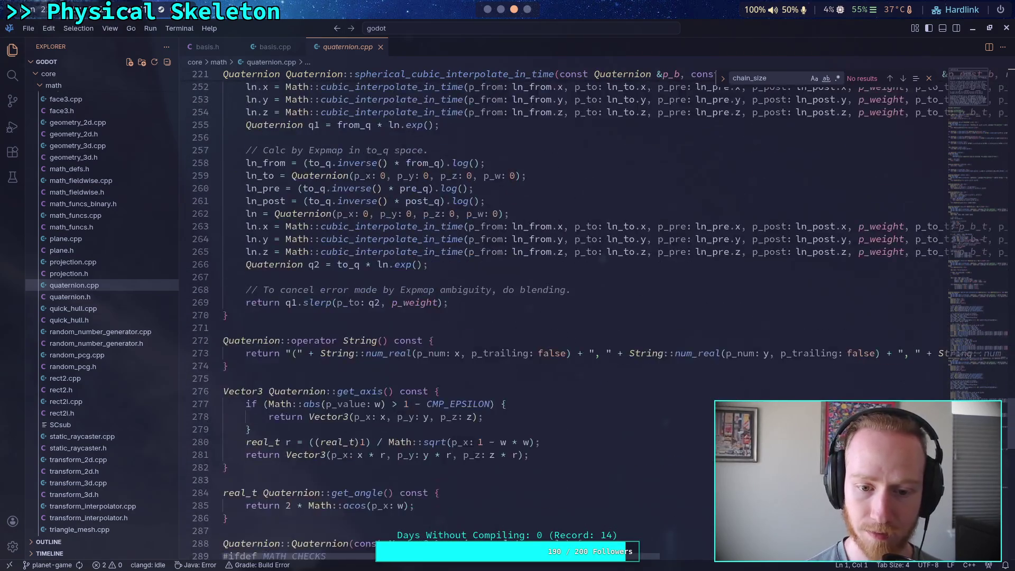
pyautogui.scroll(-5, 828, 396)
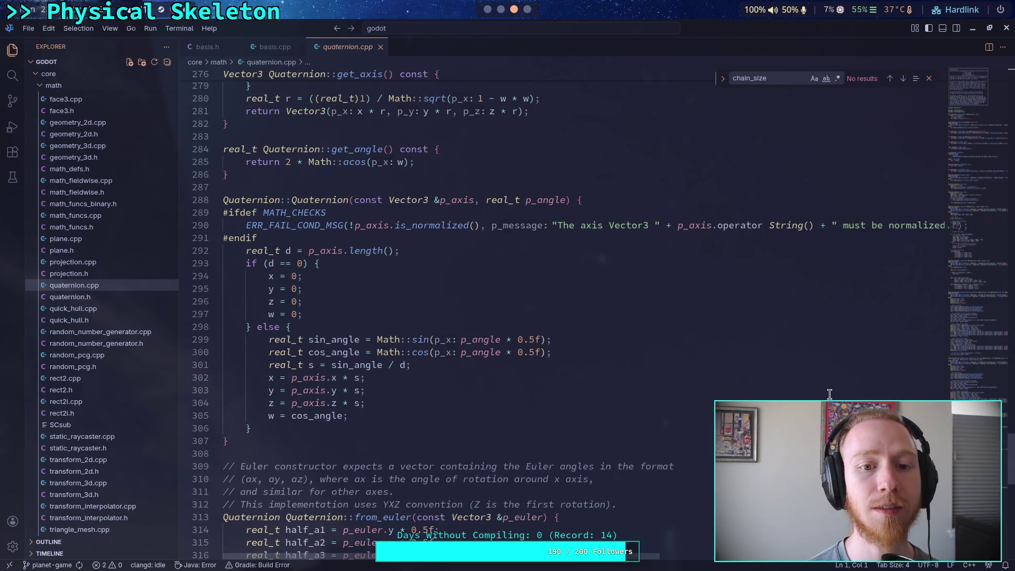
pyautogui.scroll(-10, 830, 394)
pyautogui.scroll(9, 825, 389)
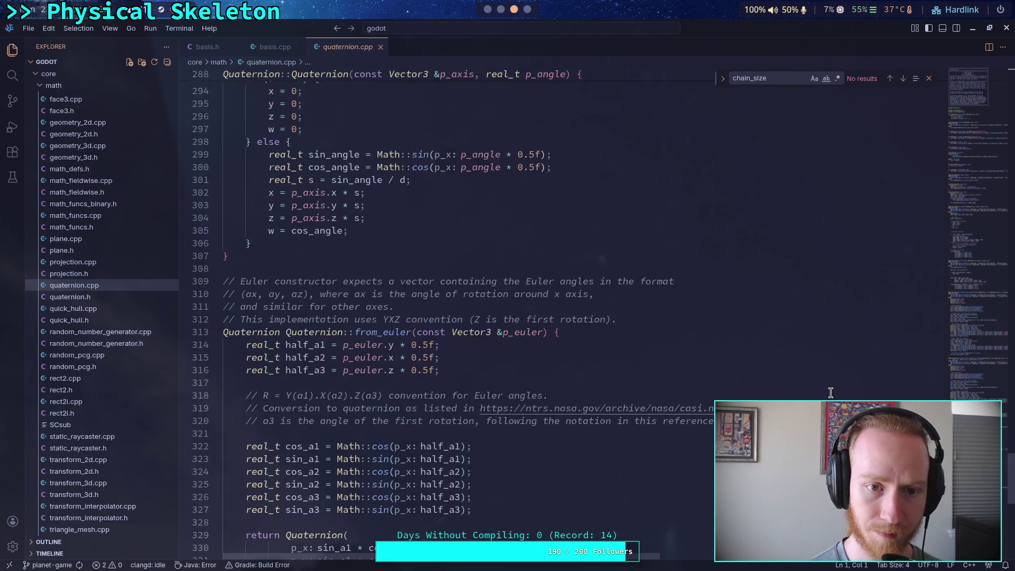
pyautogui.scroll(3, 821, 385)
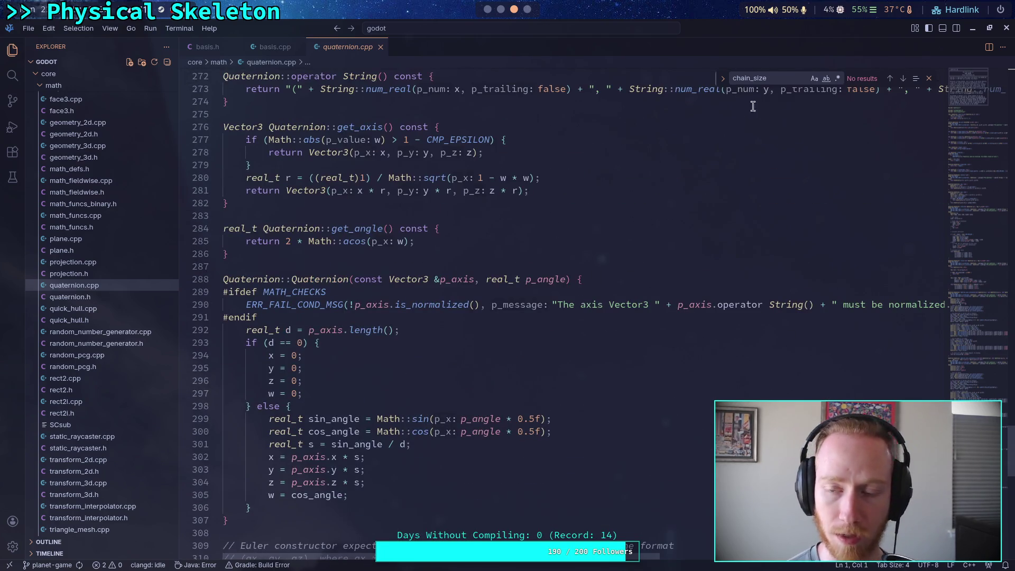
# - Search quaternion.cpp for 'vector3' and step through the matches
pyautogui.hotkey('ctrl', 'f')
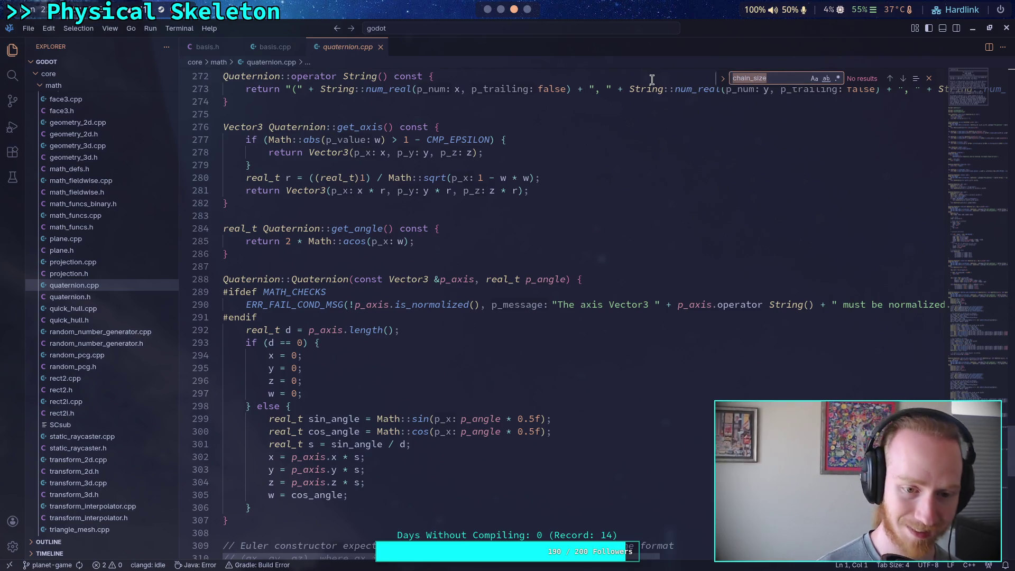
pyautogui.write('vector3')
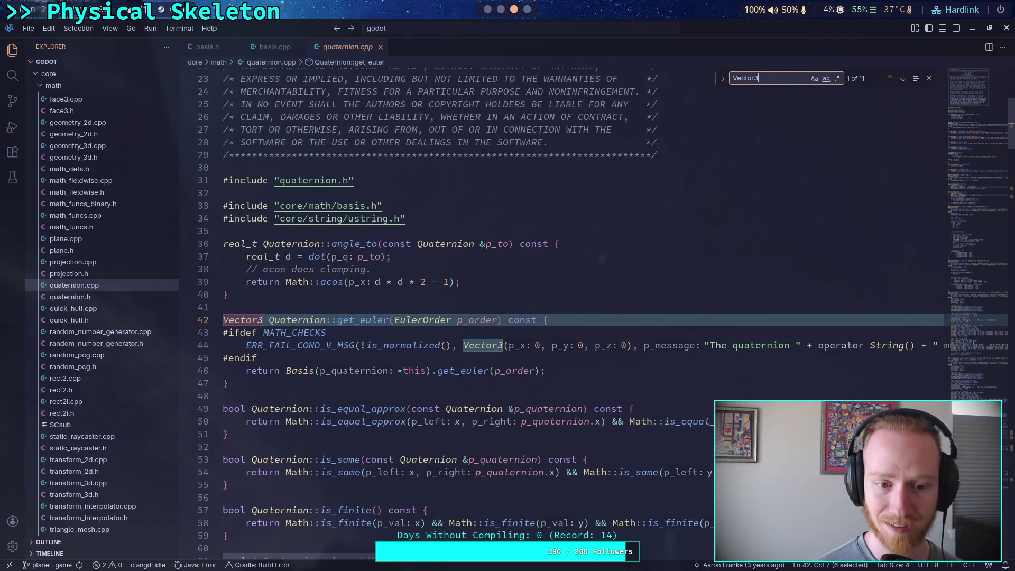
pyautogui.click(904, 79)
pyautogui.click(905, 80)
pyautogui.click(905, 79)
pyautogui.click(904, 79)
pyautogui.click(905, 79)
pyautogui.click(904, 80)
pyautogui.click(904, 80)
pyautogui.click(905, 80)
pyautogui.click(905, 80)
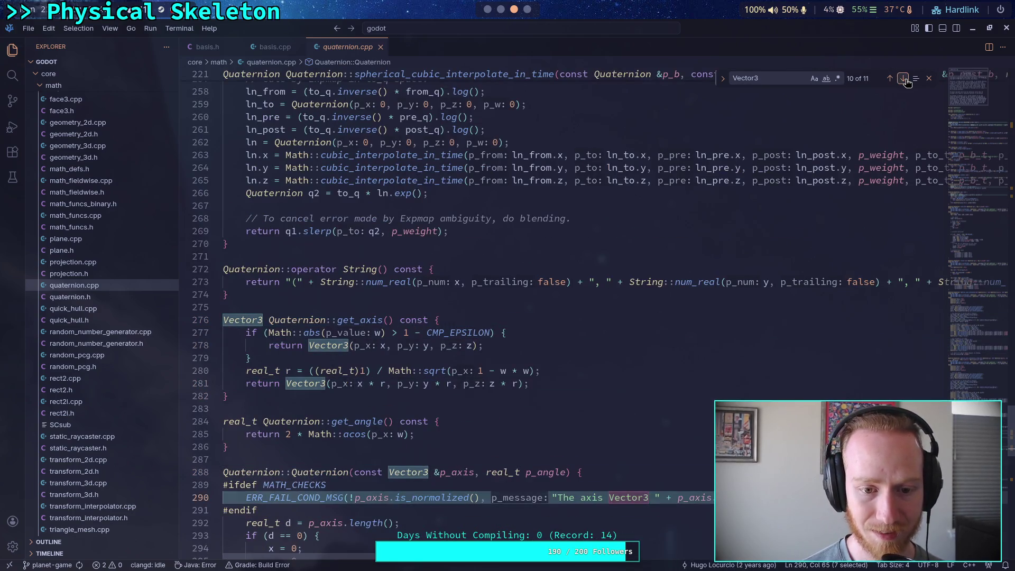
pyautogui.click(904, 79)
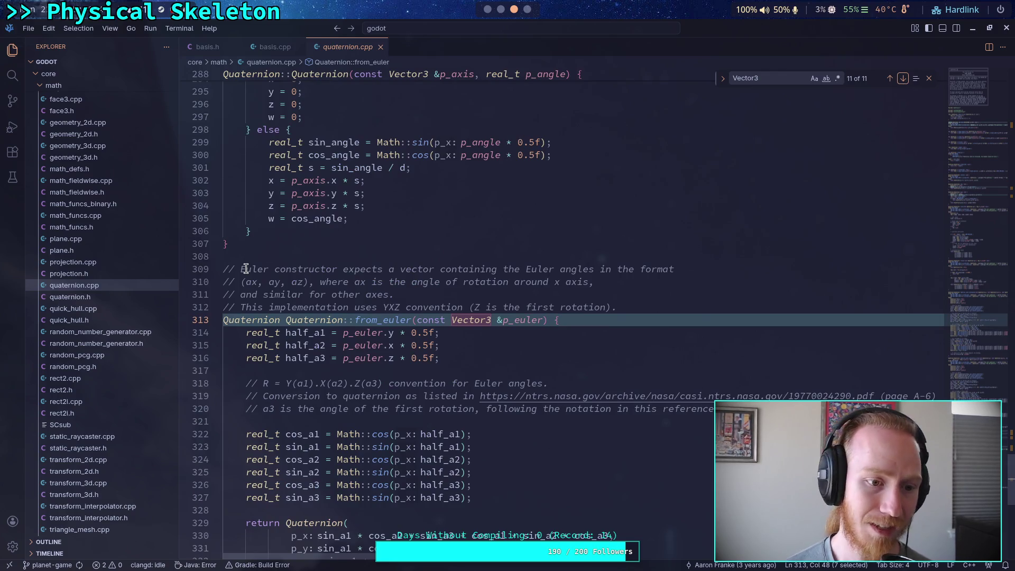
# - Step through the Vector3 matches in quaternion.h up to the axis-angle constructor
pyautogui.click(101, 297)
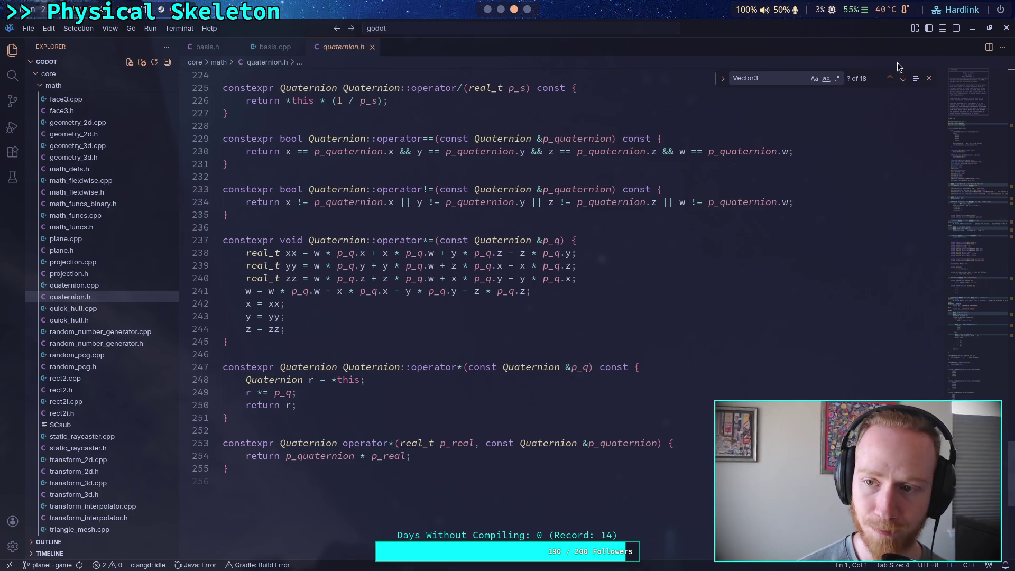
pyautogui.click(904, 78)
pyautogui.click(904, 78)
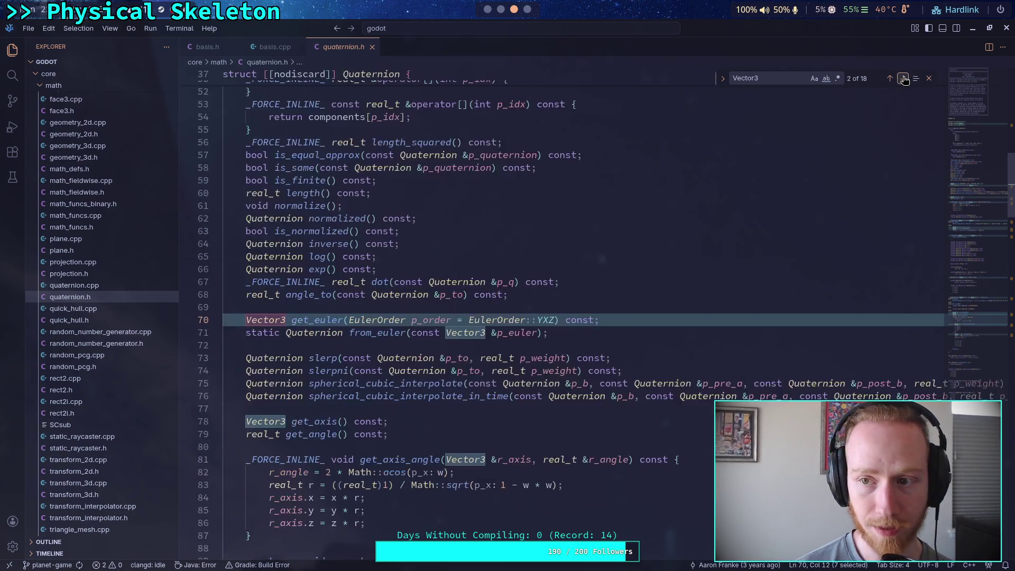
pyautogui.click(904, 78)
pyautogui.click(904, 78)
pyautogui.click(904, 78)
pyautogui.click(904, 79)
pyautogui.click(904, 79)
pyautogui.click(904, 78)
pyautogui.click(904, 78)
pyautogui.click(904, 78)
pyautogui.click(904, 78)
pyautogui.click(904, 78)
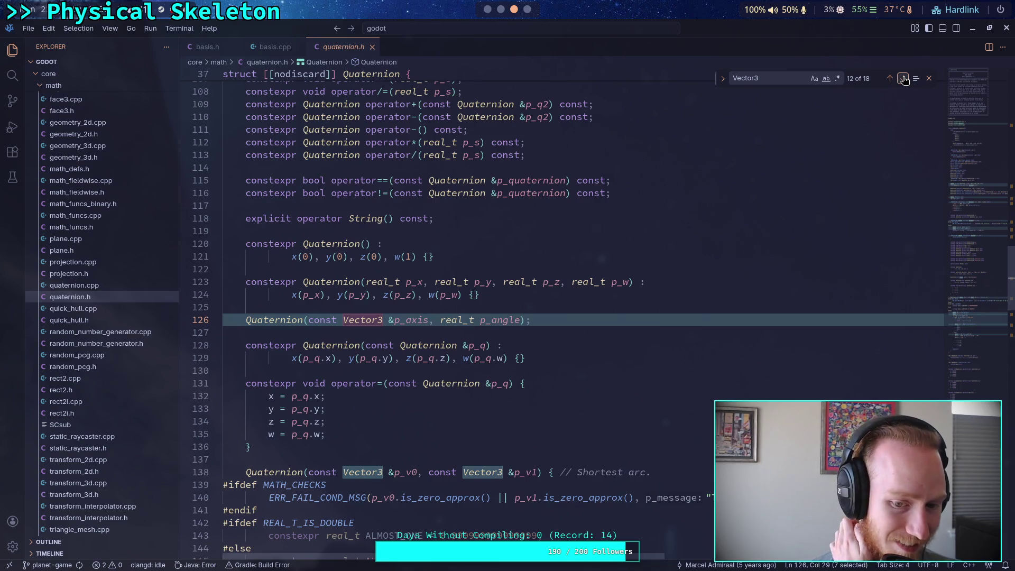
# - Study the shortest-arc constructor's dot product and normalize() lines, then return to Godot
pyautogui.scroll(-5, 714, 218)
pyautogui.click(470, 300)
pyautogui.scroll(-2, 470, 299)
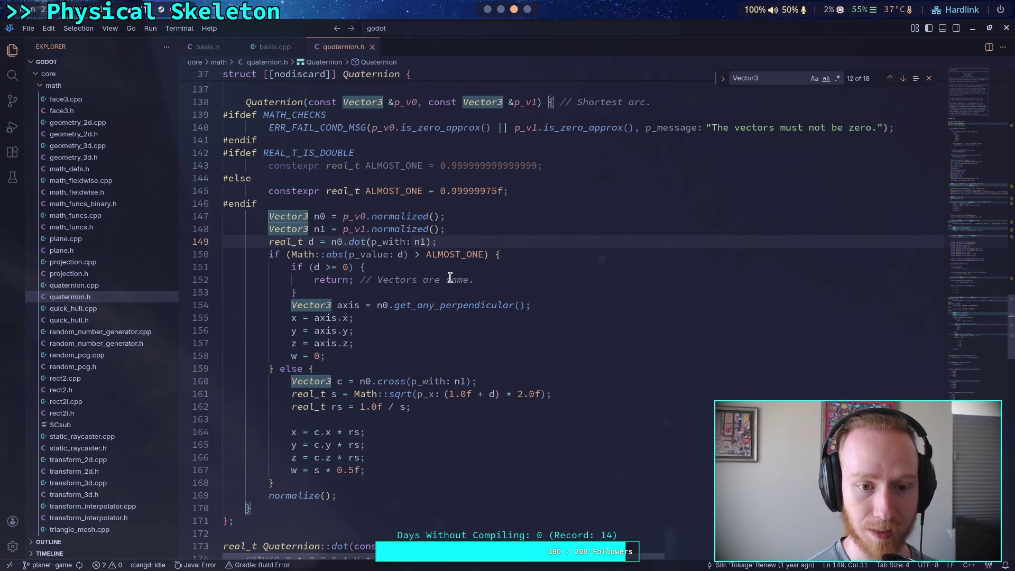
pyautogui.click(334, 498)
pyautogui.hotkey('shift', 'Home')
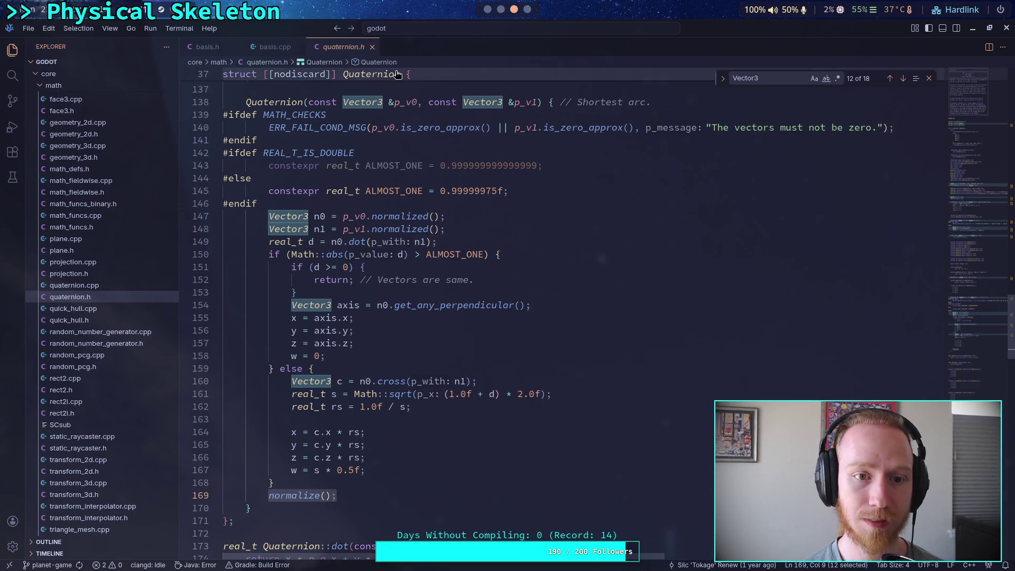
pyautogui.click(486, 11)
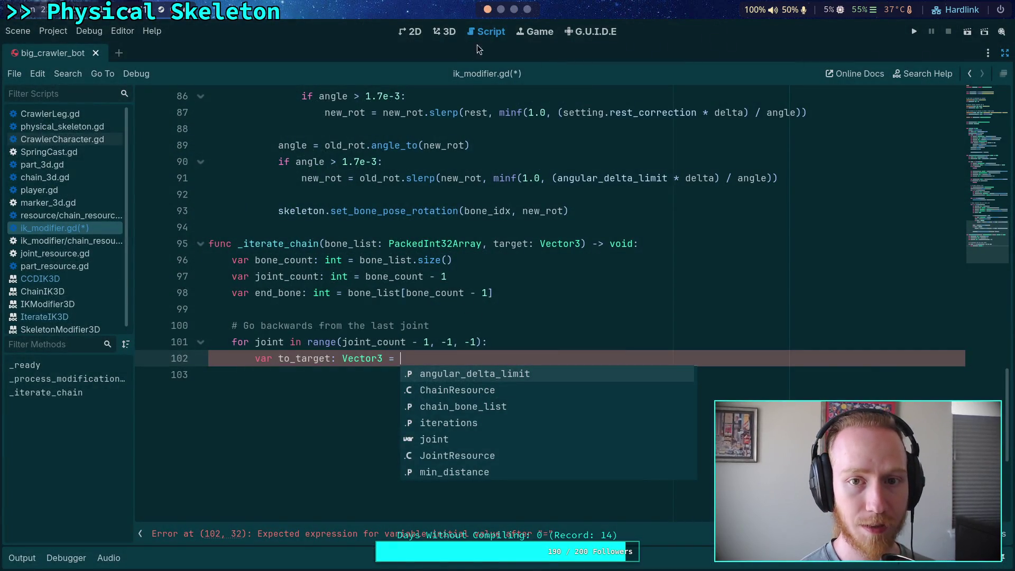
# - Assign to_target from skeleton.get_bone_global_pose()
pyautogui.click(500, 10)
pyautogui.click(487, 10)
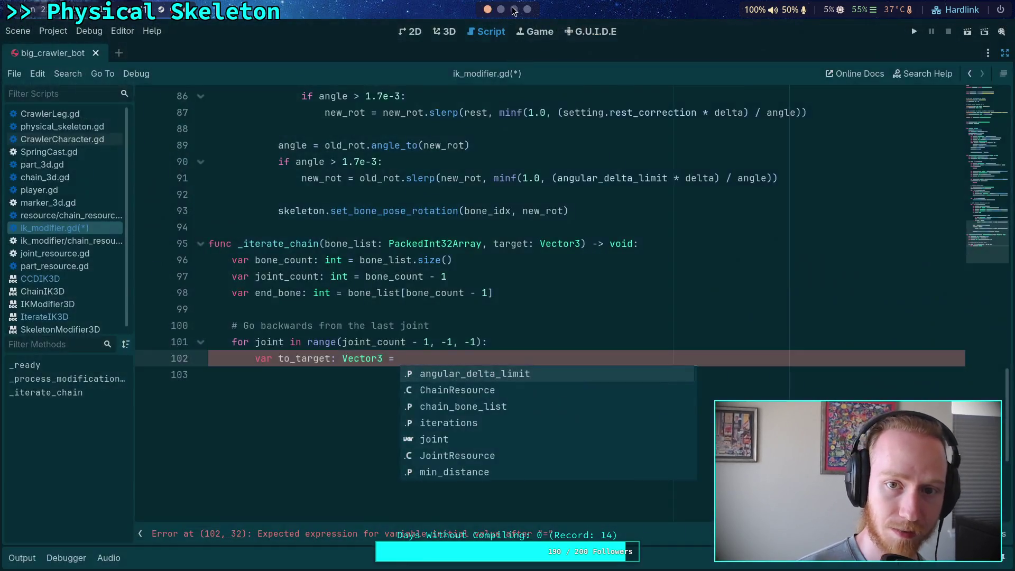
pyautogui.click(487, 10)
pyautogui.click(487, 10)
pyautogui.click(448, 358)
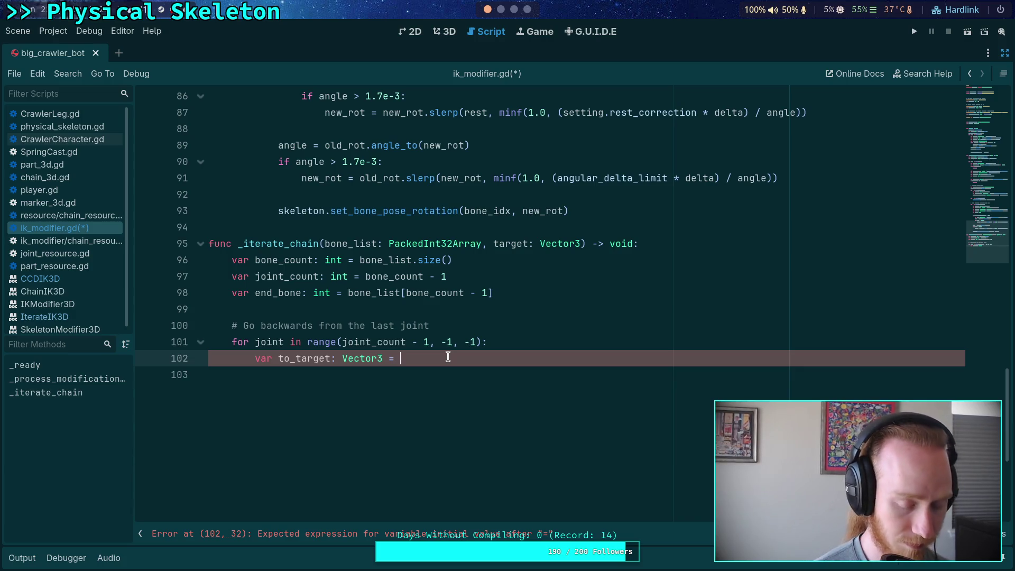
pyautogui.write('skeleton.get_bone_')
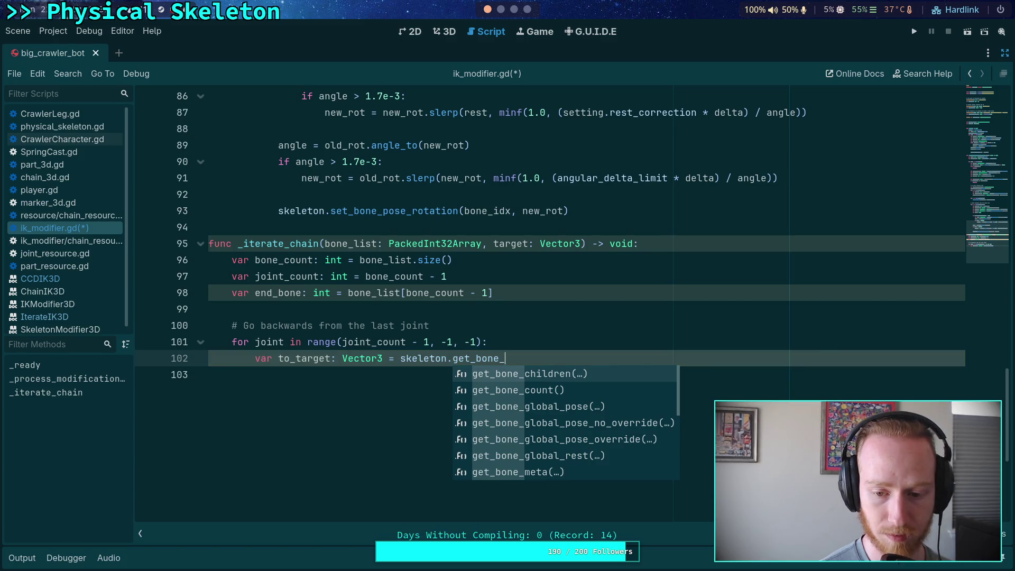
pyautogui.write('glo')
pyautogui.press('Return')
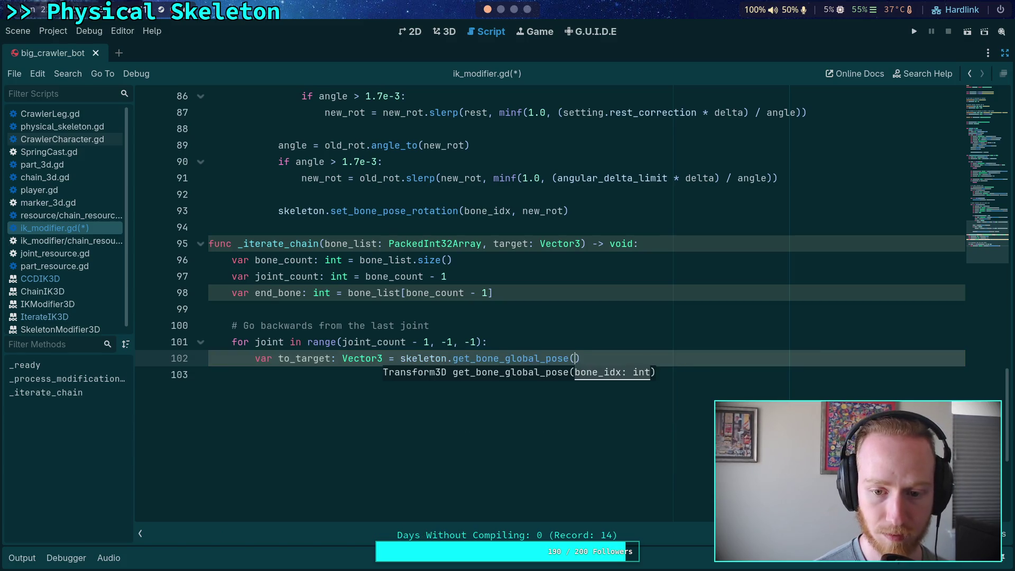
# - Insert 'var bone_idx: int = bone_list[joint]' above it and start a bone_xform variable
pyautogui.press('Up')
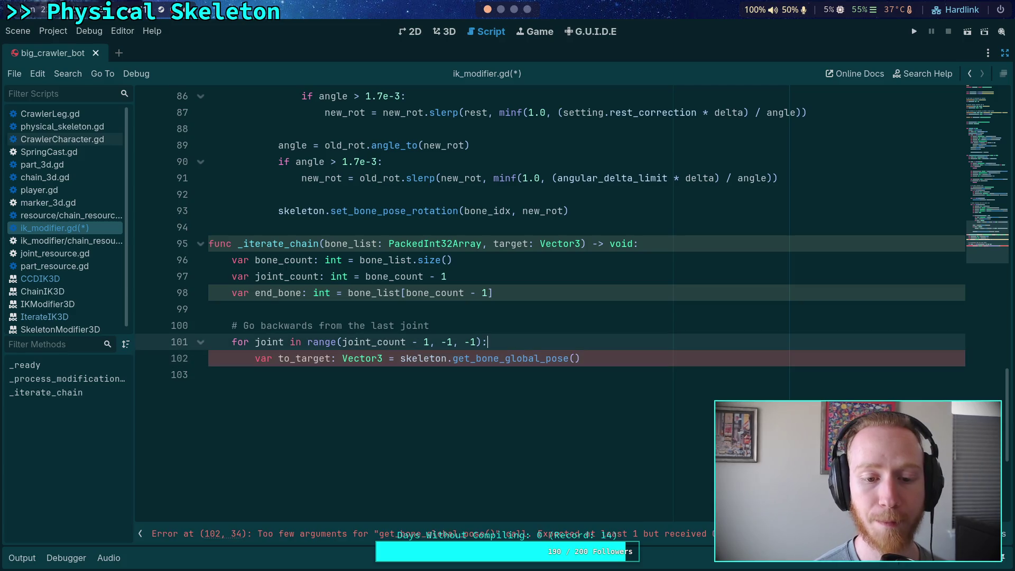
pyautogui.press('Return')
pyautogui.write('var bone_idx')
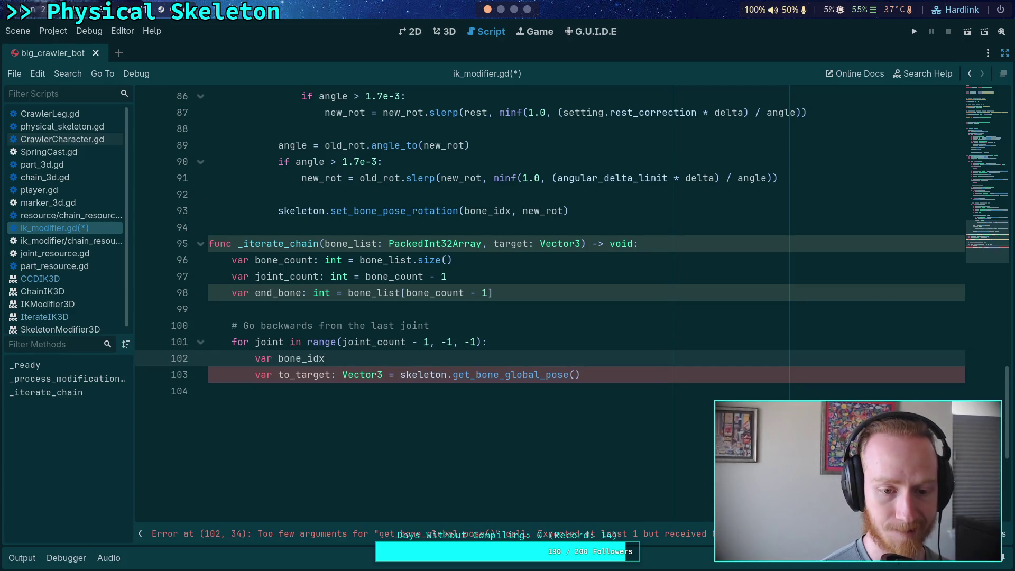
pyautogui.write(': int =')
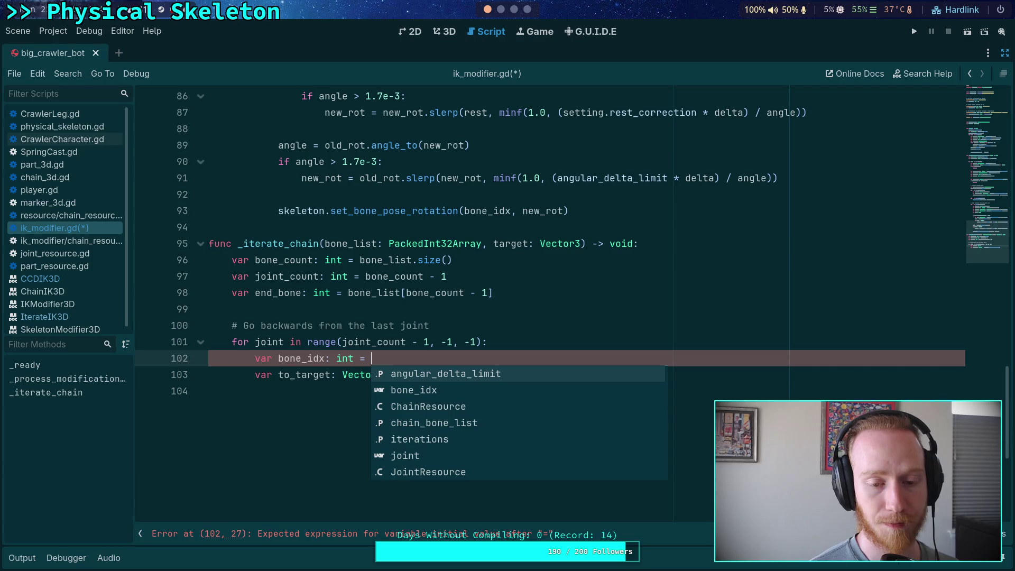
pyautogui.write('bone-l')
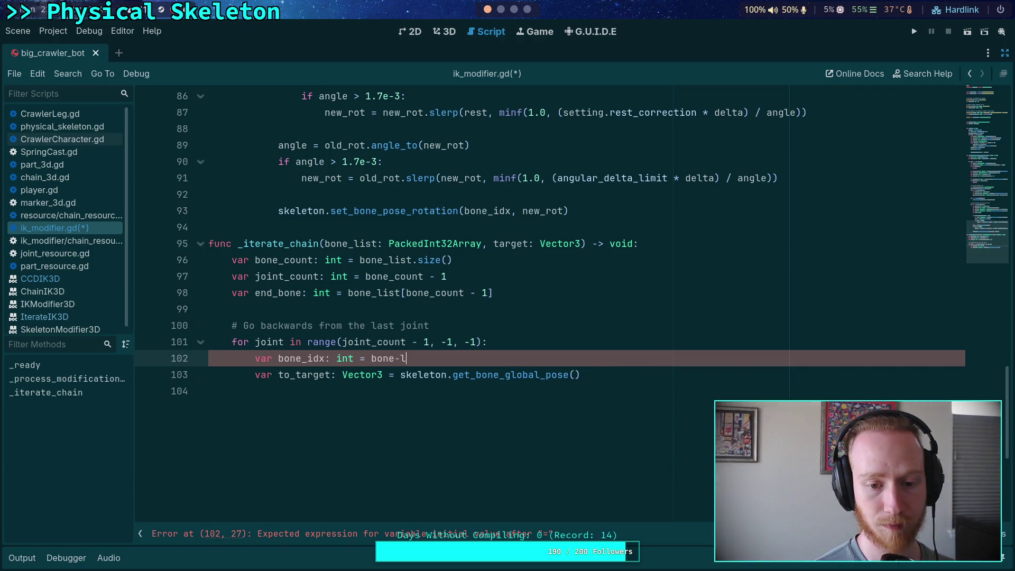
pyautogui.write('_list[joint')
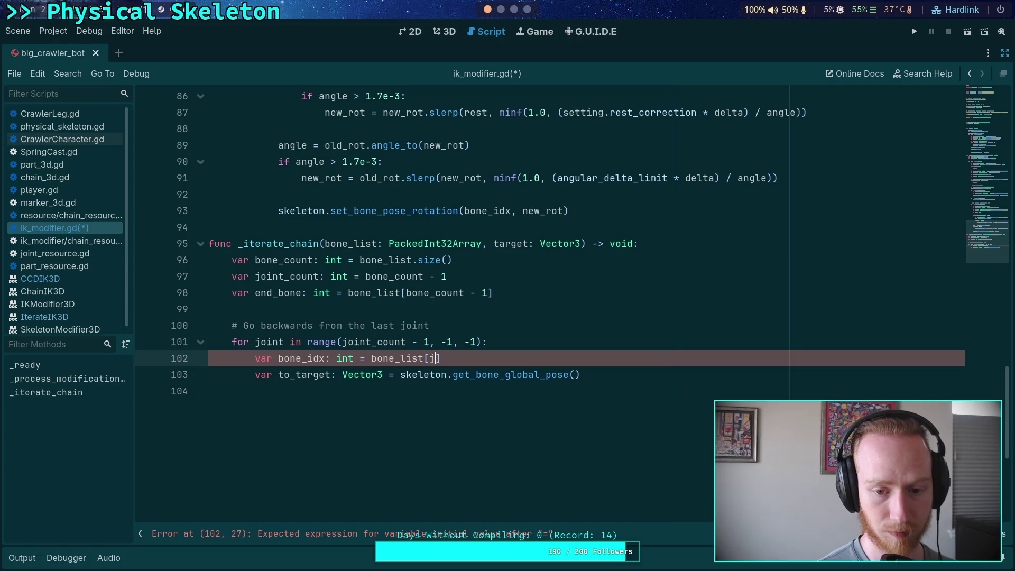
pyautogui.press('Right')
pyautogui.press('Return')
pyautogui.write('var ')
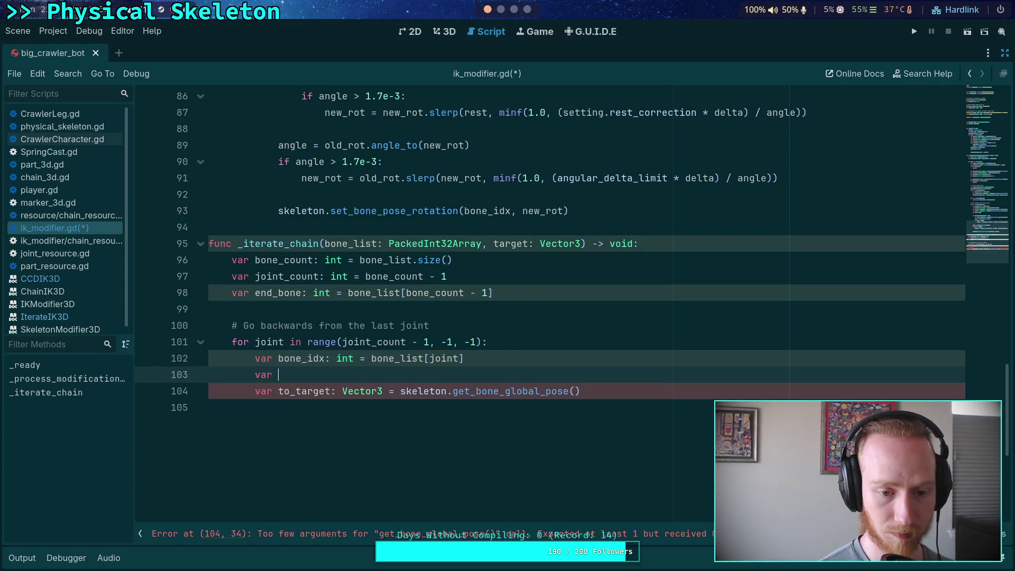
pyautogui.write('bone_xform')
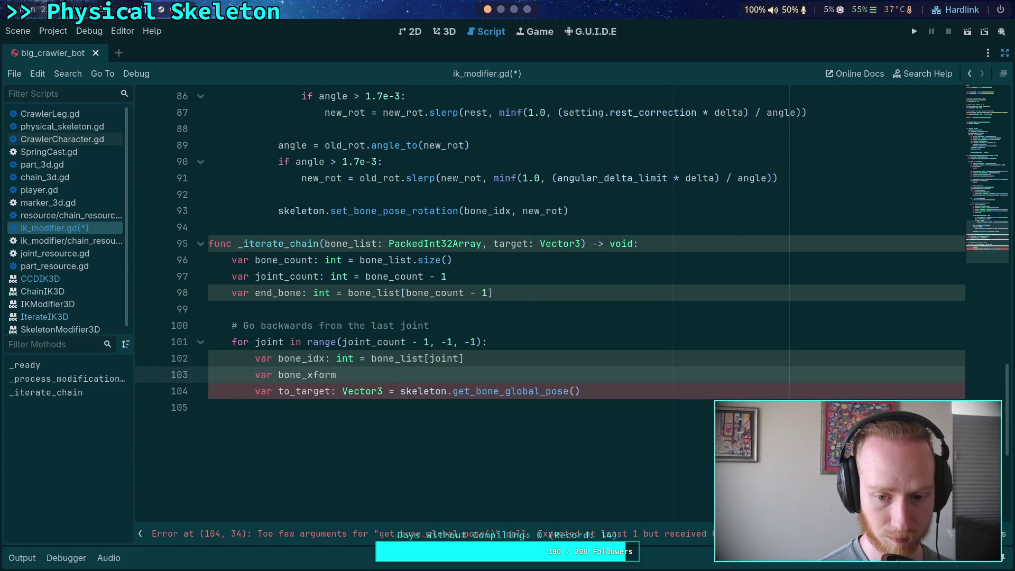
# - Declare bone_xform as a Transform3D set to skeleton.get_bone_global_pose(bone_idx)
pyautogui.press('BackSpace')
pyautogui.press('BackSpace')
pyautogui.press('BackSpace')
pyautogui.press('BackSpace')
pyautogui.press('BackSpace')
pyautogui.write('rot:')
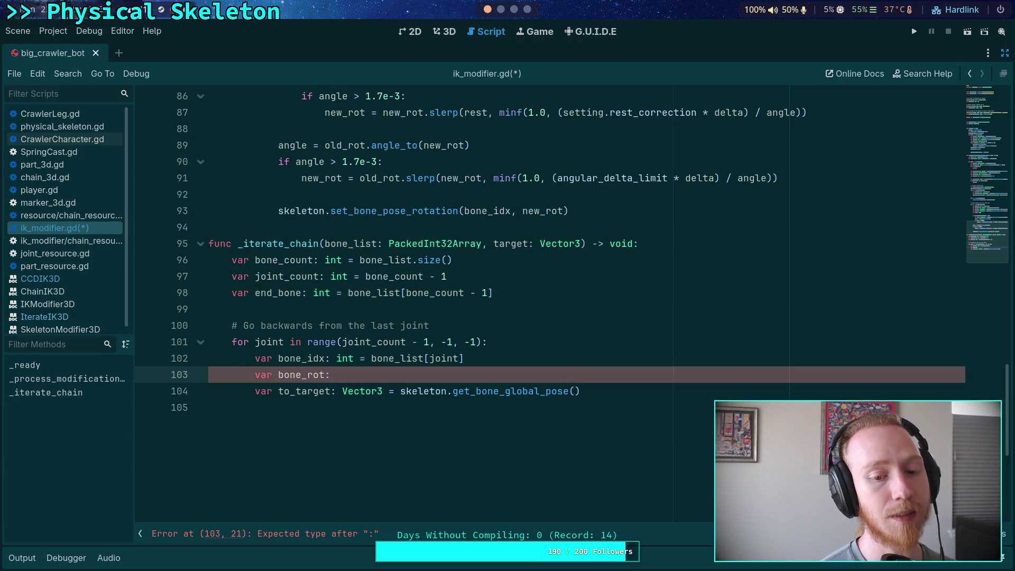
pyautogui.press('BackSpace')
pyautogui.press('BackSpace')
pyautogui.press('BackSpace')
pyautogui.press('BackSpace')
pyautogui.write('xform:')
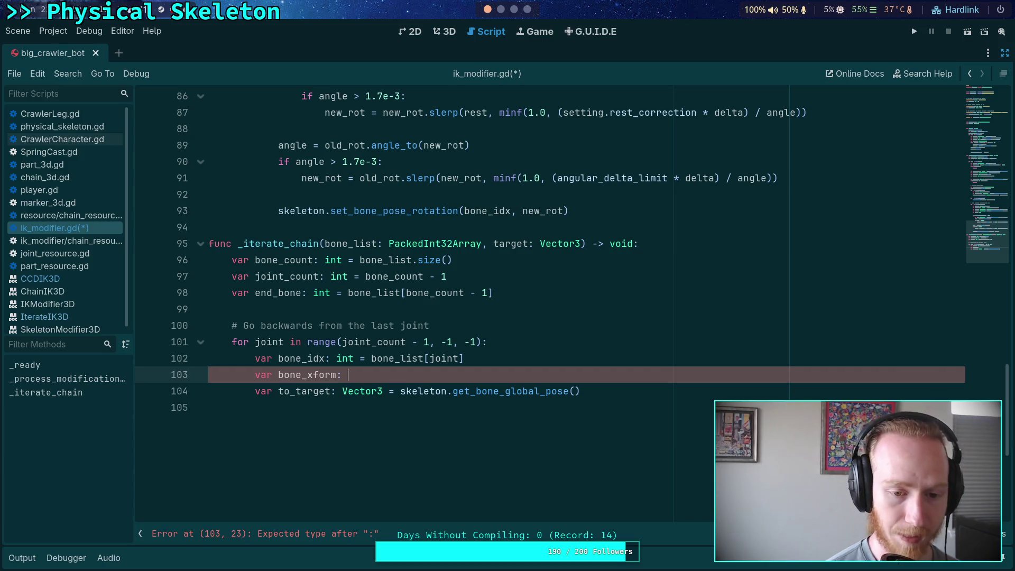
pyautogui.write('ranform')
pyautogui.press('BackSpace')
pyautogui.press('BackSpace')
pyautogui.press('BackSpace')
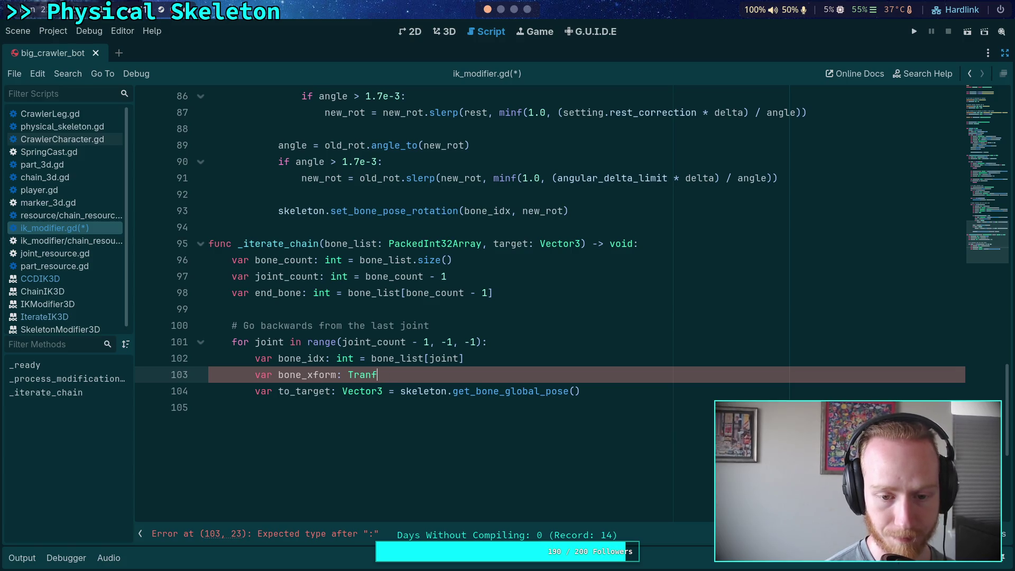
pyautogui.write('sf')
pyautogui.press('Return')
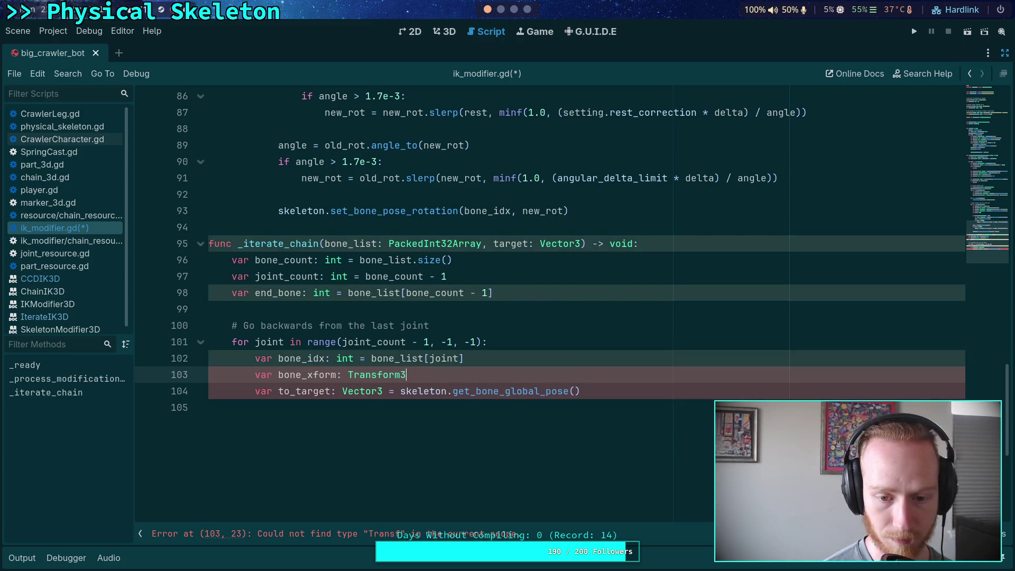
pyautogui.write('D = skeleton.get_bone_gl')
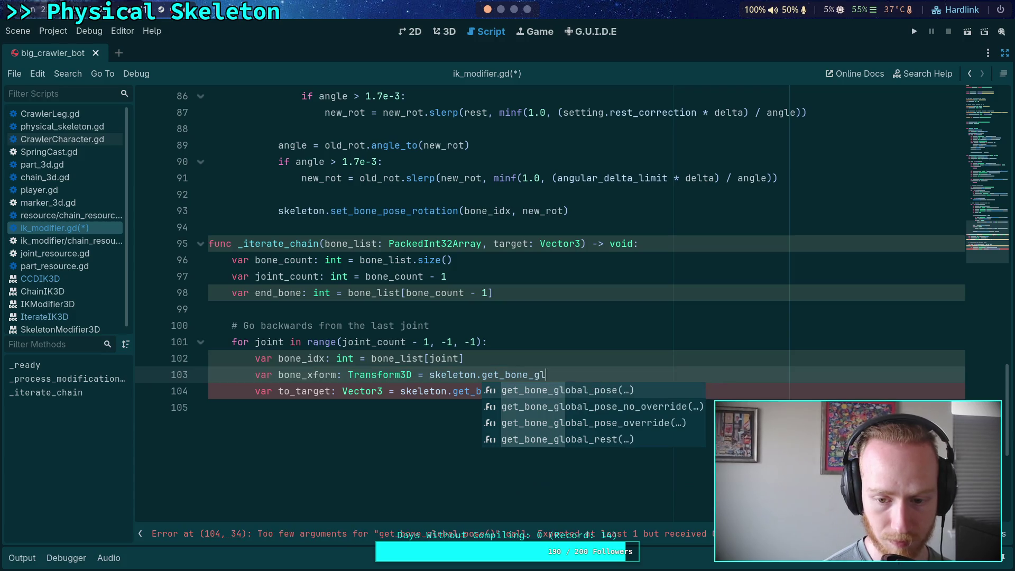
pyautogui.press('Return')
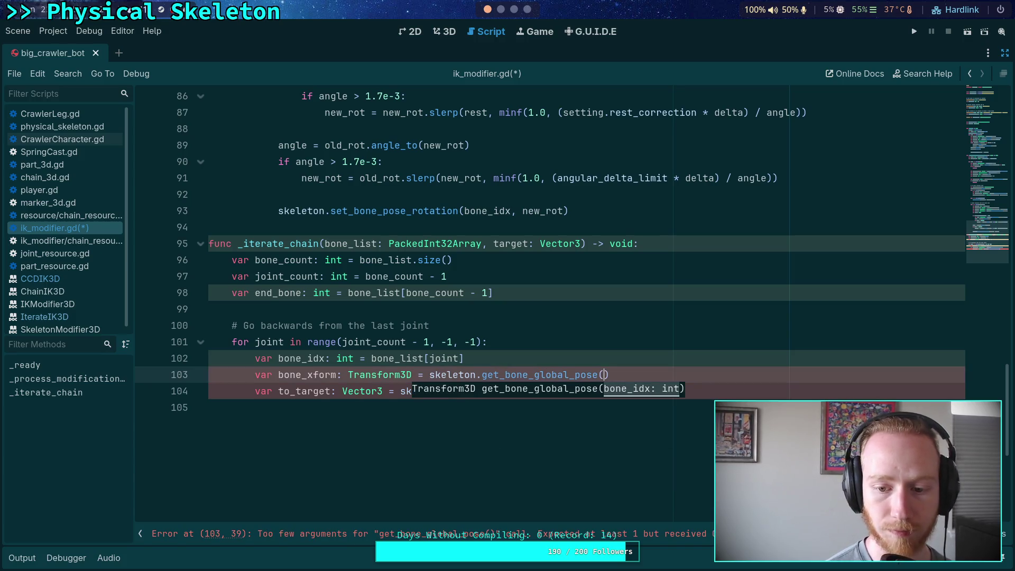
pyautogui.write('bone_idx)')
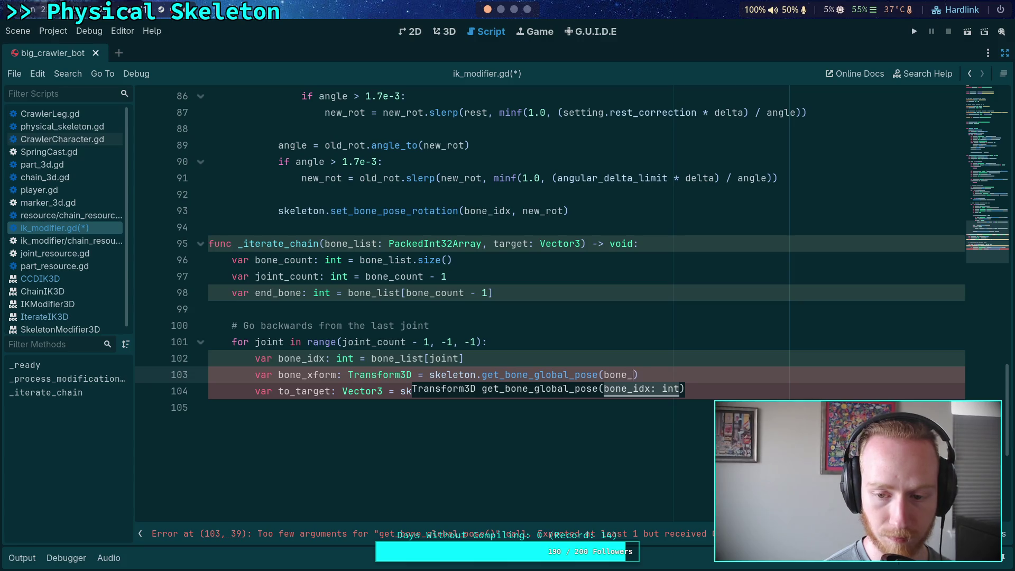
# - Clear to_target's value and add a trial 'var end_xform: Transform3D =' line above it
pyautogui.press('Down')
pyautogui.press('BackSpace')
pyautogui.press('BackSpace')
pyautogui.press('BackSpace')
pyautogui.press('BackSpace')
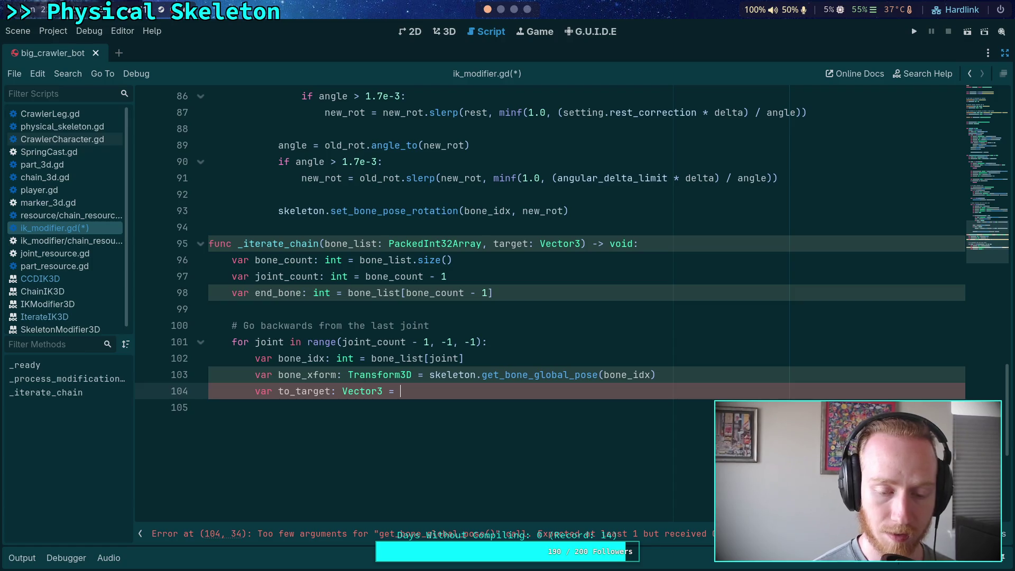
pyautogui.press('Up')
pyautogui.press('End')
pyautogui.press('Return')
pyautogui.write('var end')
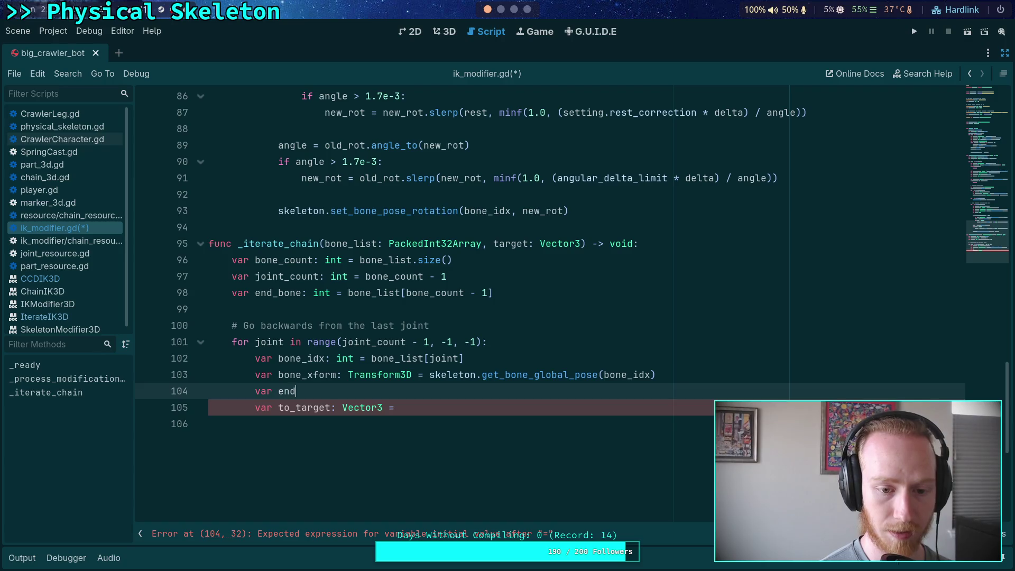
pyautogui.write('_xform: Tr')
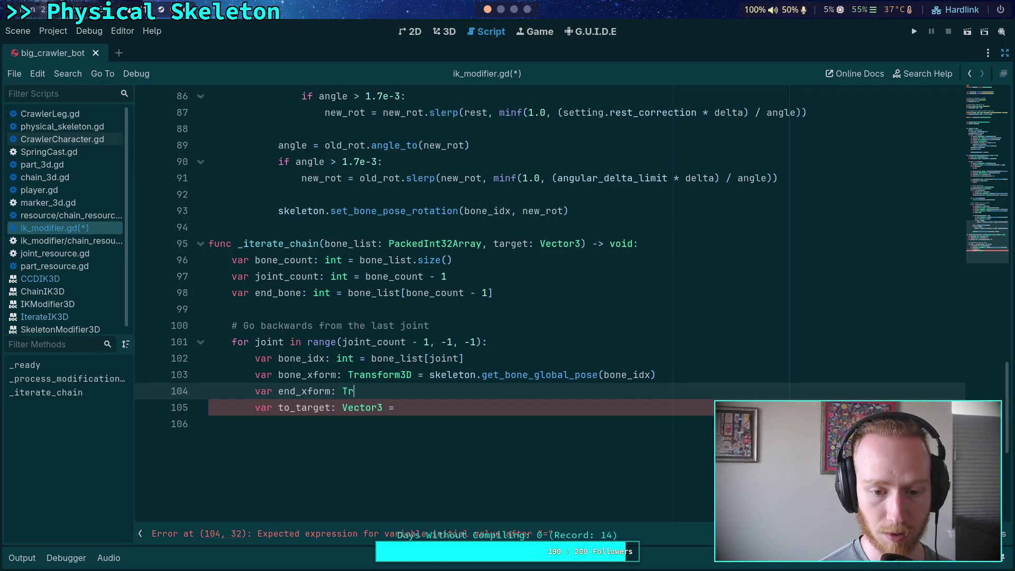
pyautogui.write('ansform3D =')
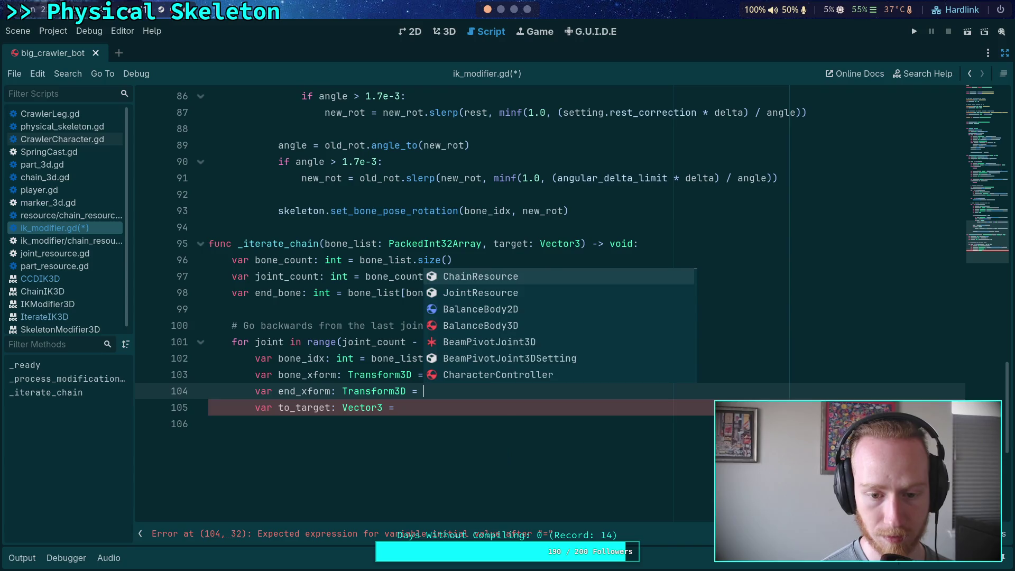
# - Finish the trial line with skeleton, rename it end_pos, then cut the whole line away
pyautogui.press('Escape')
pyautogui.write('ke')
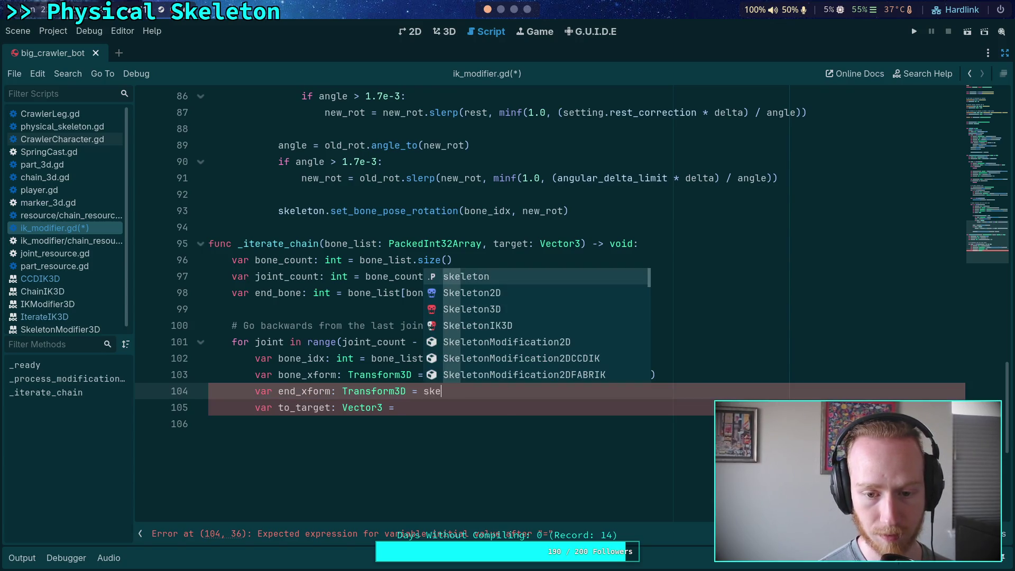
pyautogui.press('Return')
pyautogui.moveTo(301, 391); pyautogui.dragTo(332, 391)
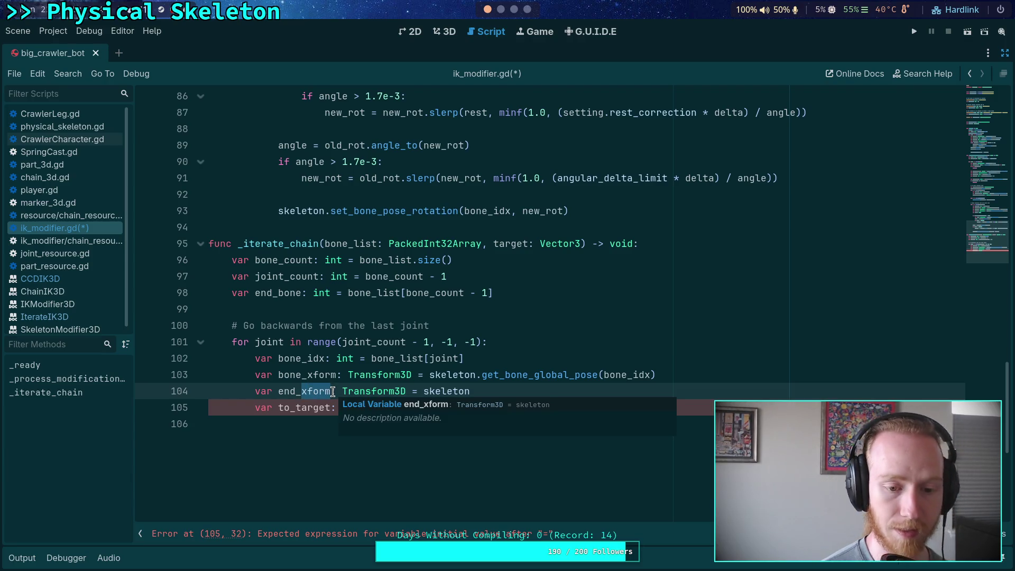
pyautogui.write('pos')
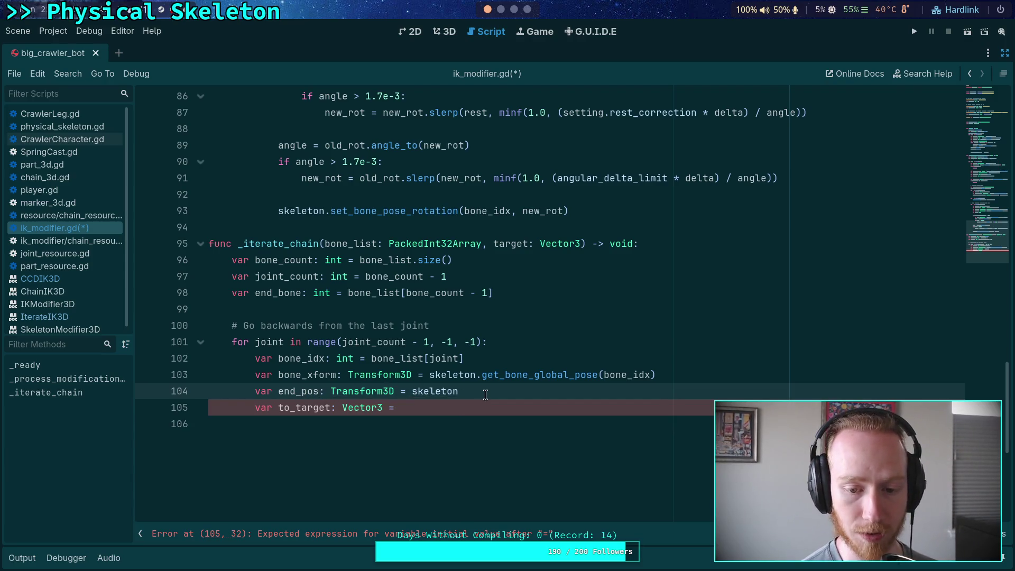
pyautogui.moveTo(499, 389); pyautogui.dragTo(204, 392)
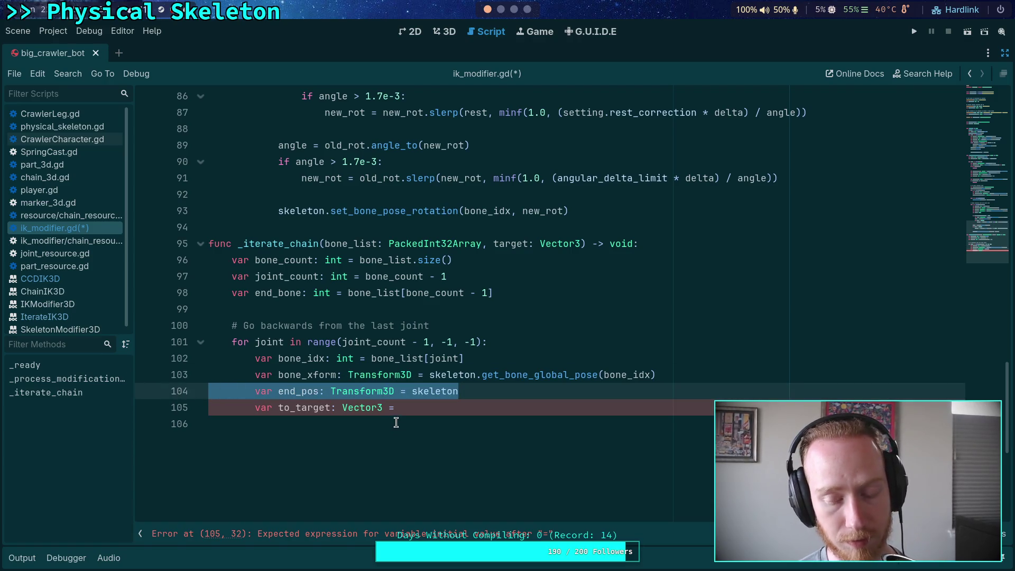
pyautogui.hotkey('ctrl', 'x')
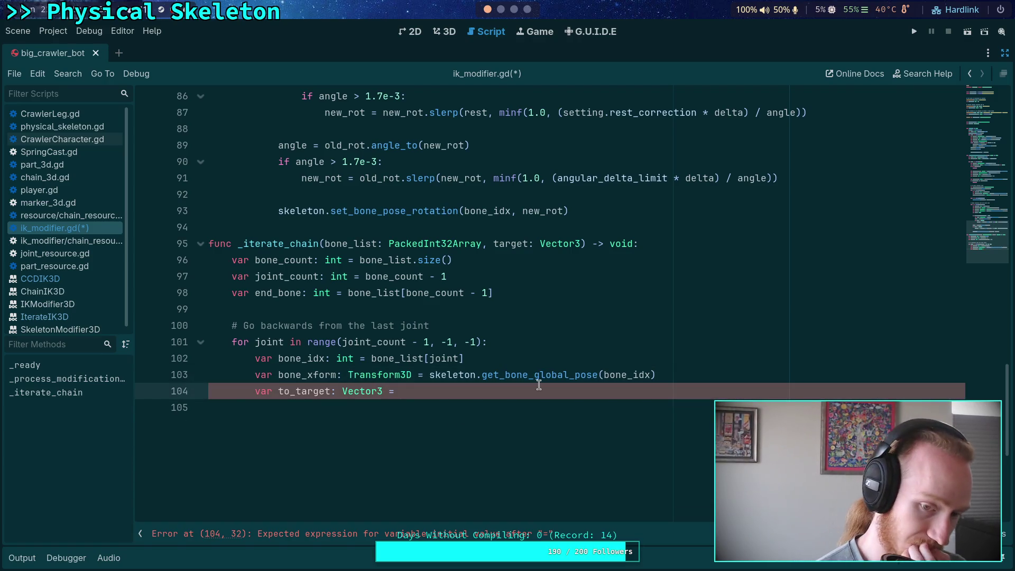
# - Make line 104 read to_target = skeleton.get_bone_global_pose(end_bone).origin - bone_xform.origin
pyautogui.write('(skeleton.get_bone_')
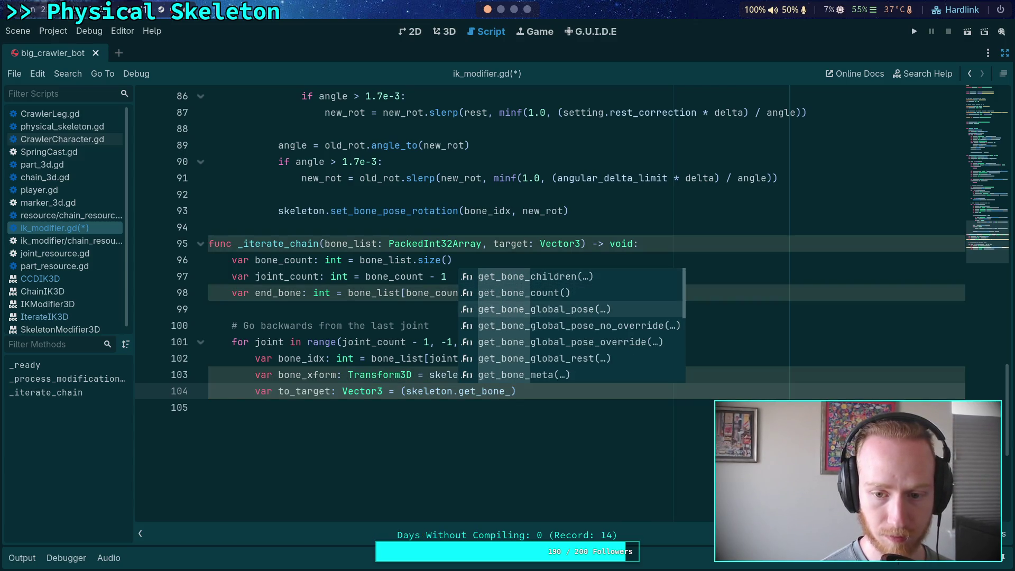
pyautogui.write('gl')
pyautogui.press('Return')
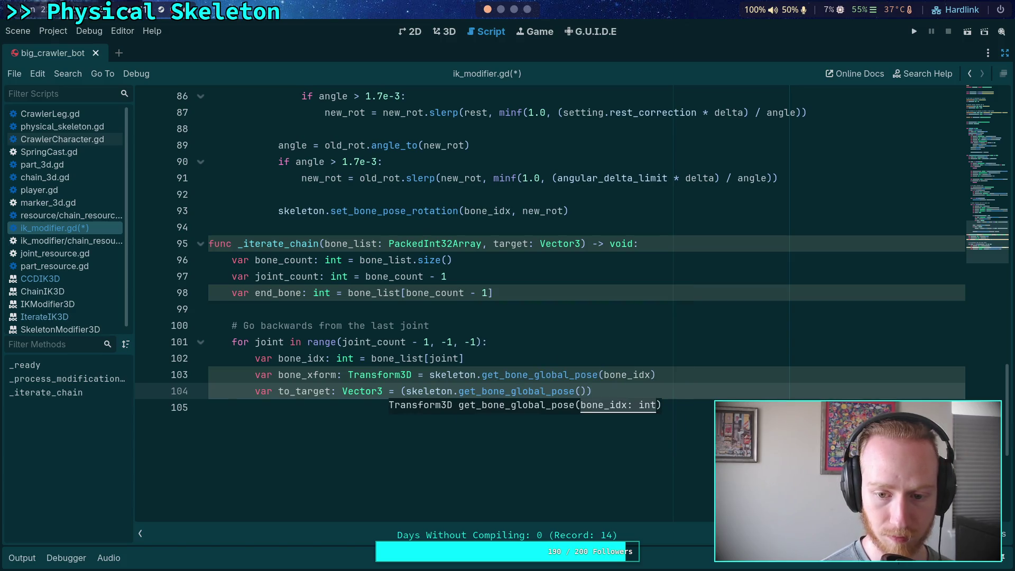
pyautogui.write('end_bone).or')
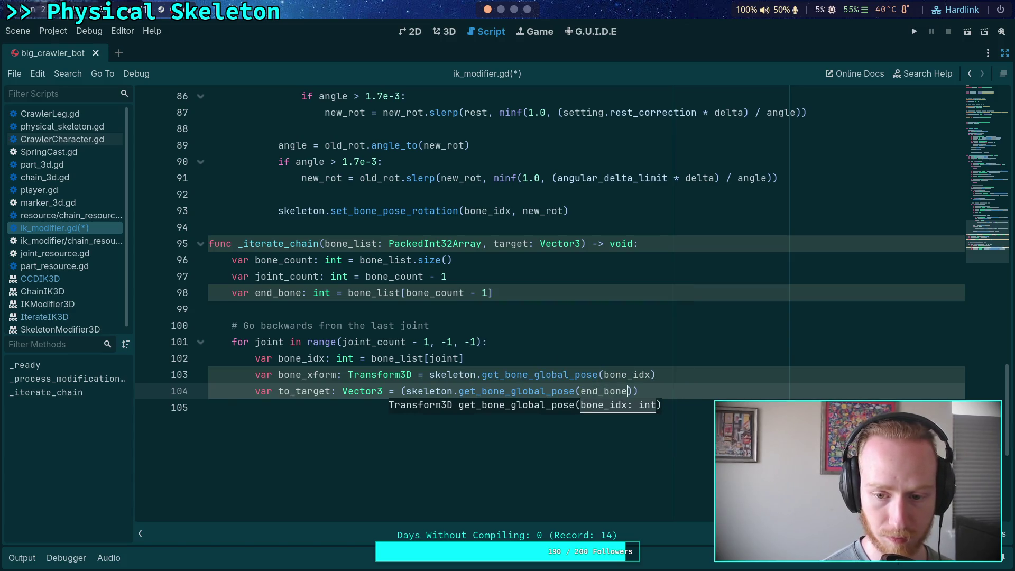
pyautogui.press('Return')
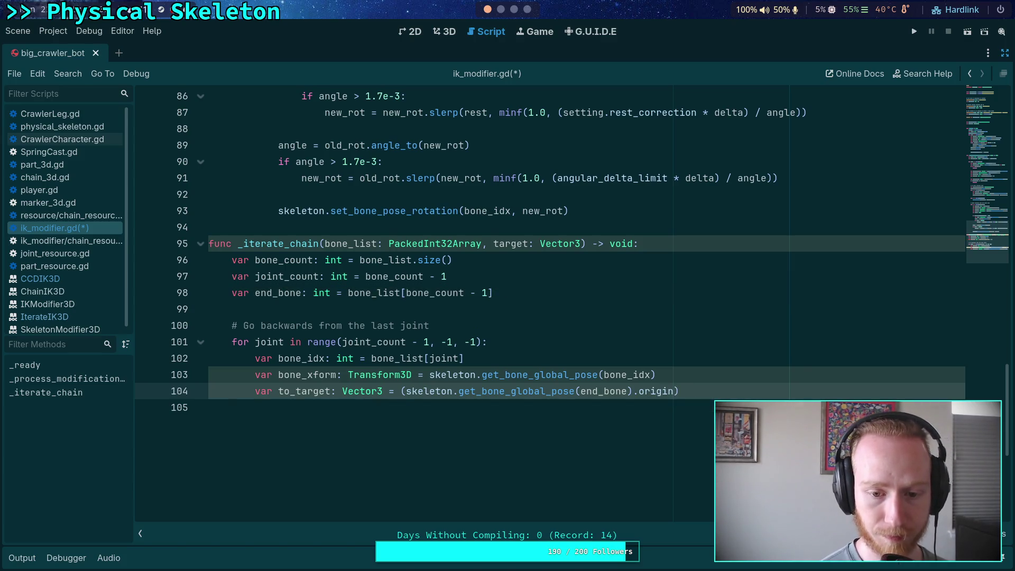
pyautogui.click(401, 392)
pyautogui.press('Delete')
pyautogui.click(706, 388)
pyautogui.write('-')
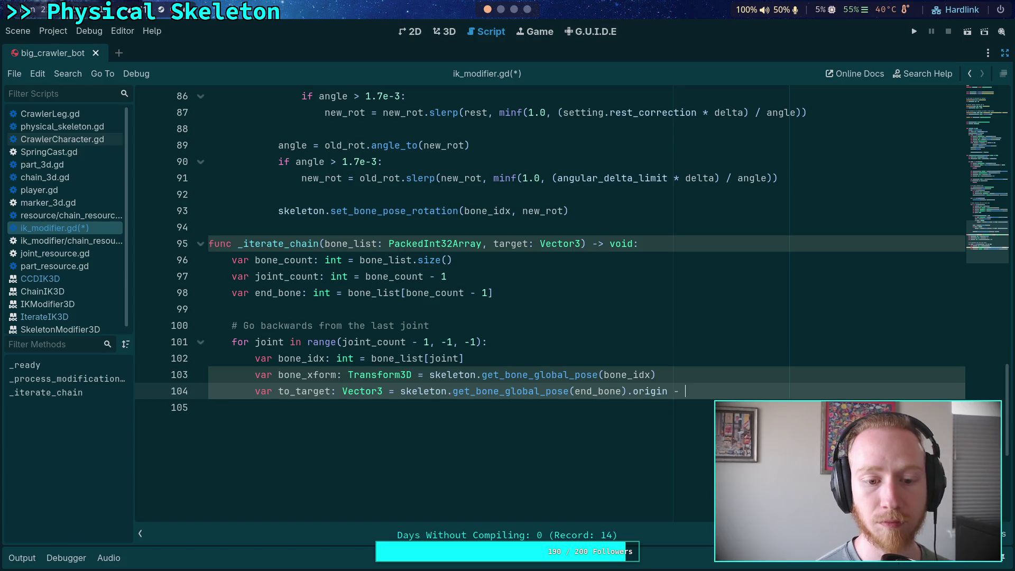
pyautogui.write('bone_xform.po')
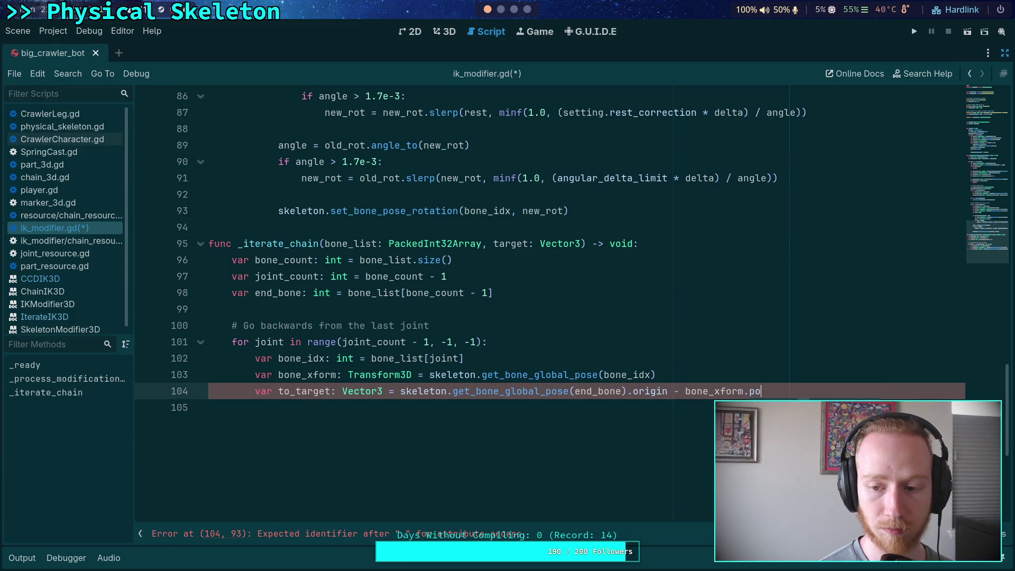
pyautogui.press('BackSpace')
pyautogui.press('BackSpace')
pyautogui.write('o')
pyautogui.press('Return')
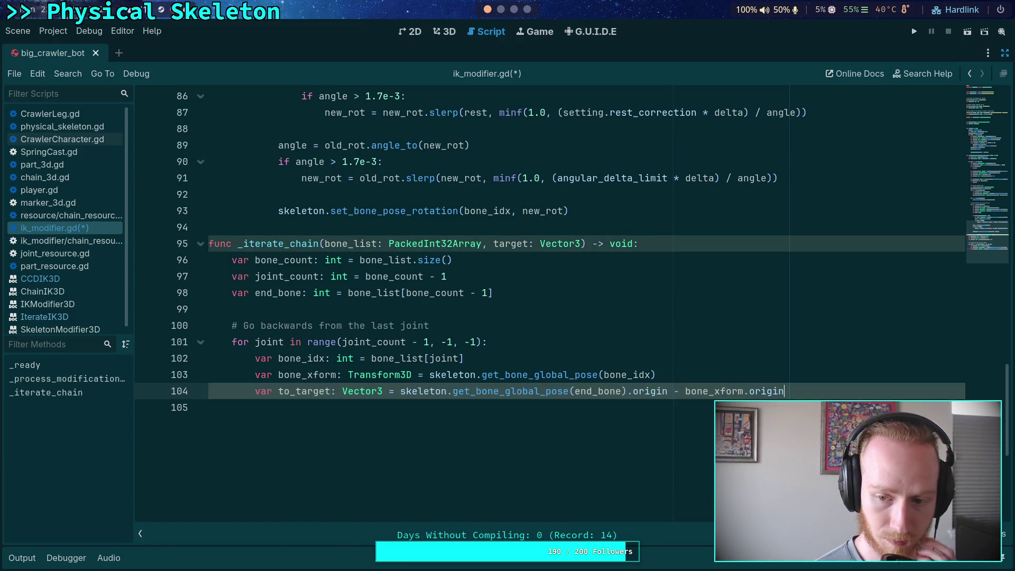
pyautogui.press('Return')
pyautogui.press('Return')
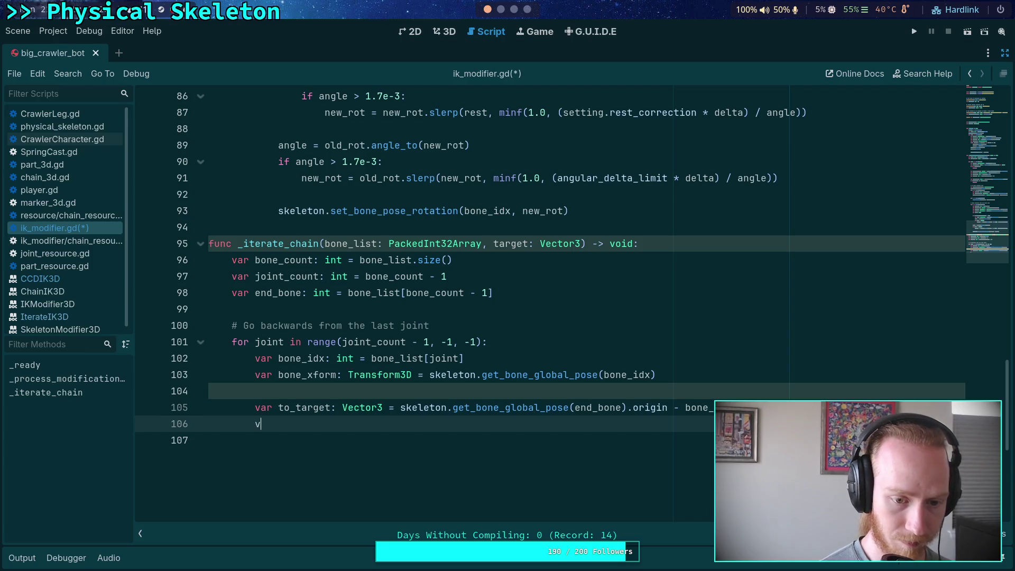
# - Rename the end-bone vector variable from to_target to to_end
pyautogui.write('ar to_ind')
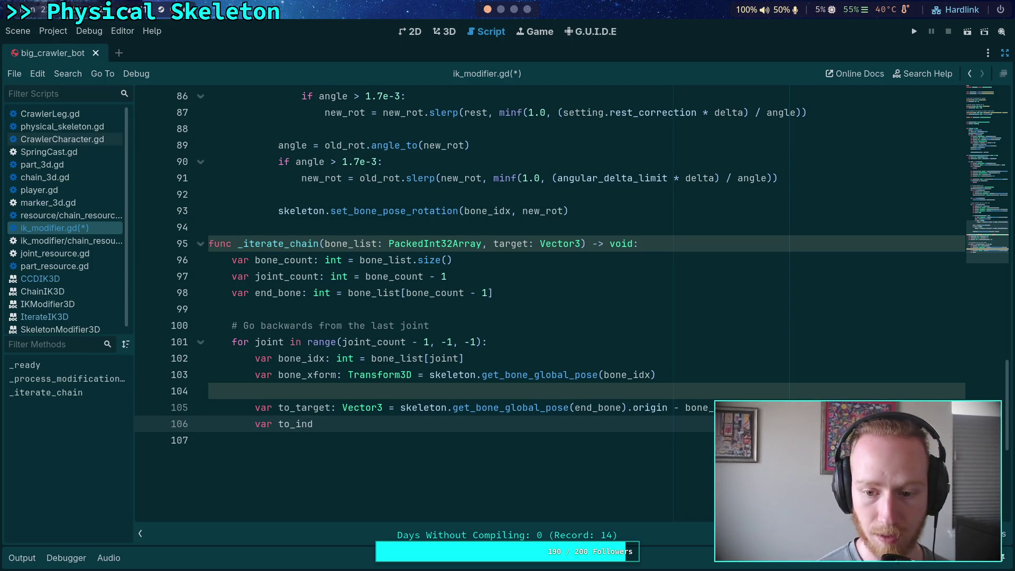
pyautogui.click(326, 407)
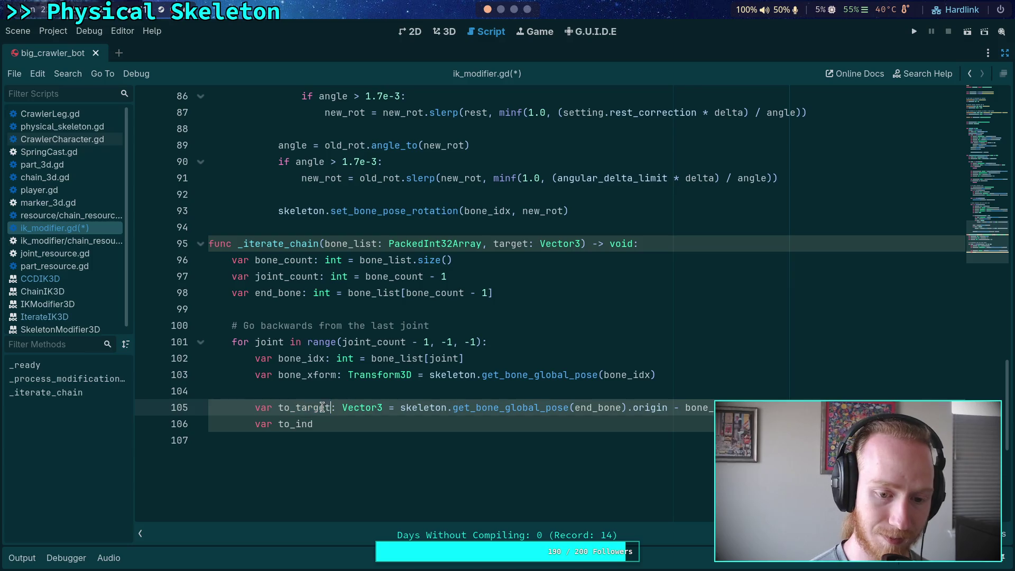
pyautogui.moveTo(326, 407); pyautogui.dragTo(296, 407)
pyautogui.press('BackSpace')
pyautogui.write('end')
# - Add 'var to_target: Vector3 = target - bone_xform.origin' on the line below
pyautogui.press('Down')
pyautogui.press('BackSpace')
pyautogui.press('BackSpace')
pyautogui.press('BackSpace')
pyautogui.write('ta')
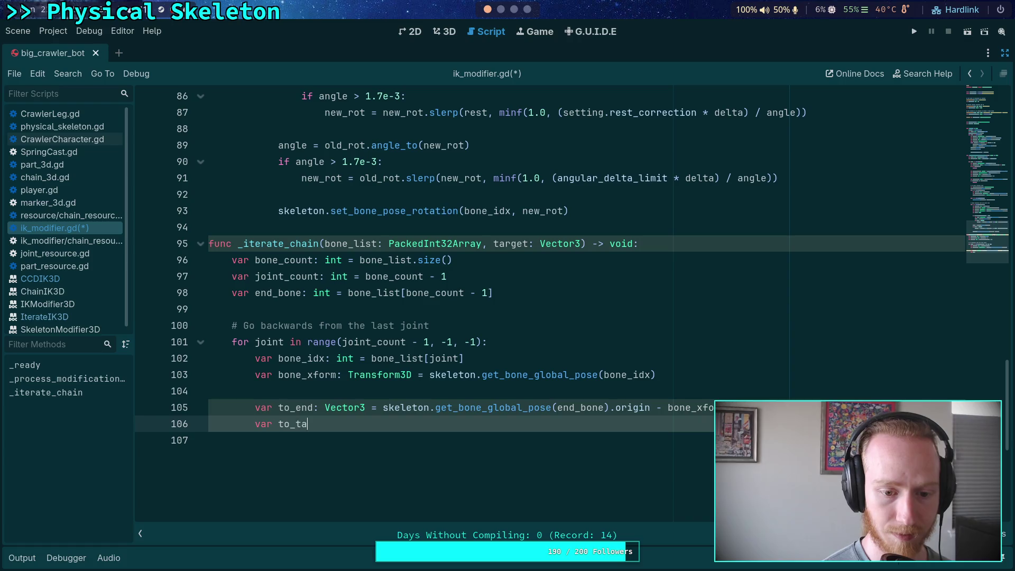
pyautogui.write('rget: Vector3 = ')
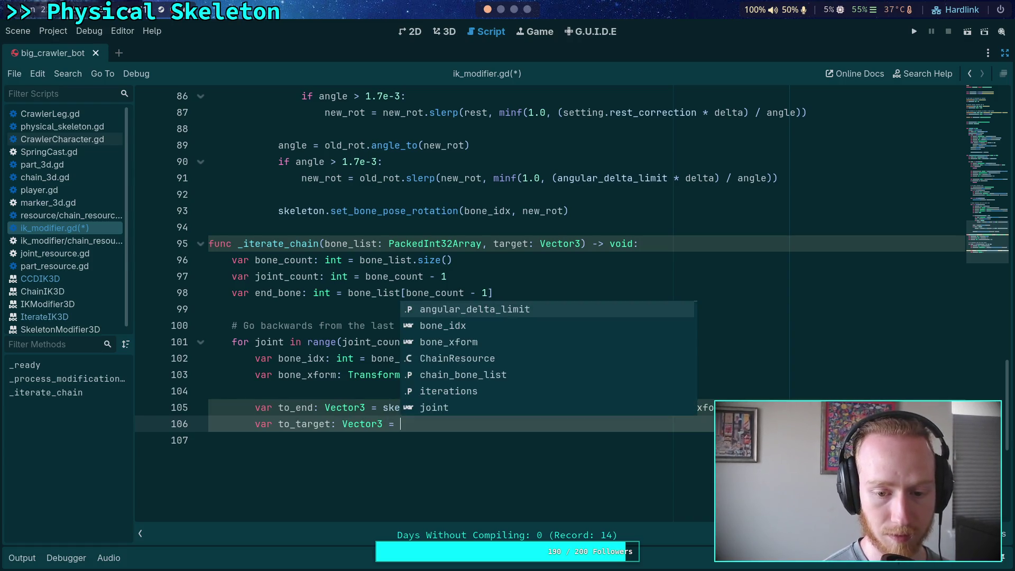
pyautogui.write('tar')
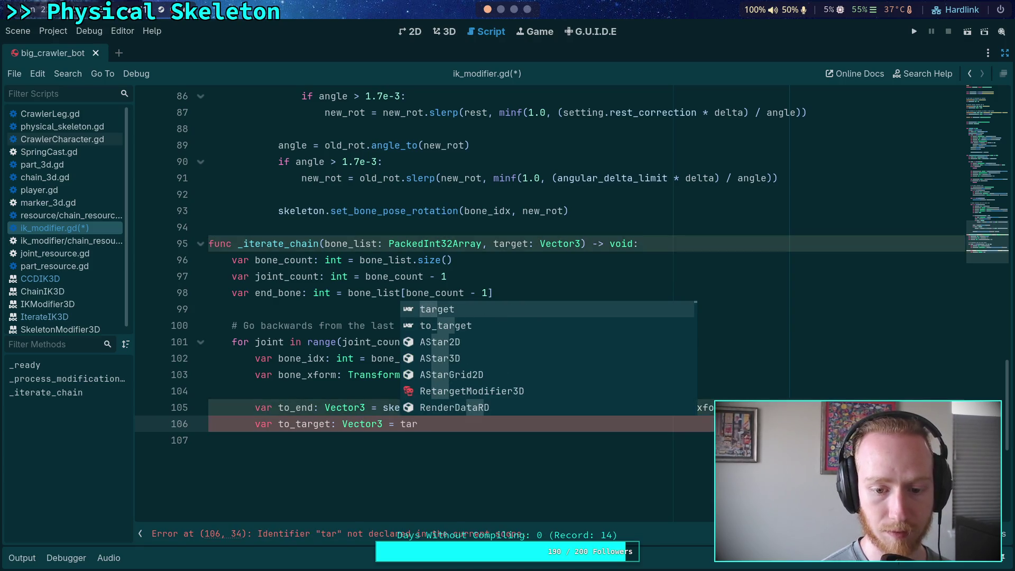
pyautogui.press('Return')
pyautogui.press('BackSpace')
pyautogui.press('BackSpace')
pyautogui.press('BackSpace')
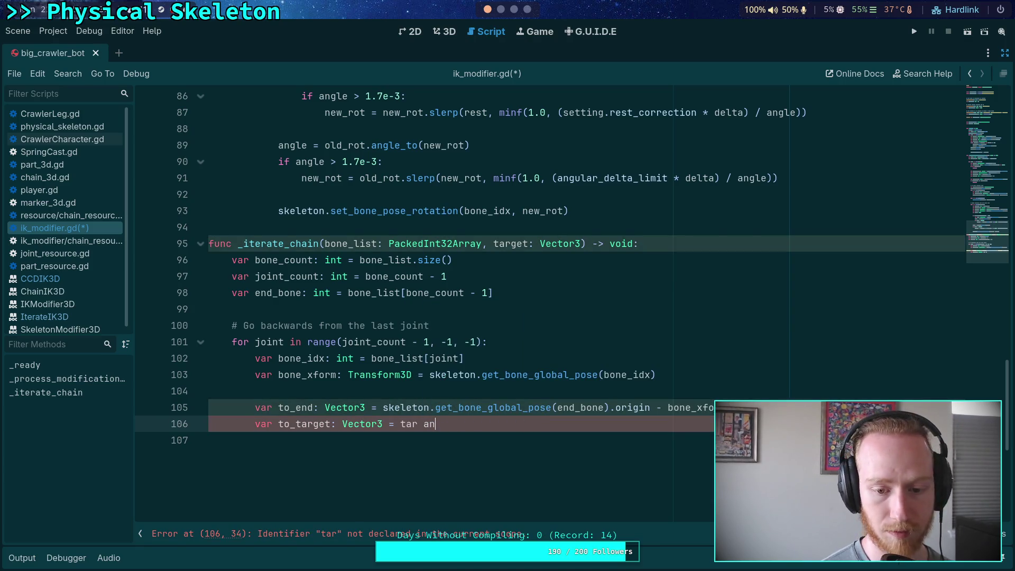
pyautogui.write('get - ')
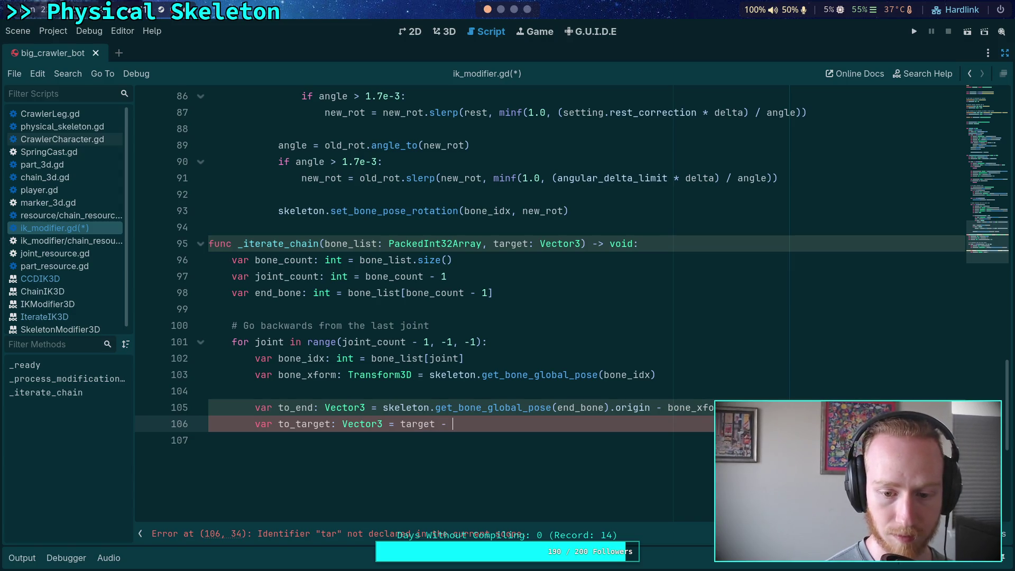
pyautogui.write('bone_xform.or')
pyautogui.press('Return')
pyautogui.press('Return')
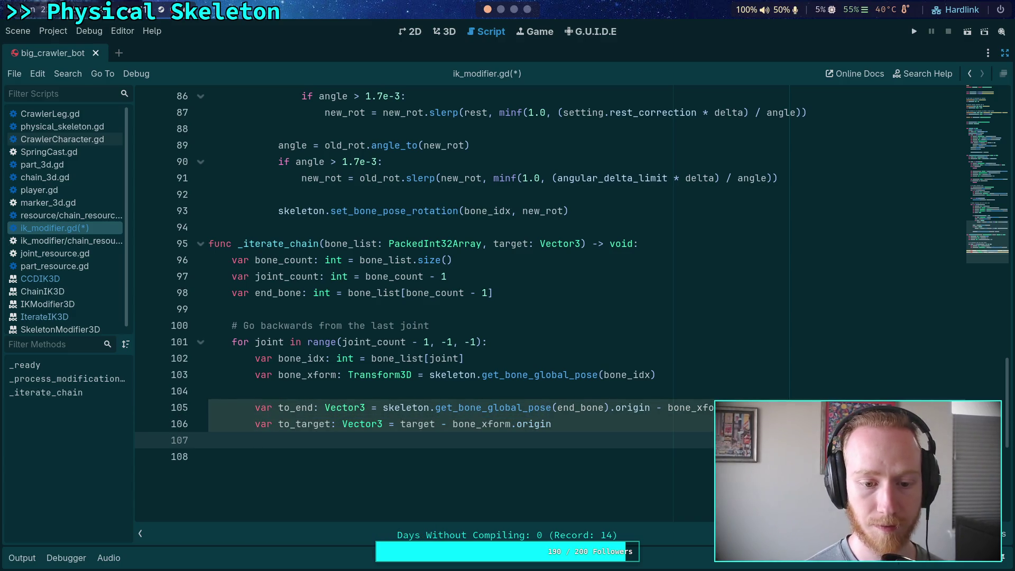
pyautogui.write('var ')
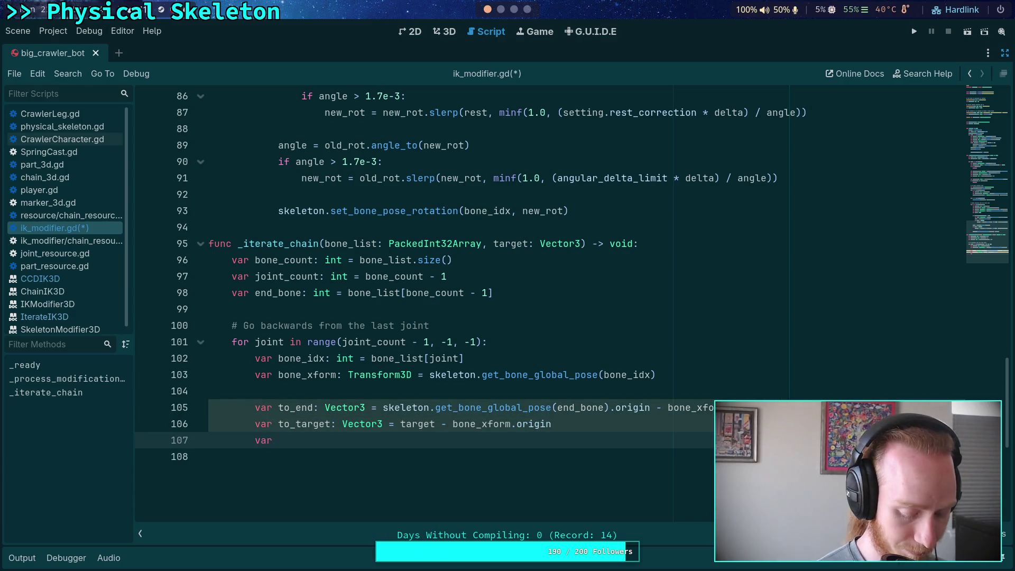
pyautogui.write('rot_')
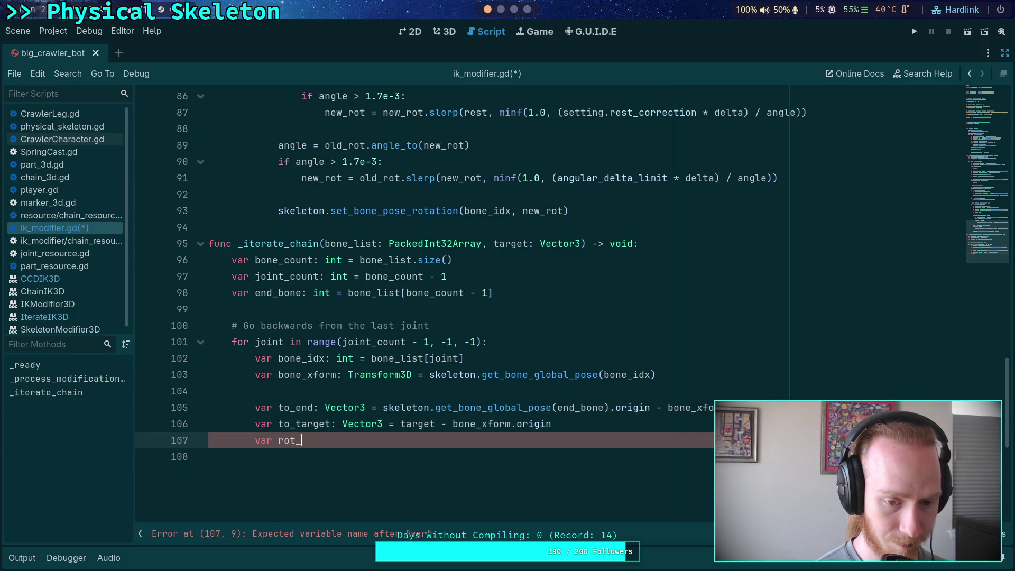
pyautogui.write('tond')
# - Name the new variable rot_to_target and give it the Quaternion type
pyautogui.press('BackSpace')
pyautogui.press('BackSpace')
pyautogui.press('BackSpace')
pyautogui.write('targte')
pyautogui.press('BackSpace')
pyautogui.press('BackSpace')
pyautogui.write('et')
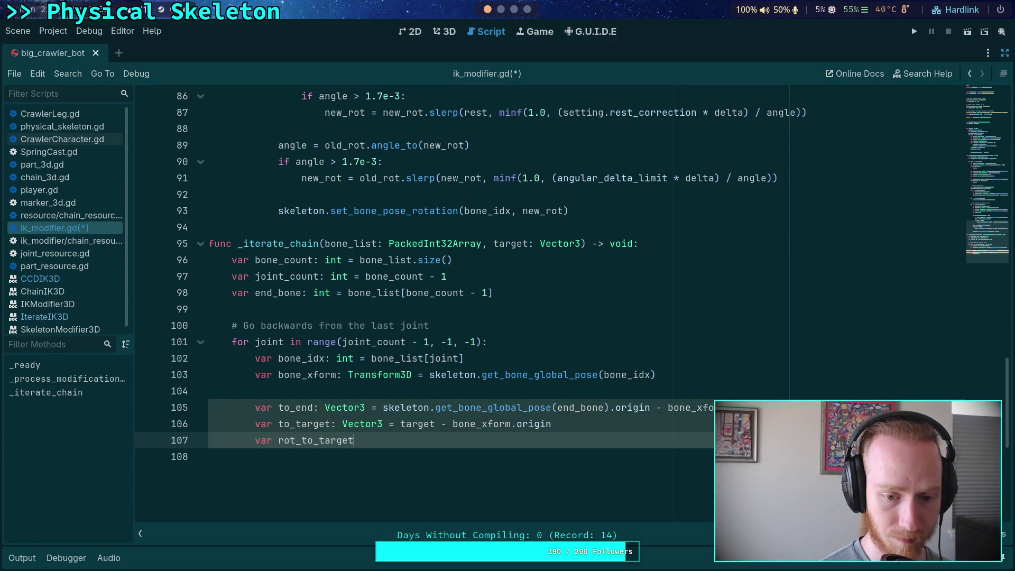
pyautogui.write(': Qu')
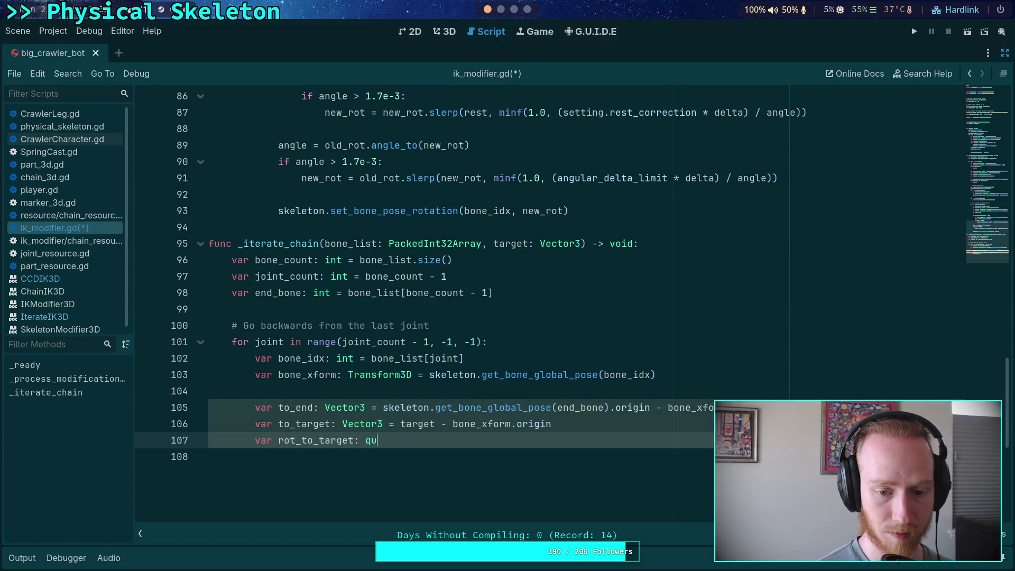
pyautogui.press('Down')
pyautogui.press('Down')
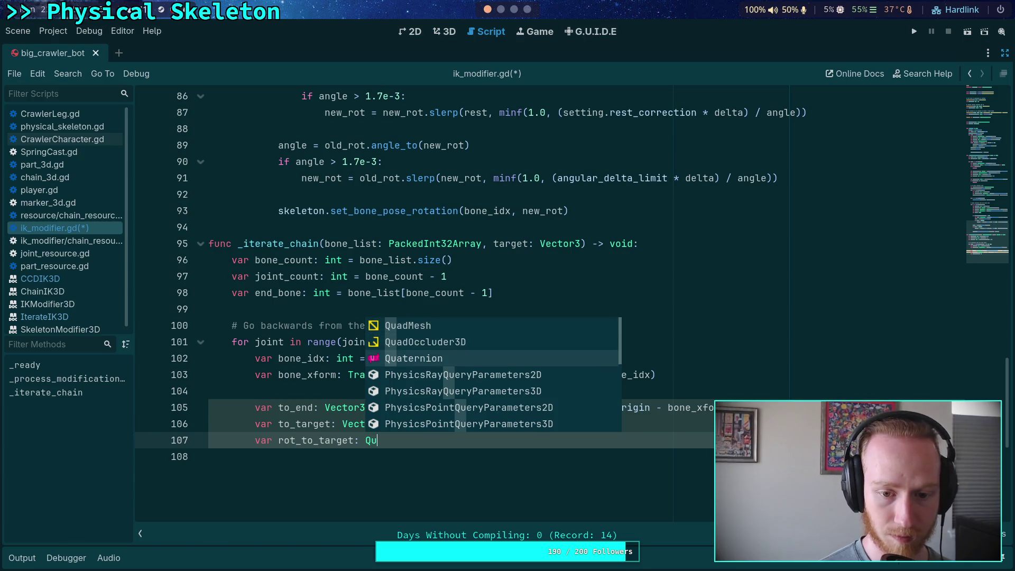
pyautogui.press('Return')
# - Assign rot_to_target the value Quaternion(to_end, to_target)
pyautogui.write('= q')
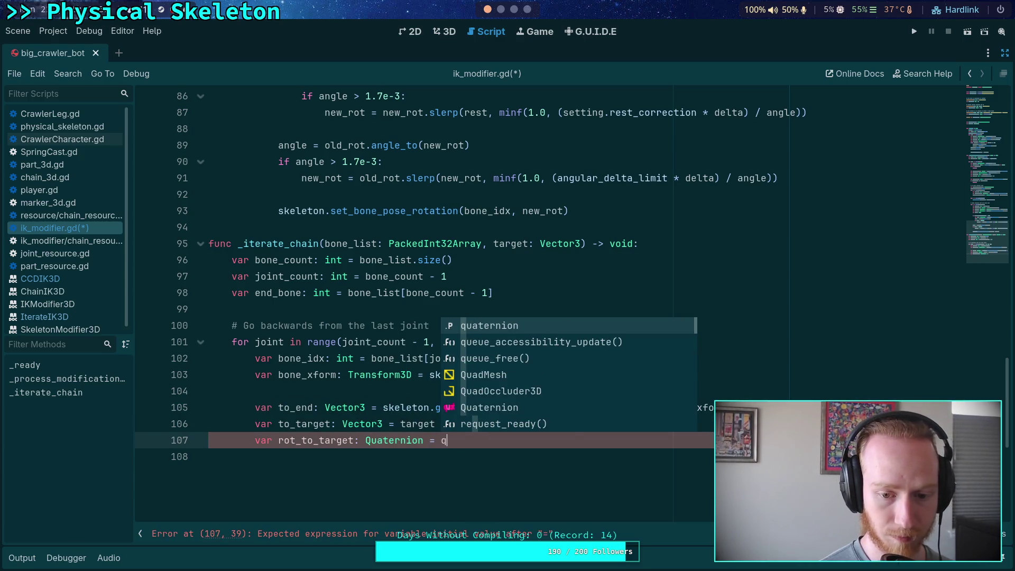
pyautogui.press('BackSpace')
pyautogui.write('Qua')
pyautogui.press('Down')
pyautogui.press('Down')
pyautogui.press('Down')
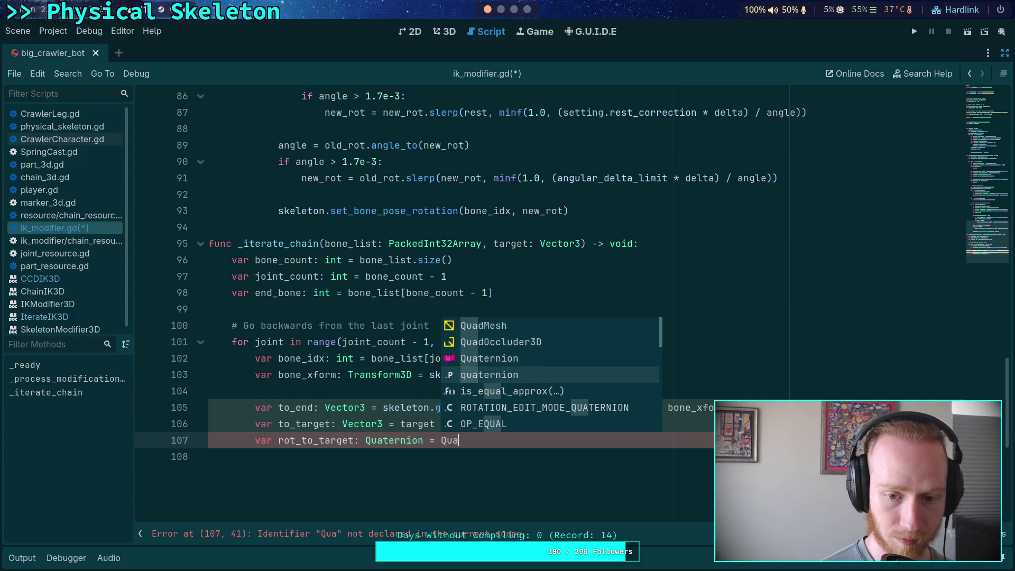
pyautogui.press('Up')
pyautogui.press('Return')
pyautogui.write('(')
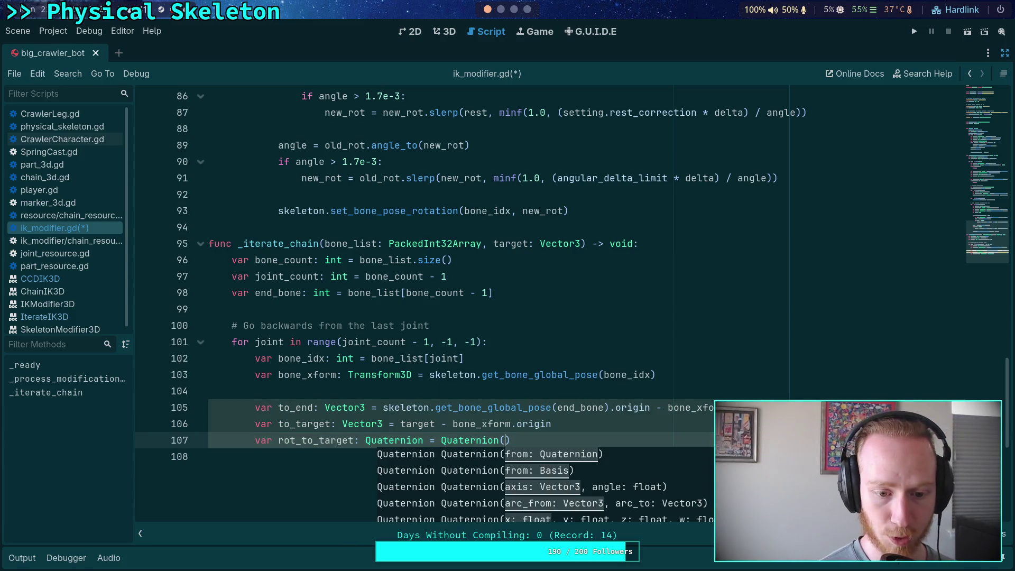
pyautogui.write('to_end, to-')
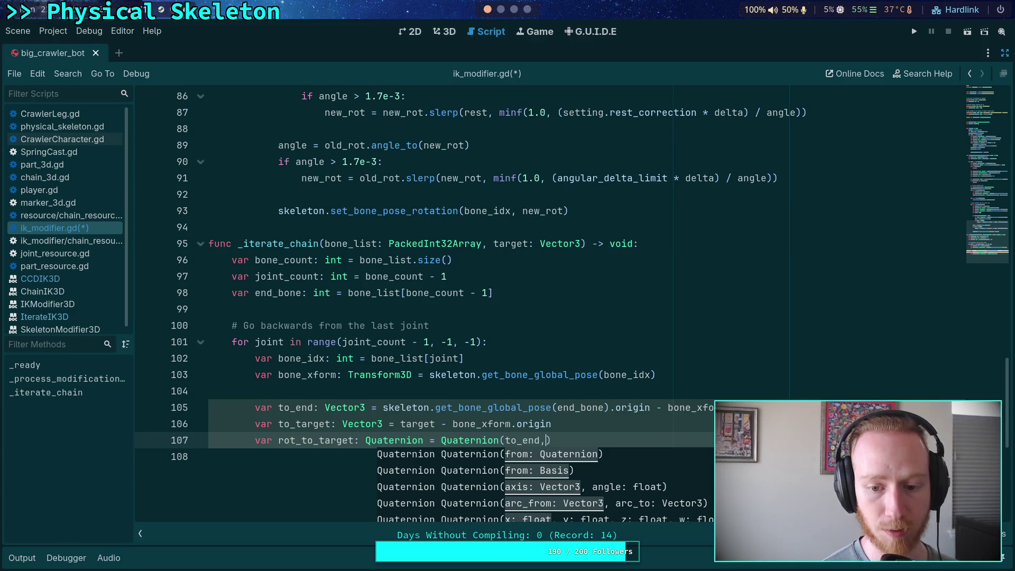
pyautogui.write('_t')
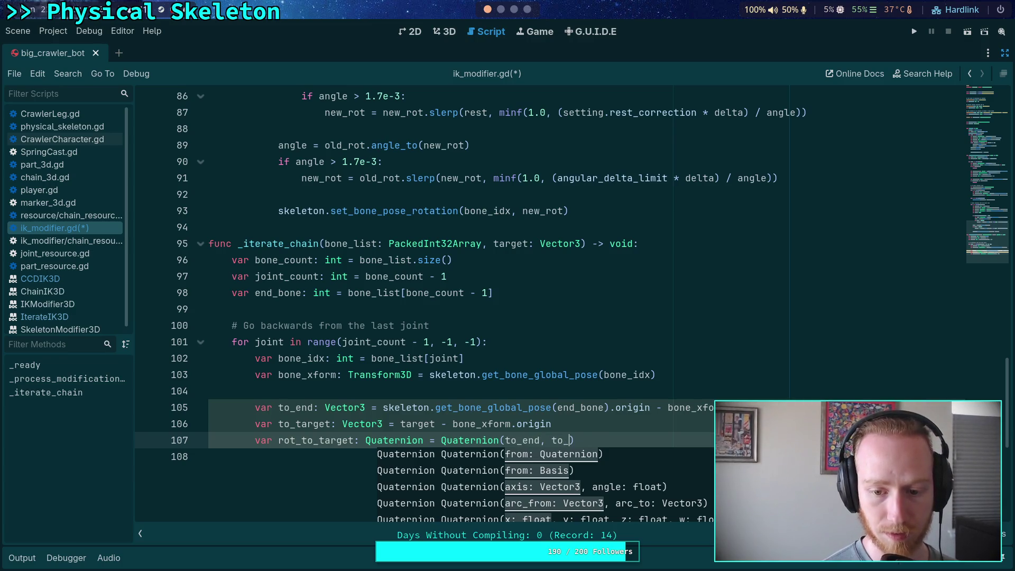
pyautogui.write('ar')
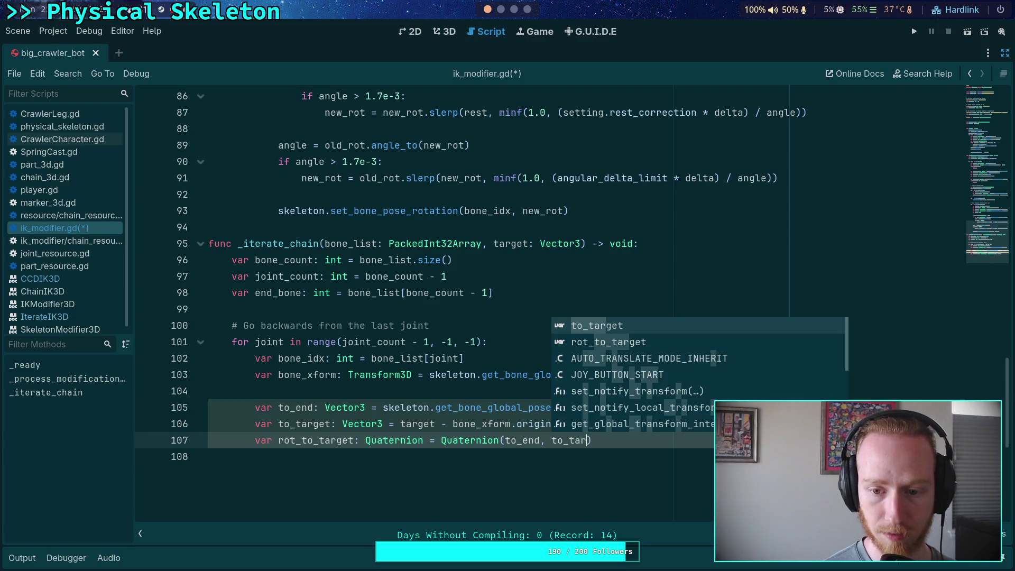
pyautogui.press('Return')
pyautogui.scroll(-2, 336, 411)
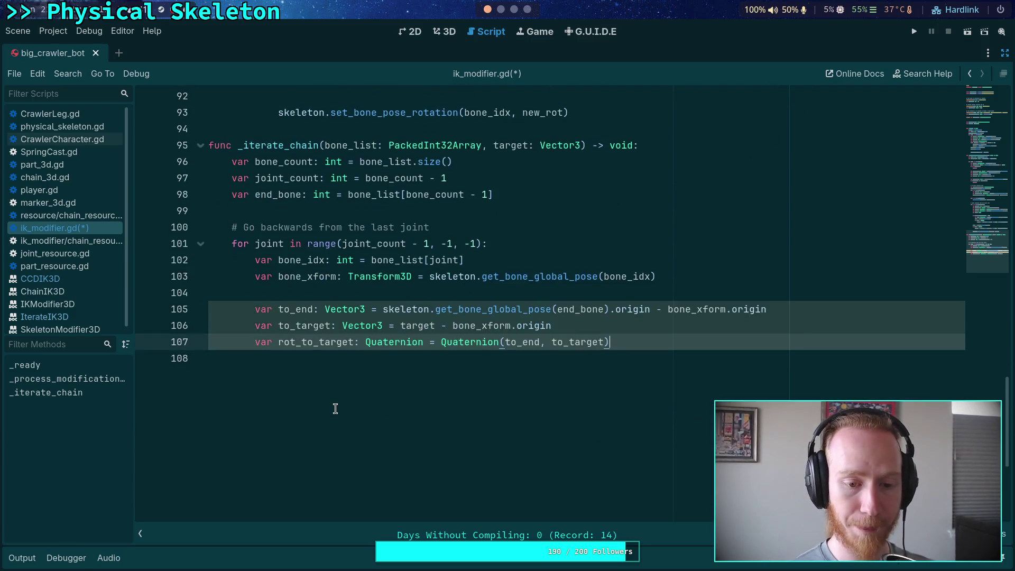
pyautogui.scroll(-3, 521, 9)
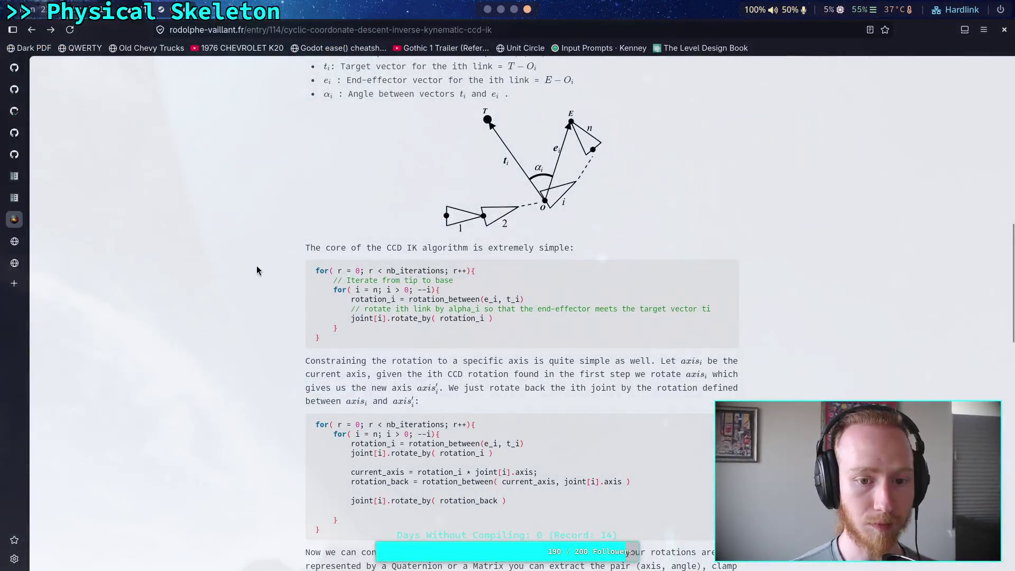
pyautogui.scroll(-3, 274, 322)
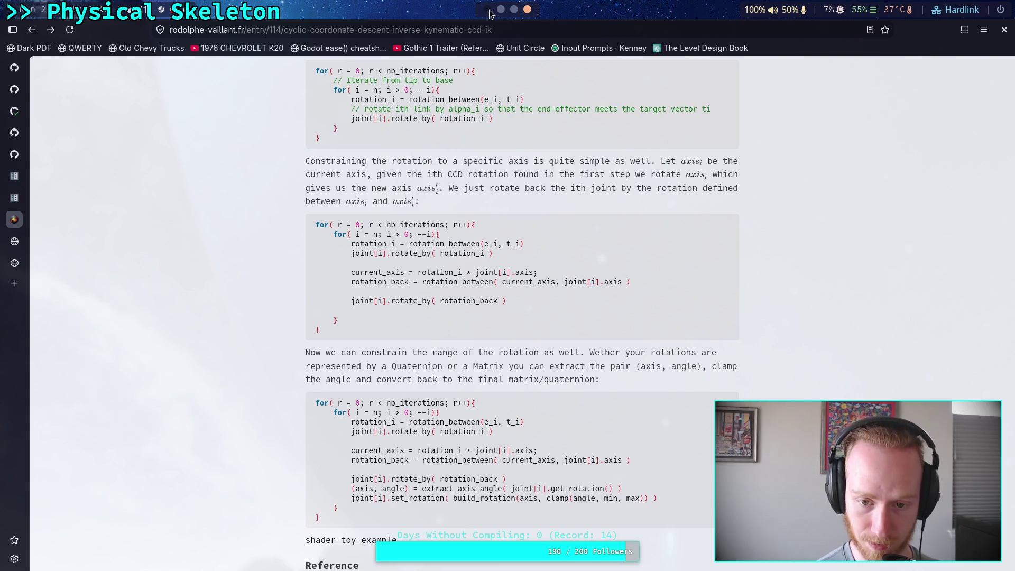
pyautogui.click(489, 10)
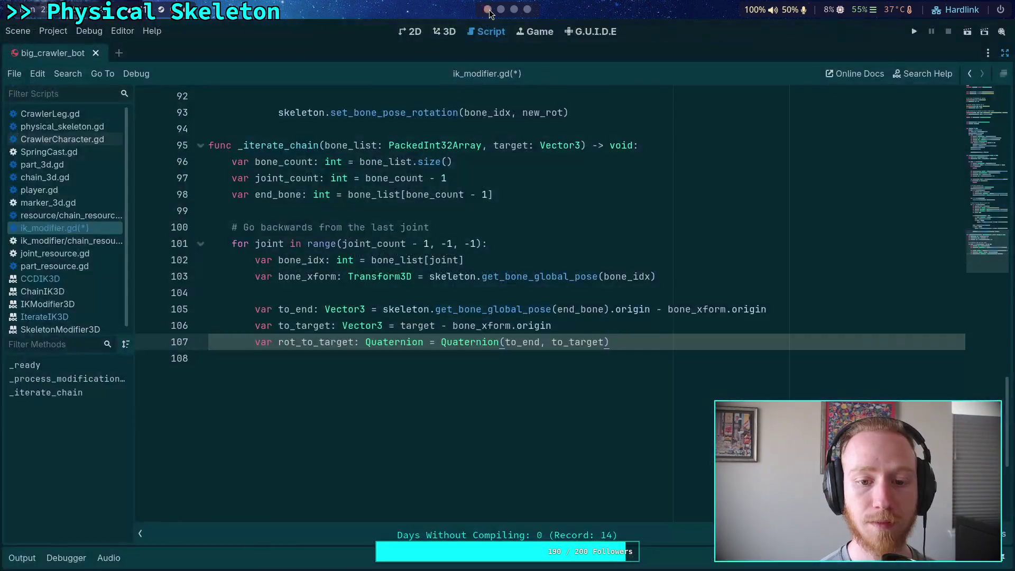
# - Start a bone_rot declaration on line 104, then discard it and remove the extra line
pyautogui.press('Return')
pyautogui.press('Return')
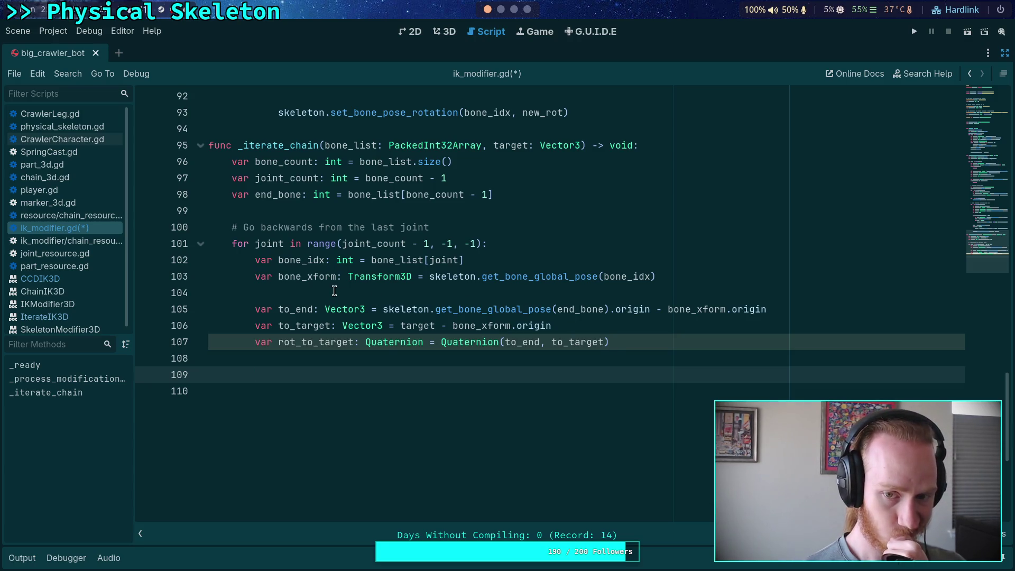
pyautogui.click(352, 291)
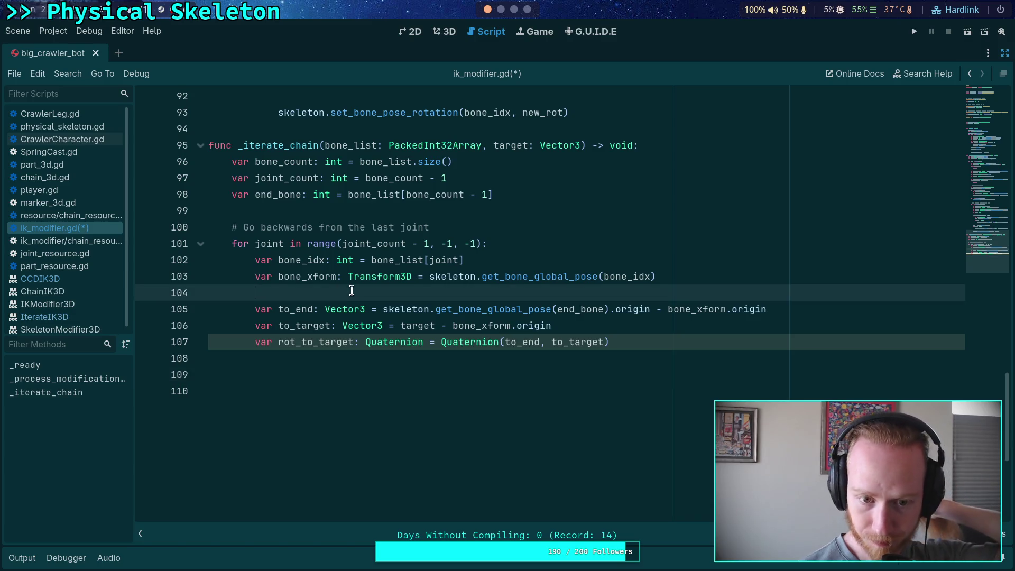
pyautogui.press('Return')
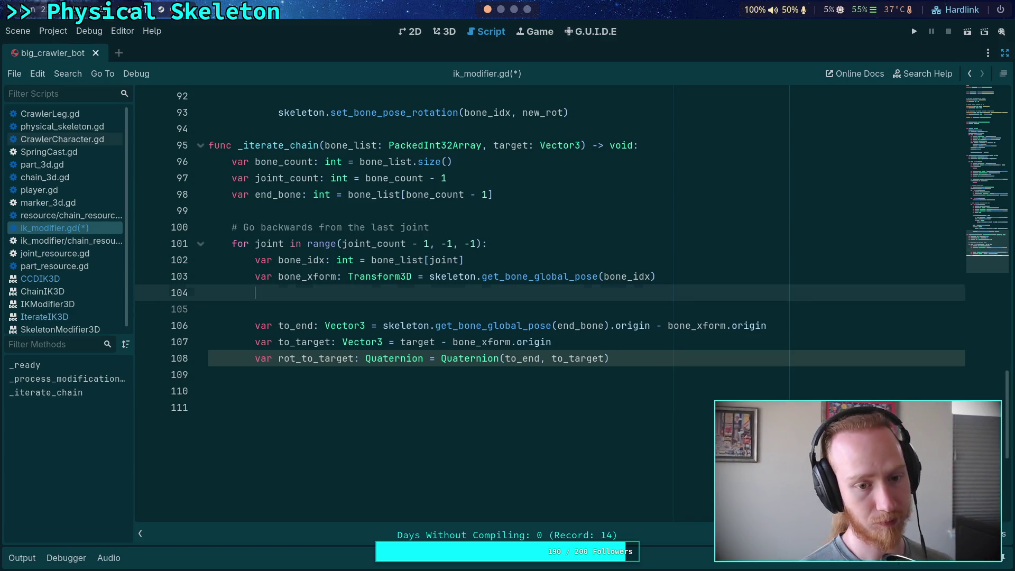
pyautogui.press('Up')
pyautogui.write('var bon')
pyautogui.write('e_')
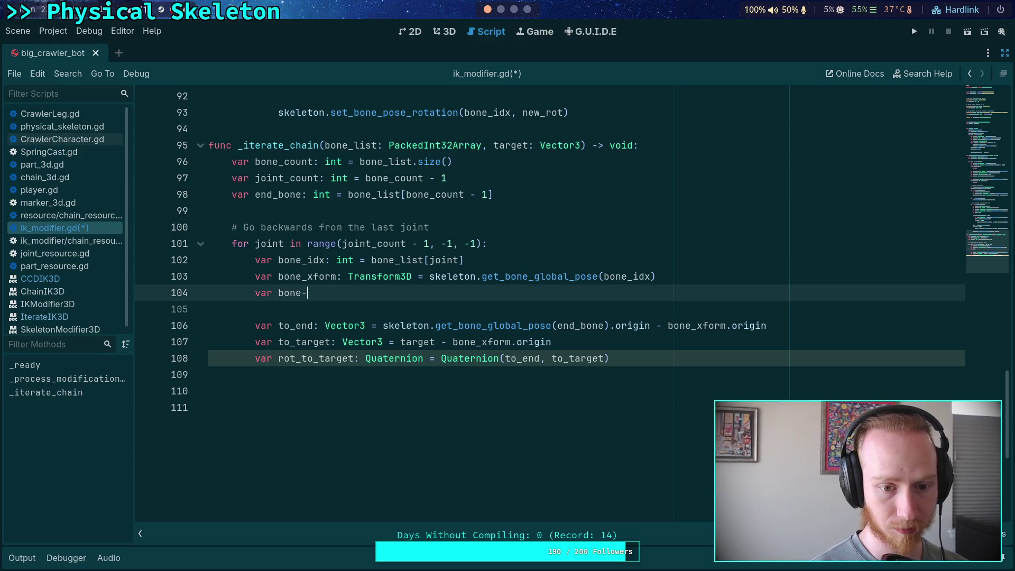
pyautogui.write('rot:')
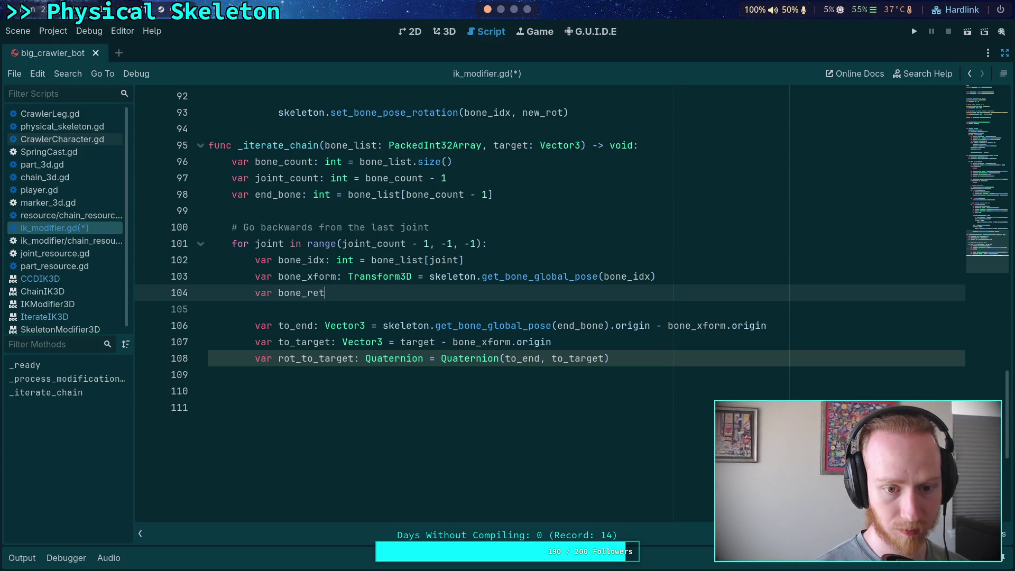
pyautogui.write(' Qua')
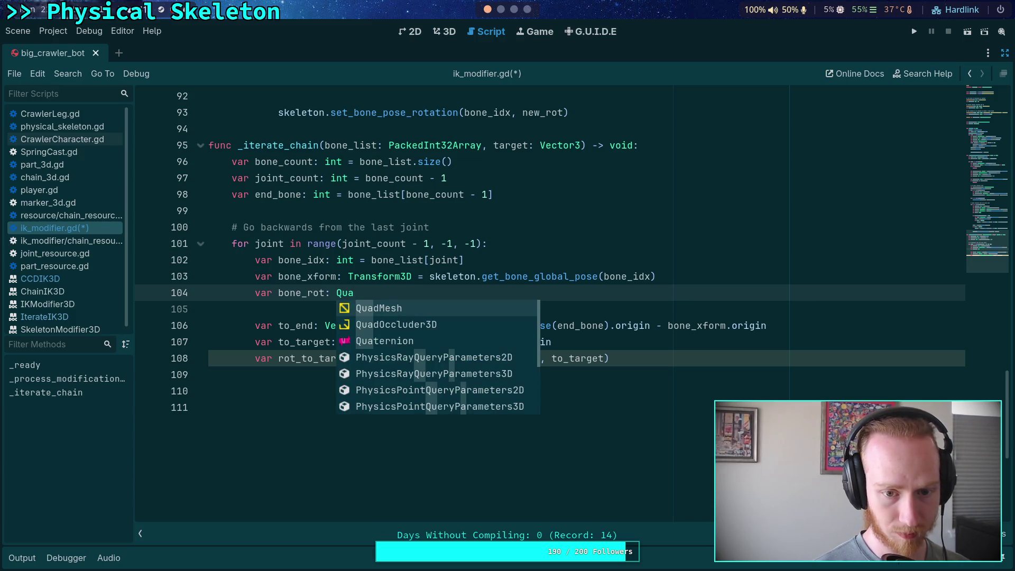
pyautogui.press('BackSpace')
pyautogui.press('BackSpace')
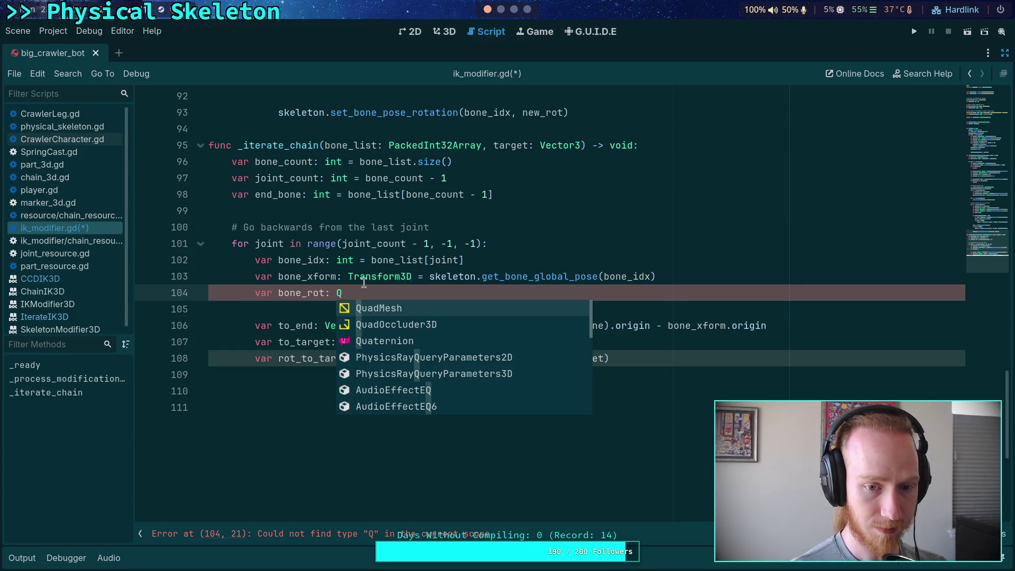
pyautogui.press('Escape')
pyautogui.hotkey('shift', 'Home')
pyautogui.press('BackSpace')
pyautogui.press('BackSpace')
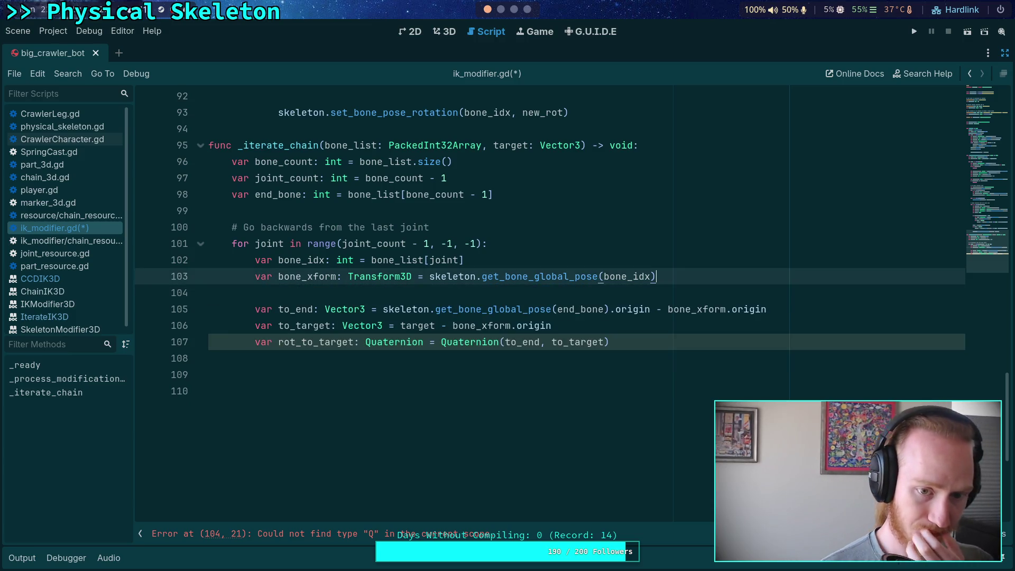
# - Declare 'var bone_rot: Quaternion' on line 109 below rot_to_target
pyautogui.click(402, 365)
pyautogui.click(412, 374)
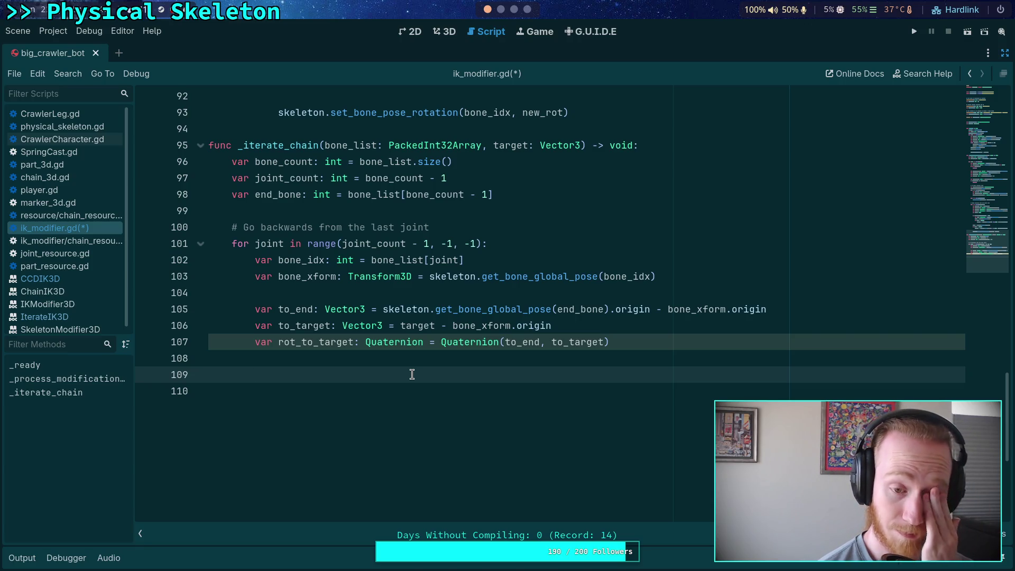
pyautogui.write('var bone_rot: Quaternion')
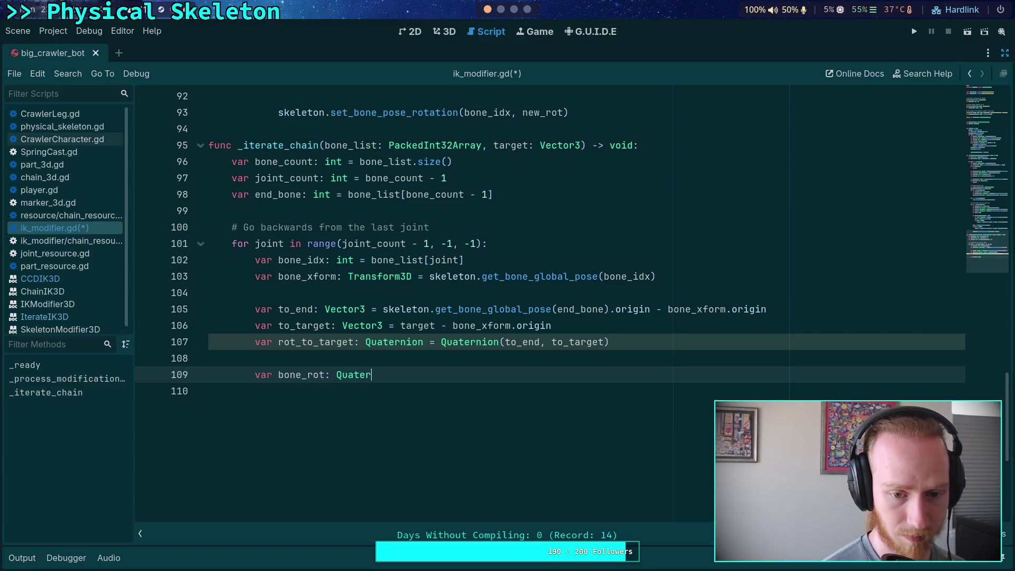
pyautogui.write(' =')
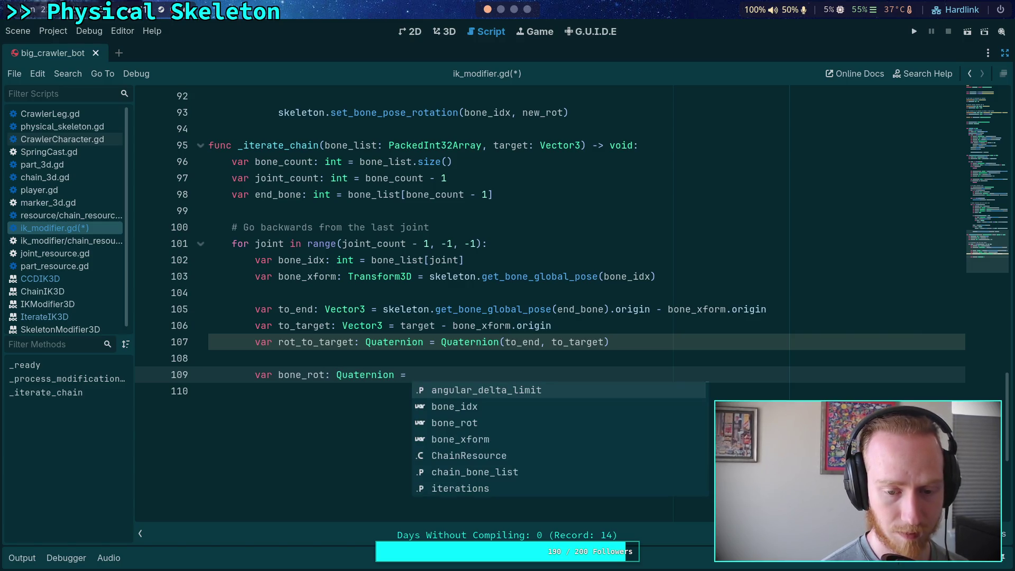
pyautogui.press('BackSpace')
pyautogui.press('BackSpace')
pyautogui.press('BackSpace')
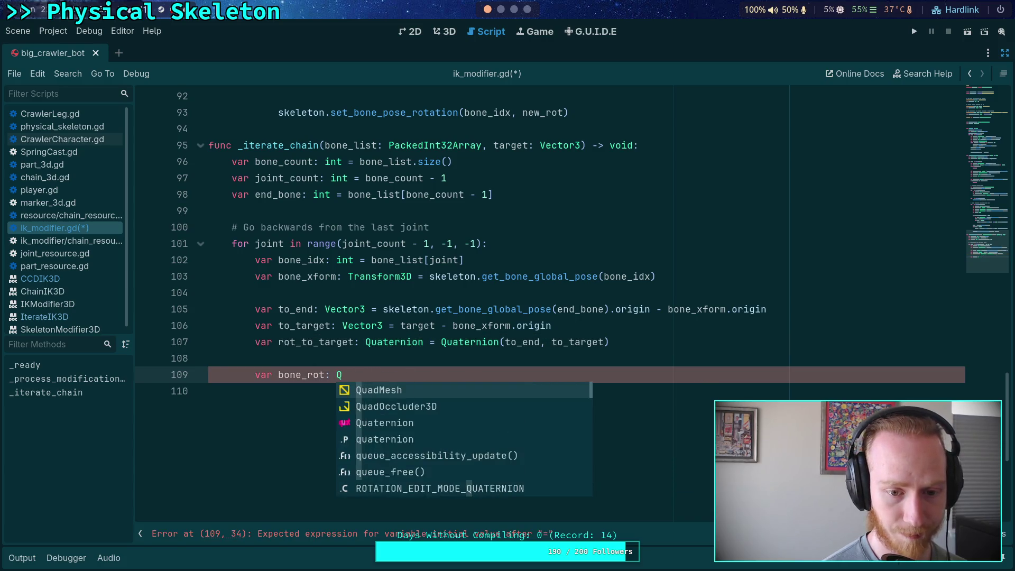
pyautogui.write('B')
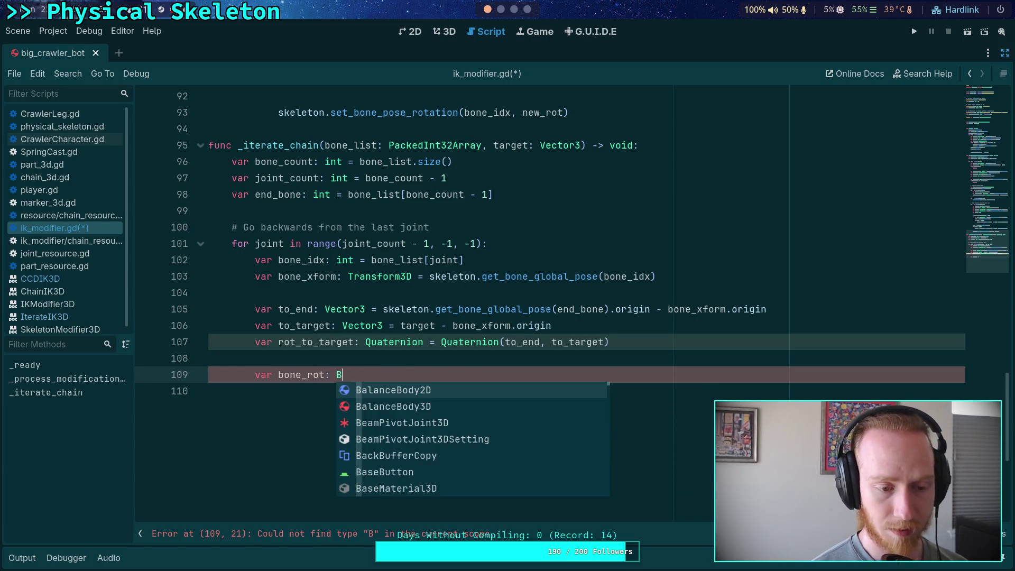
pyautogui.write('as')
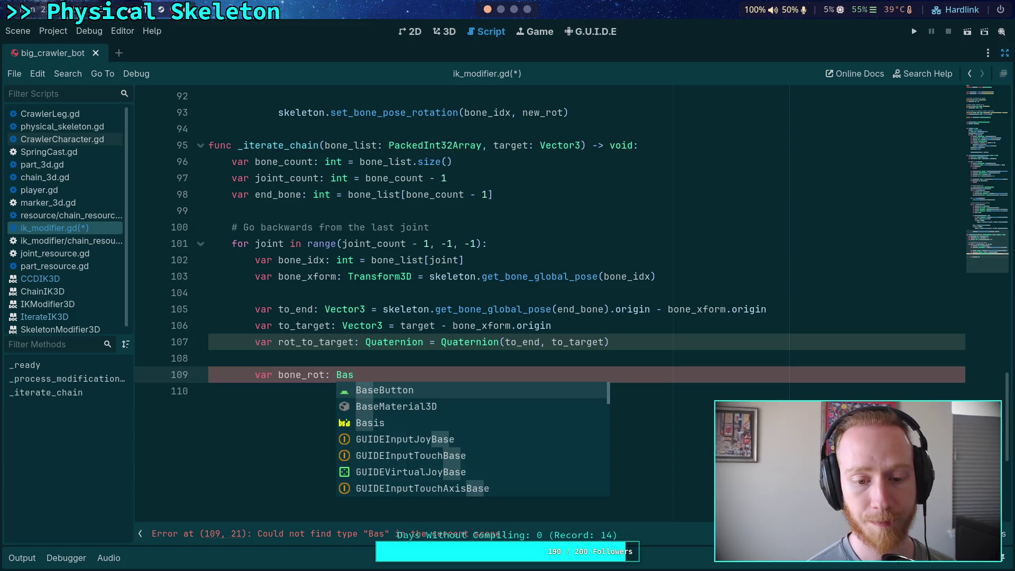
pyautogui.press('BackSpace')
pyautogui.press('BackSpace')
pyautogui.press('BackSpace')
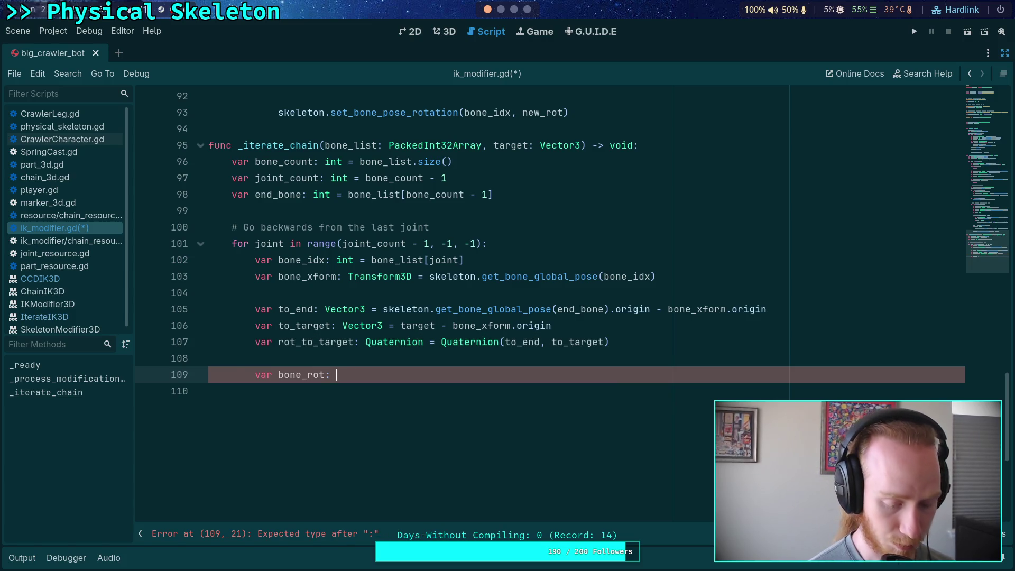
pyautogui.write('Qua')
pyautogui.press('Down')
pyautogui.press('Down')
pyautogui.press('Return')
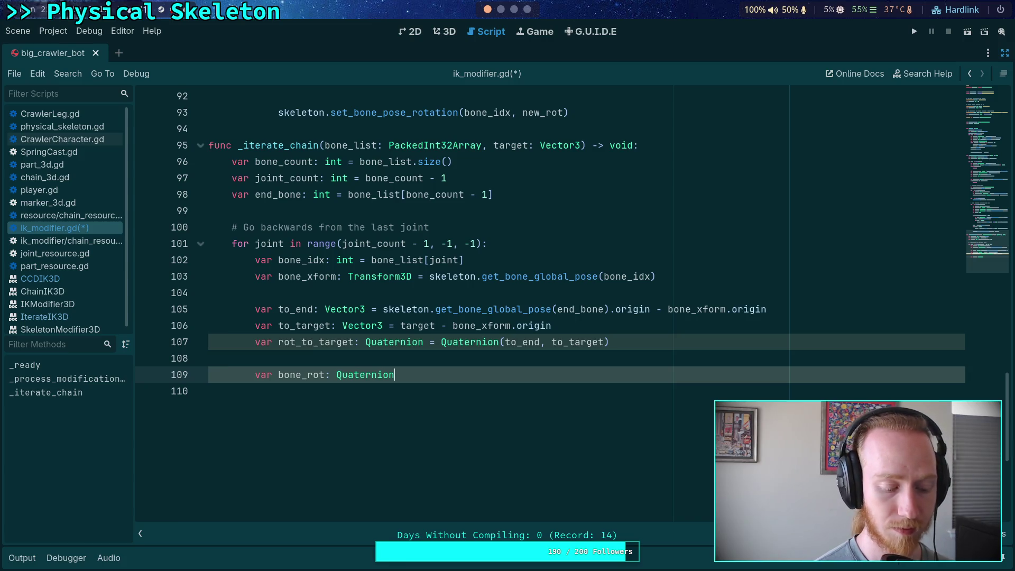
# - Assign bone_rot from bone_xform.basis.get_rotation_quaternion() and begin a 'bone_rot =' line below
pyautogui.write('= x')
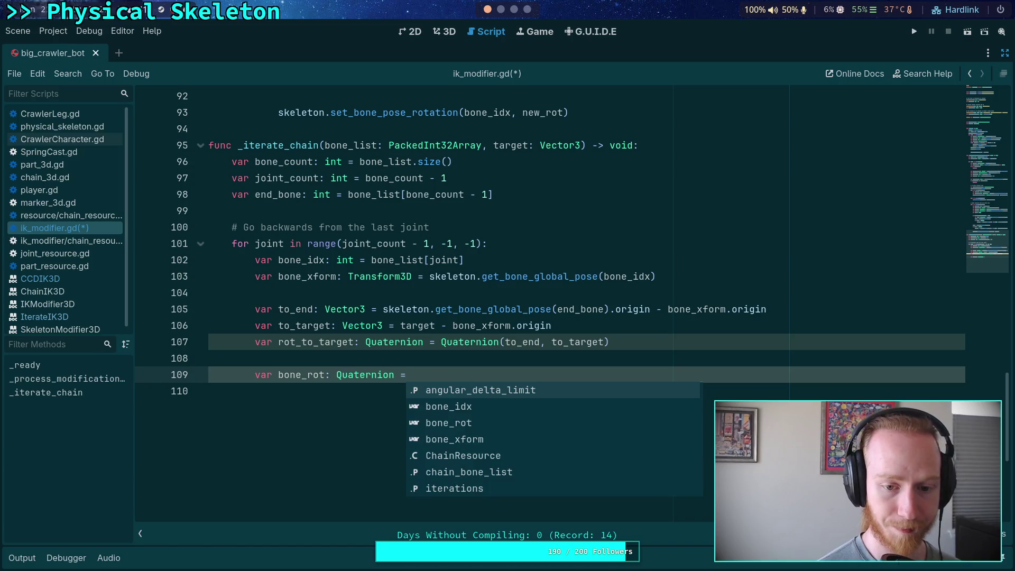
pyautogui.press('BackSpace')
pyautogui.press('BackSpace')
pyautogui.write('bove')
pyautogui.press('BackSpace')
pyautogui.press('BackSpace')
pyautogui.write('ne-')
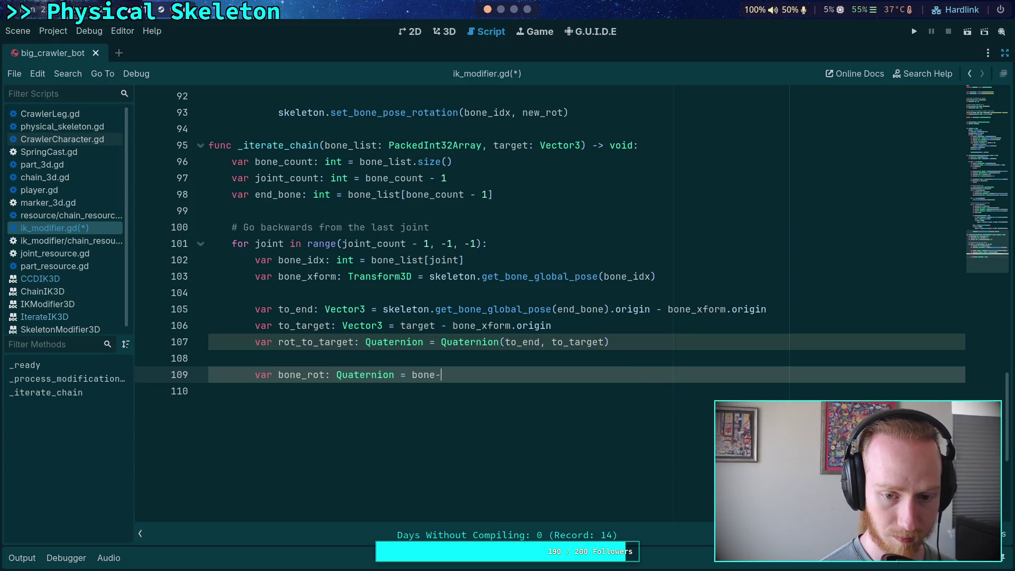
pyautogui.press('BackSpace')
pyautogui.write('_xf')
pyautogui.press('Return')
pyautogui.write('.')
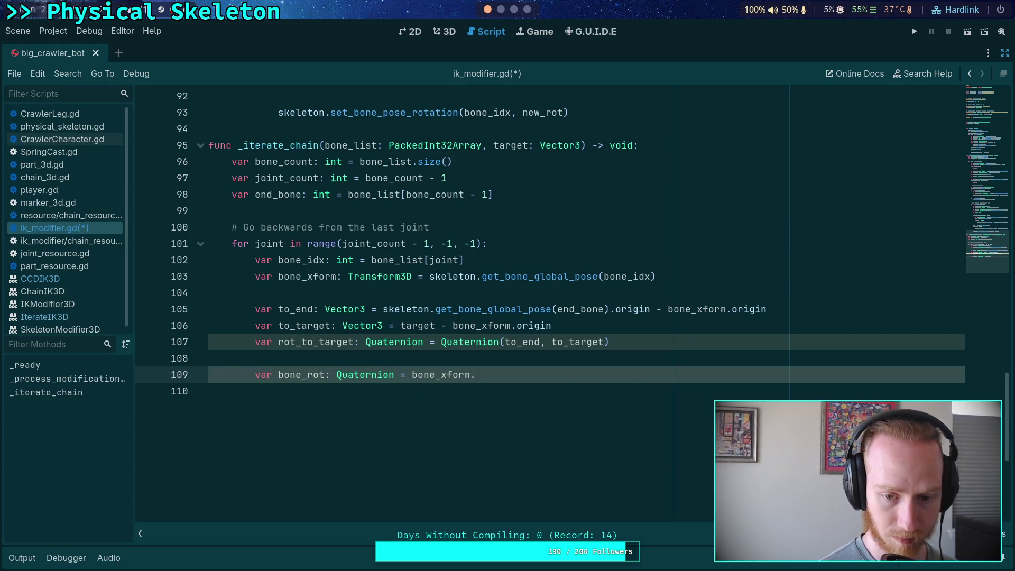
pyautogui.write('bas')
pyautogui.press('Return')
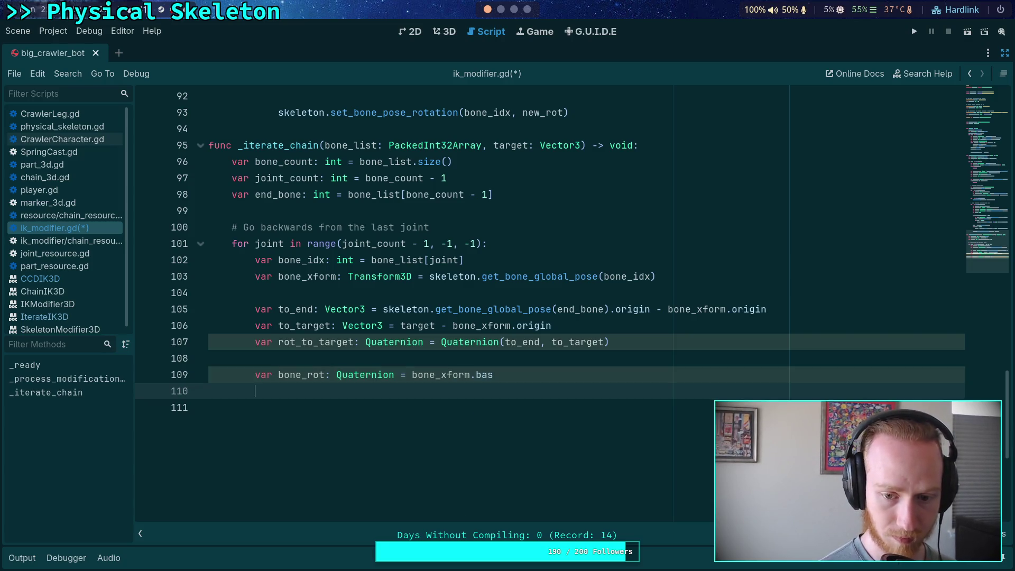
pyautogui.press('BackSpace')
pyautogui.write('is')
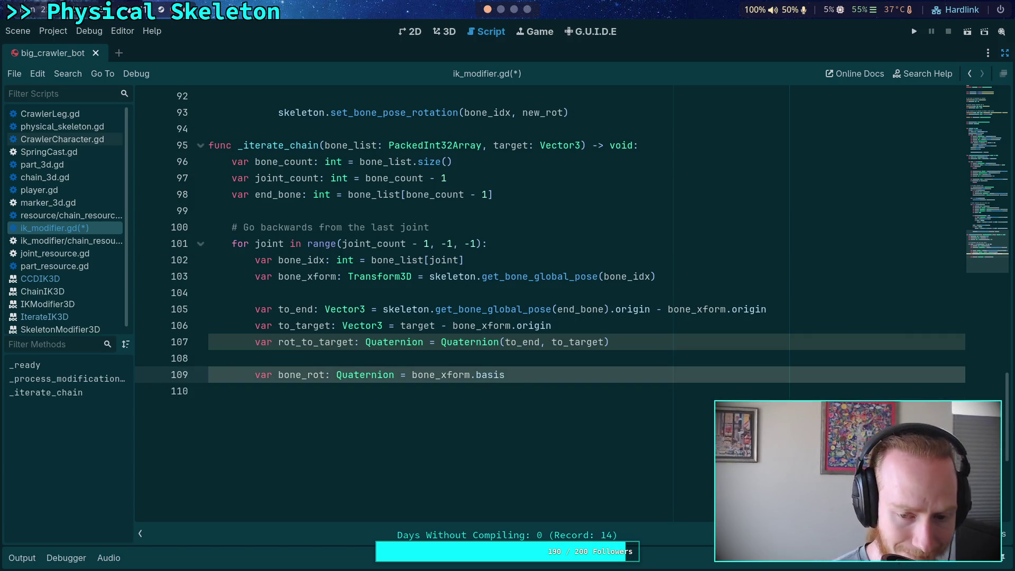
pyautogui.write('.qu')
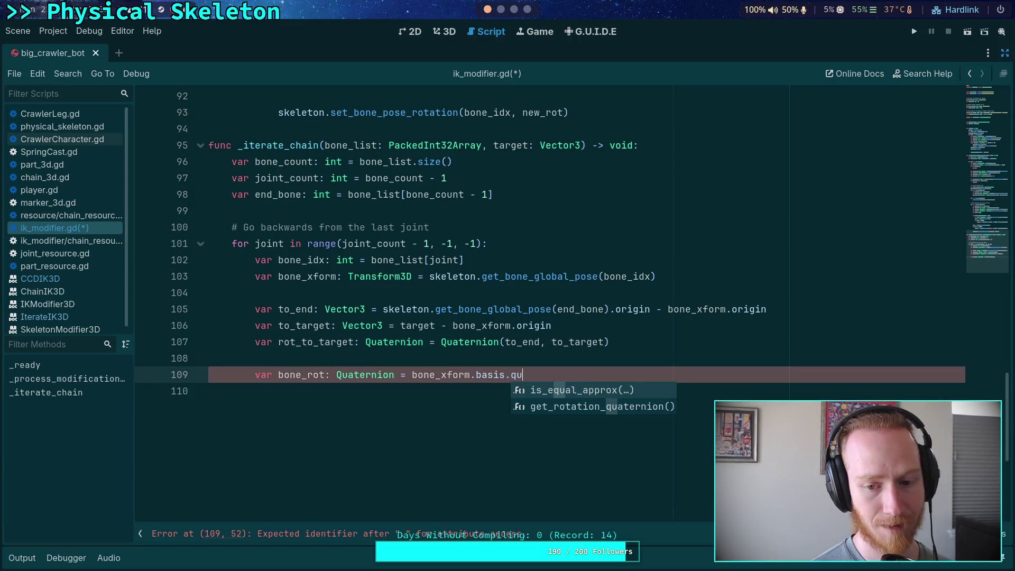
pyautogui.press('Return')
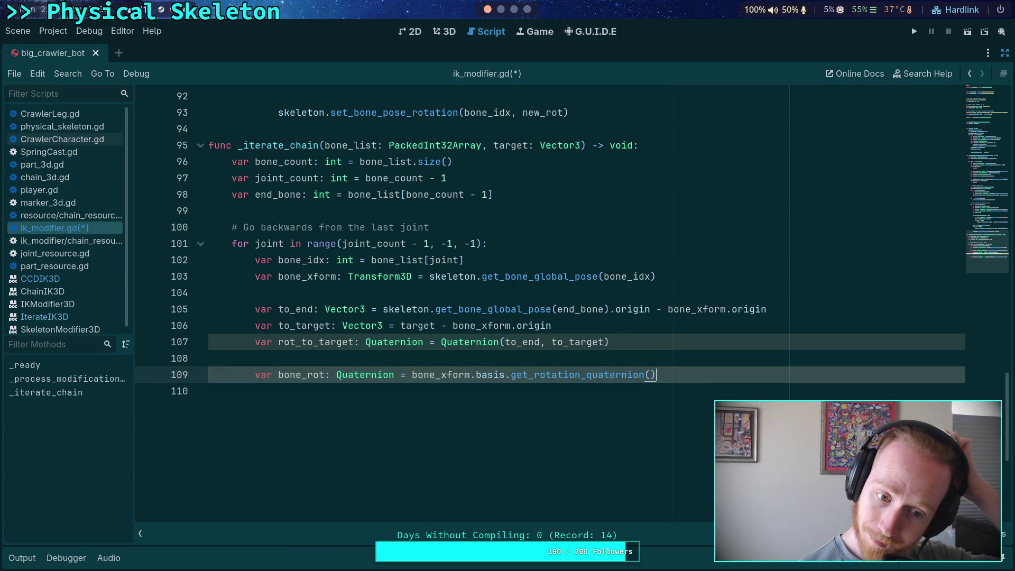
pyautogui.press('Return')
pyautogui.write('bone_rot =')
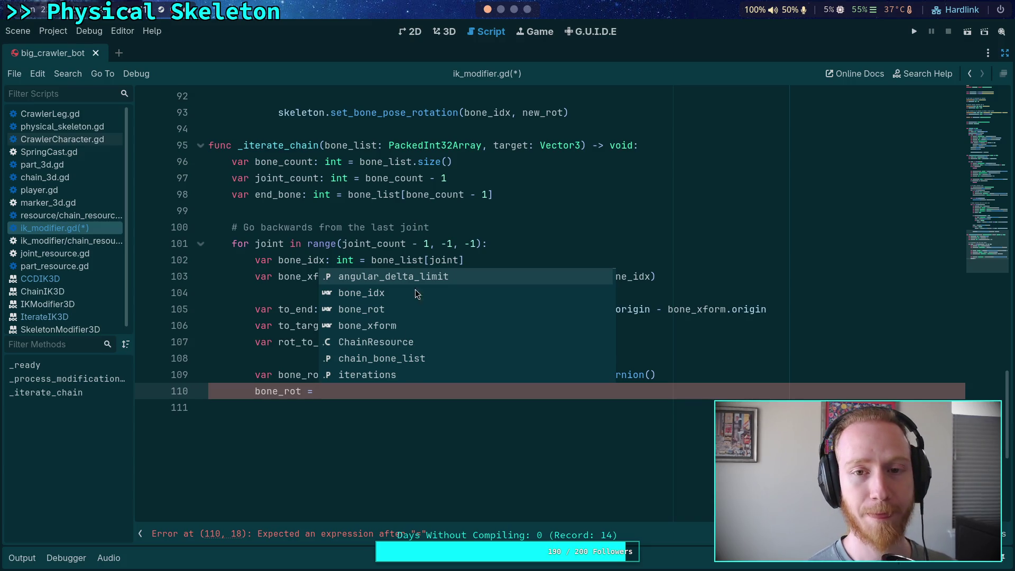
# - After a glance at the CCD IK article, change line 110 to 'bone_rot *= rot_to_target'
pyautogui.click(527, 9)
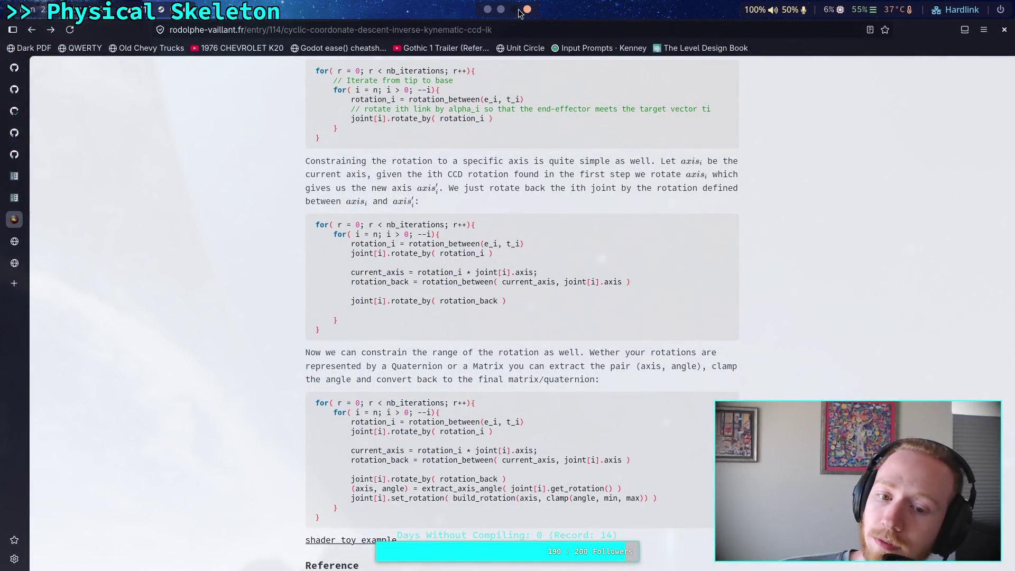
pyautogui.click(487, 11)
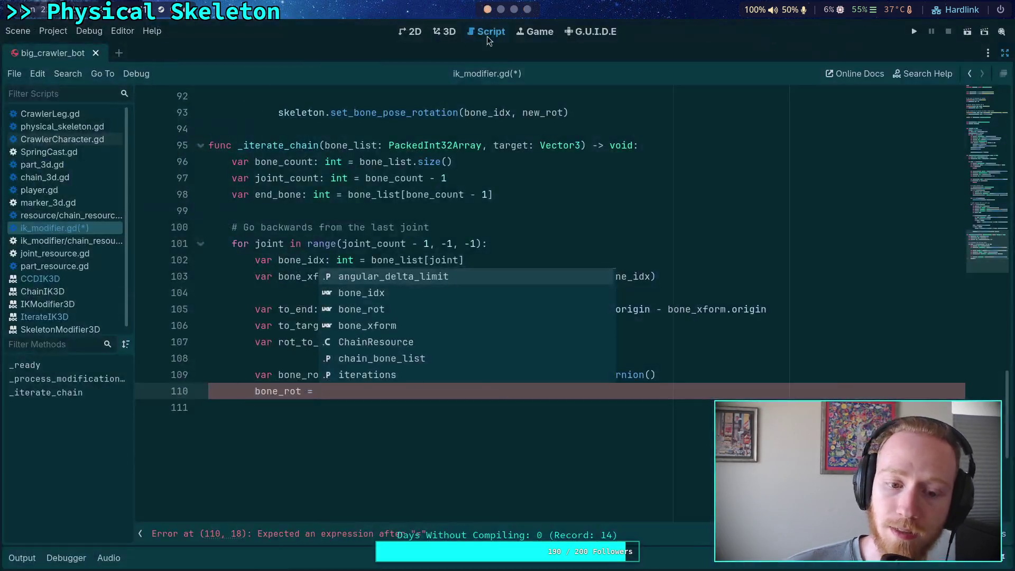
pyautogui.press('Escape')
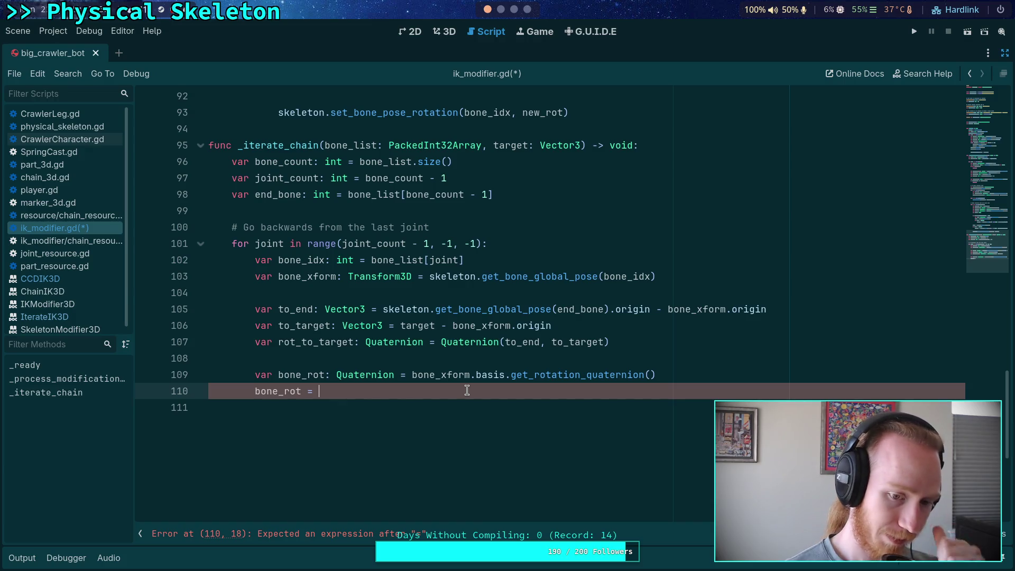
pyautogui.press('BackSpace')
pyautogui.press('BackSpace')
pyautogui.write('*= ')
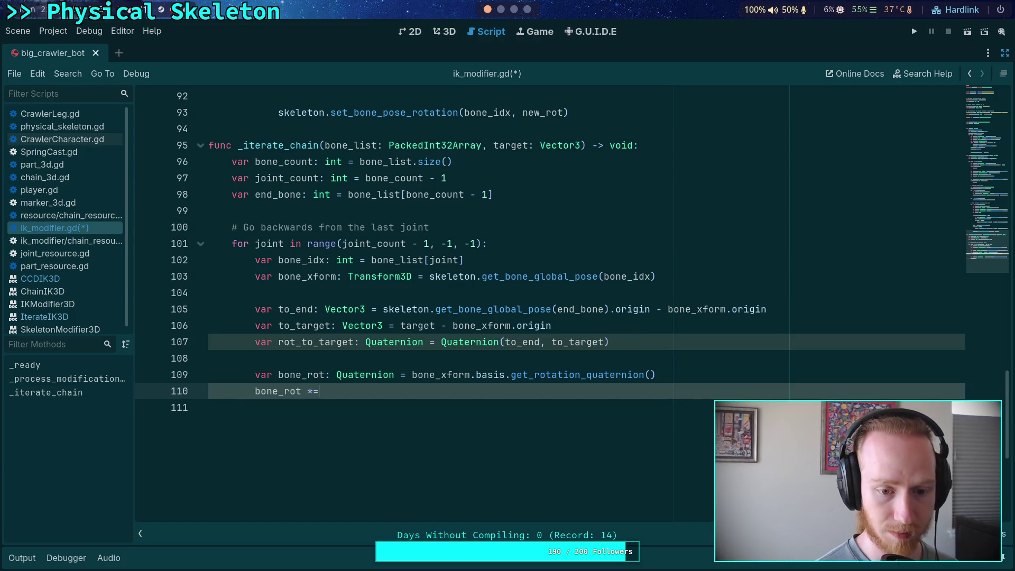
pyautogui.write('rot_')
pyautogui.press('Return')
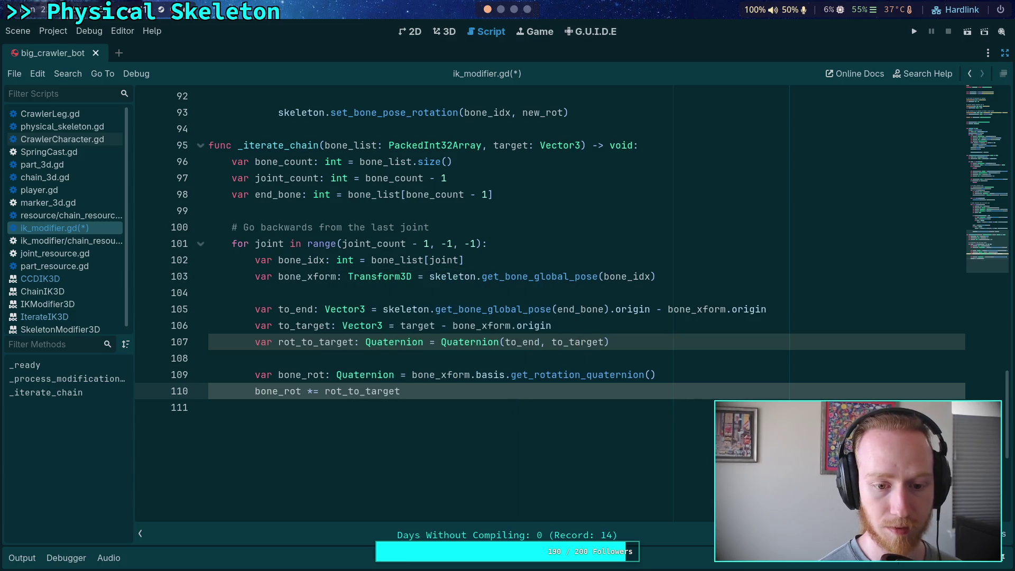
pyautogui.click(372, 370)
pyautogui.rightClick(397, 343)
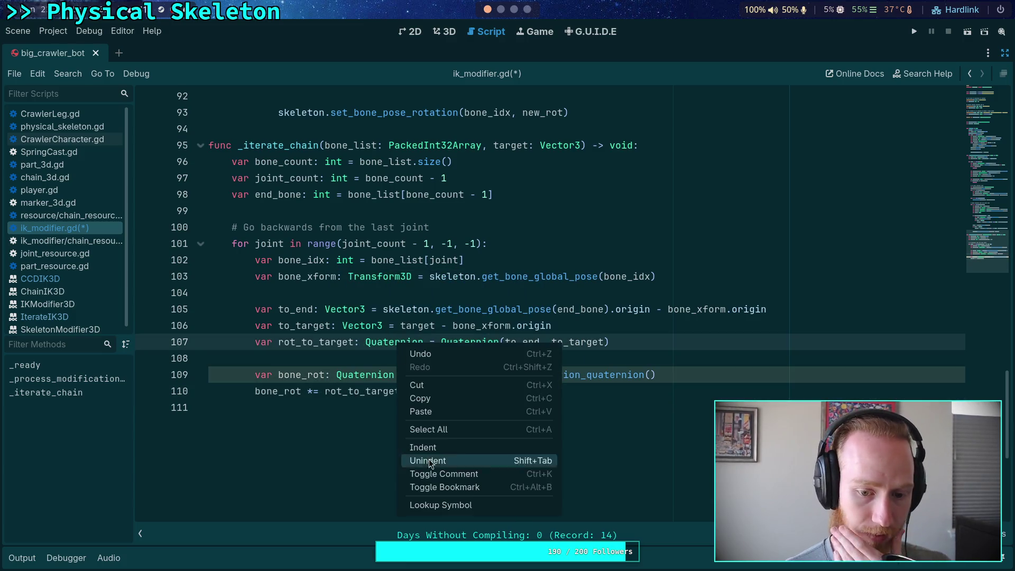
pyautogui.click(434, 507)
pyautogui.scroll(-15, 435, 511)
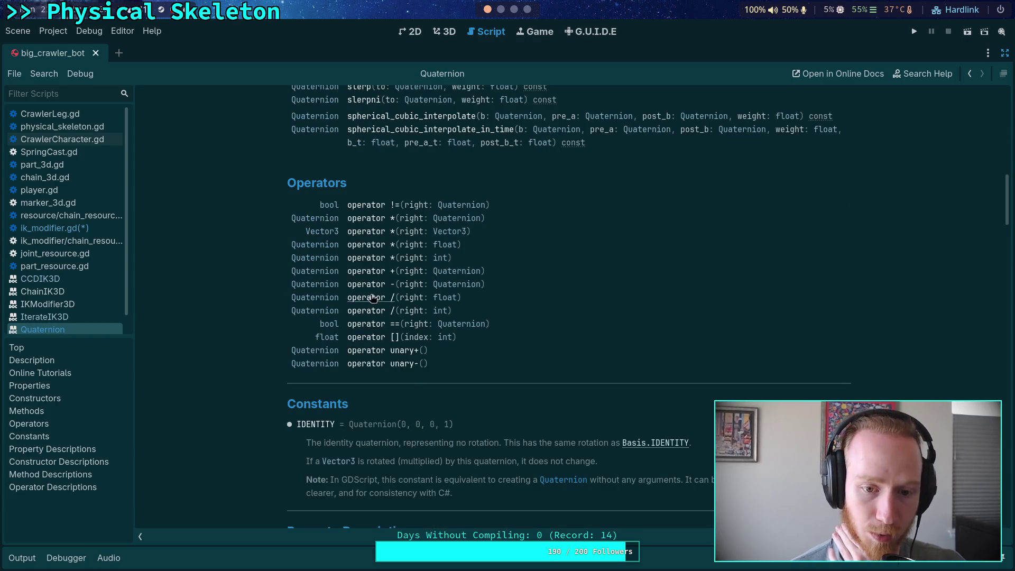
pyautogui.click(367, 258)
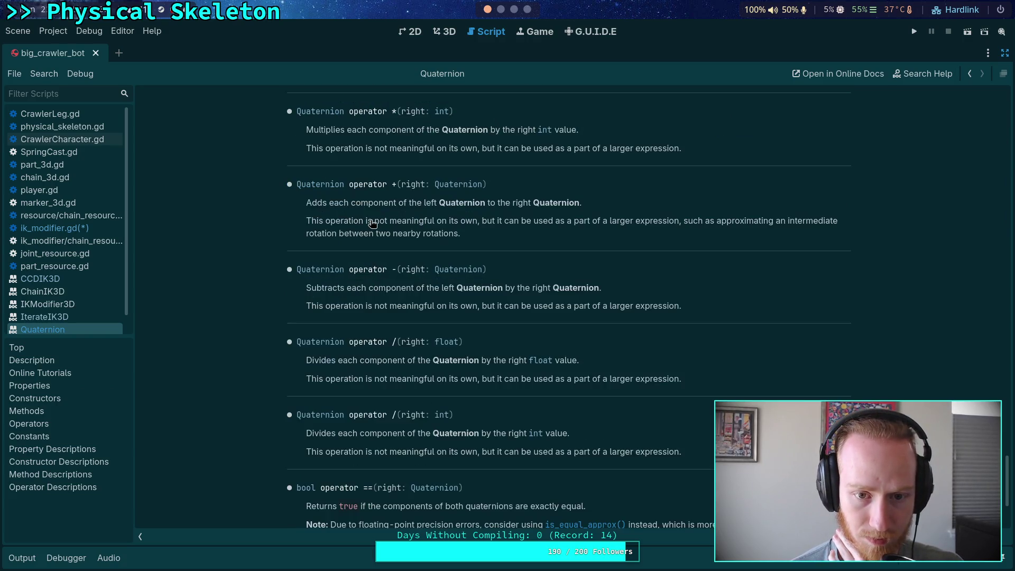
pyautogui.scroll(3, 397, 359)
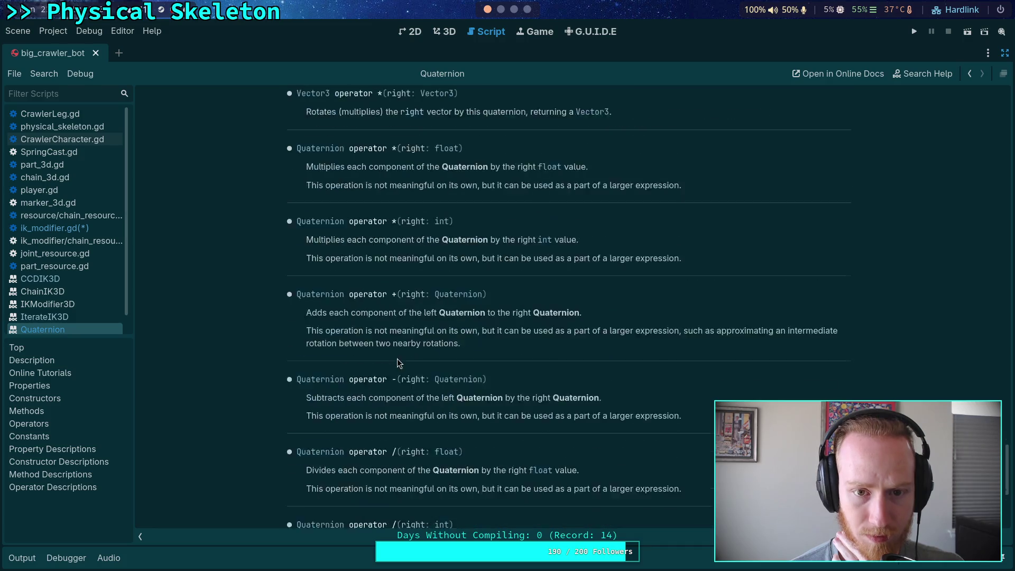
pyautogui.scroll(3, 398, 362)
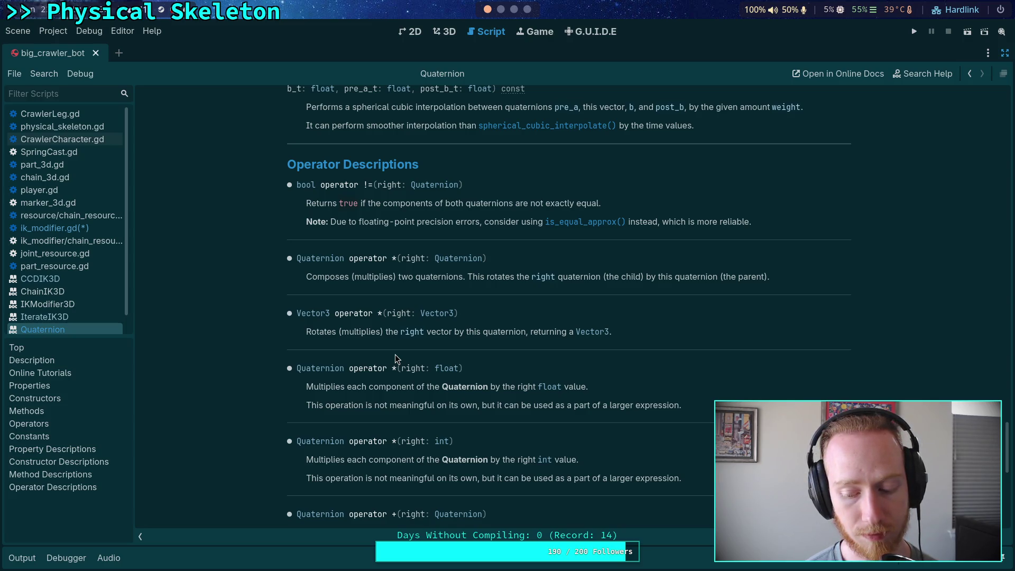
pyautogui.hotkey('alt', 'Left')
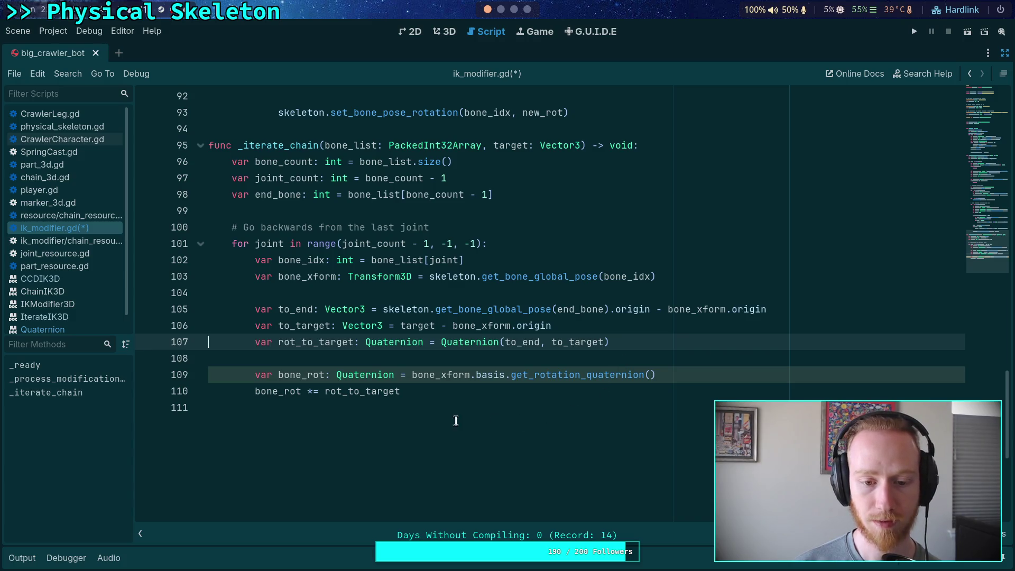
pyautogui.click(442, 390)
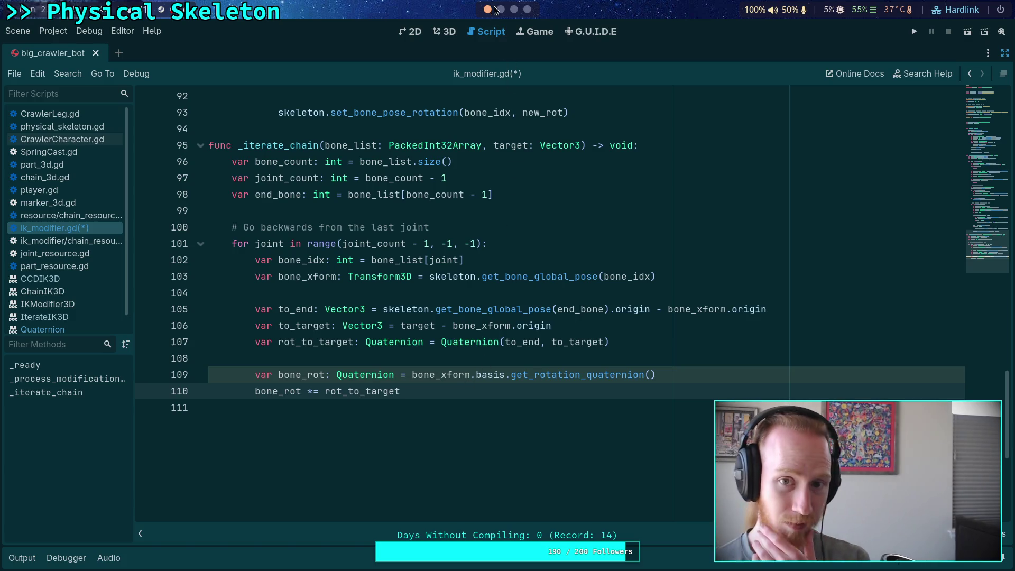
pyautogui.click(528, 10)
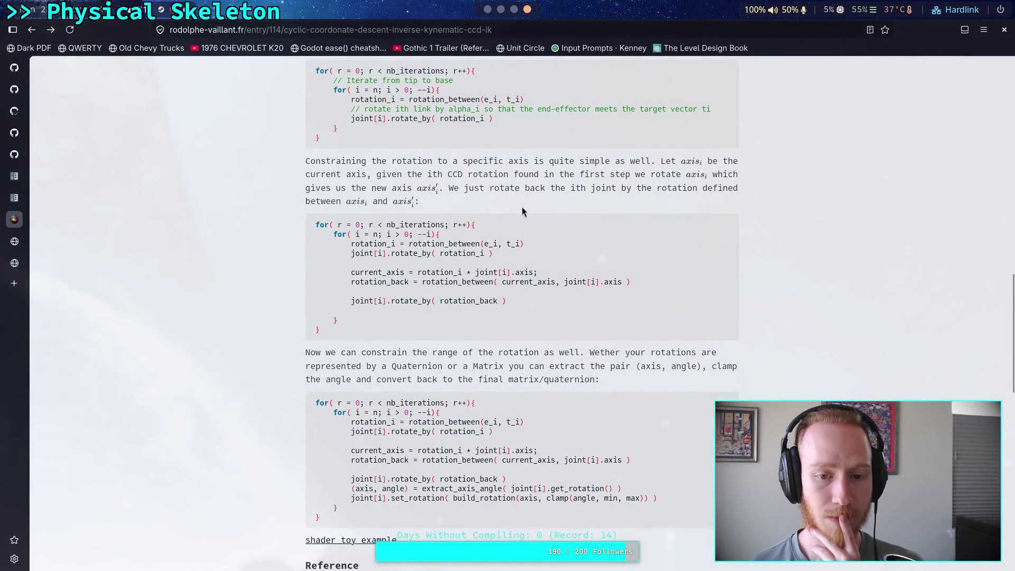
pyautogui.click(501, 10)
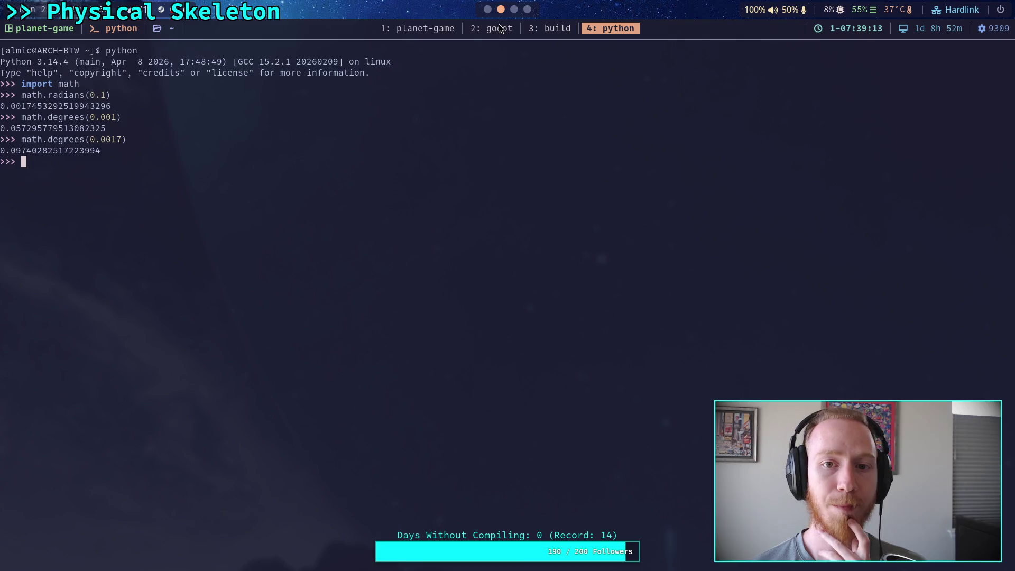
pyautogui.click(514, 9)
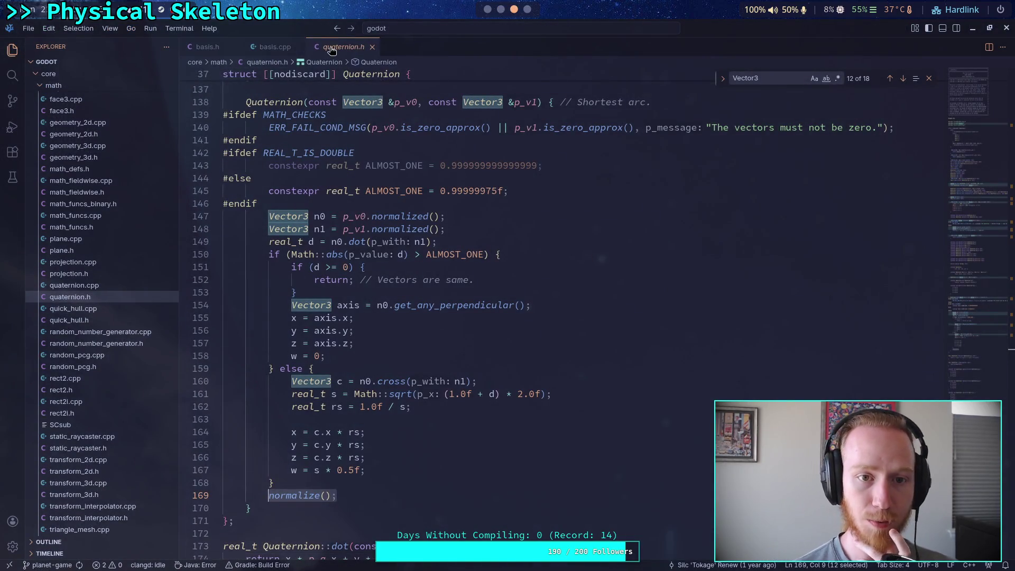
pyautogui.click(273, 47)
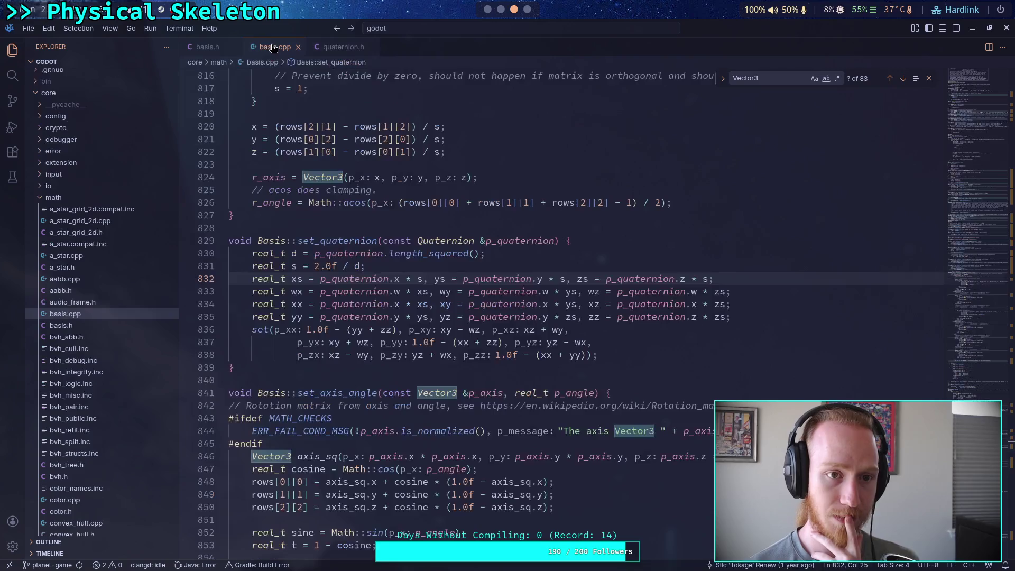
pyautogui.scroll(7, 269, 297)
pyautogui.scroll(10, 268, 305)
pyautogui.hotkey('ctrl', 'f')
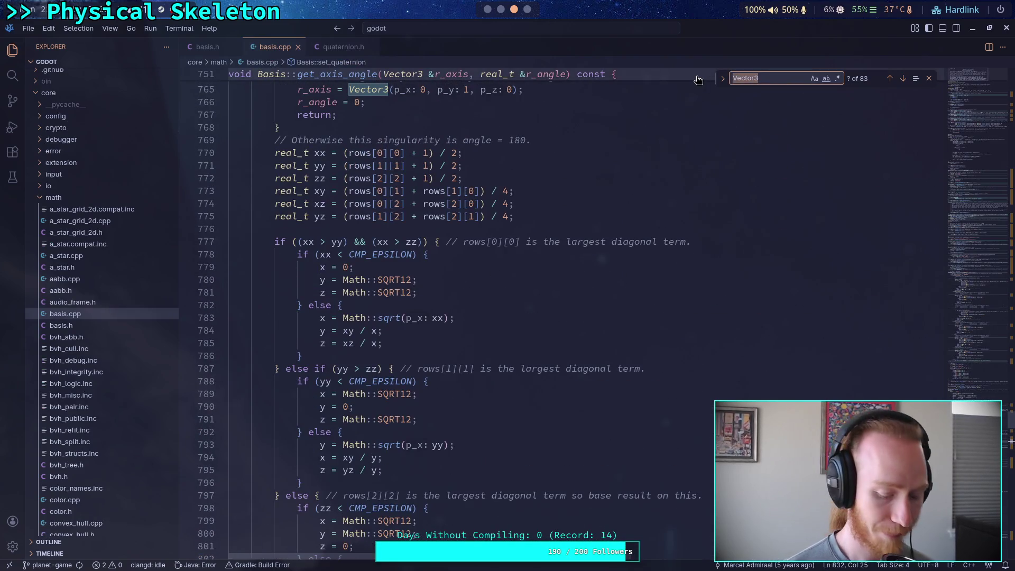
pyautogui.write('rotated')
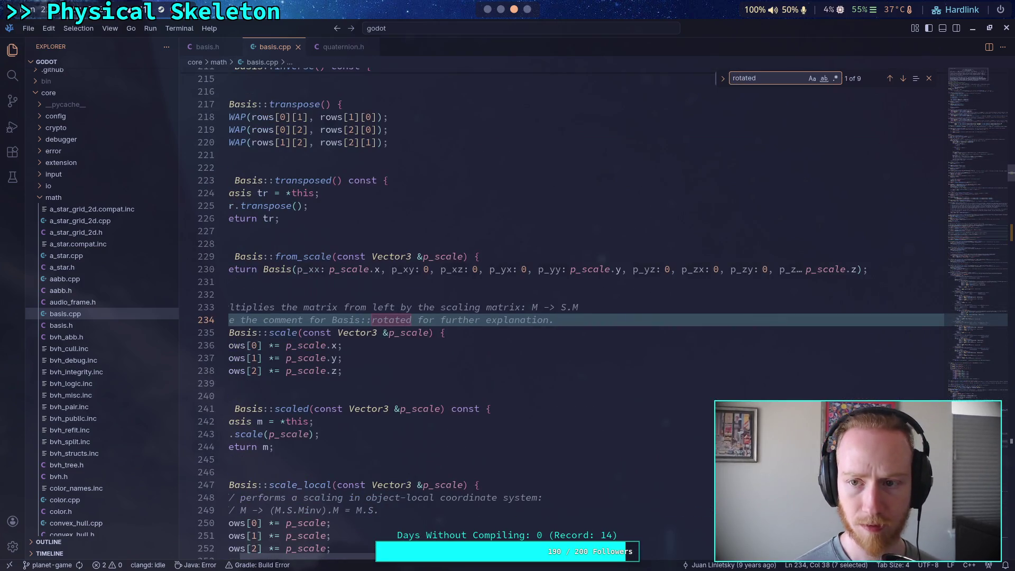
pyautogui.click(903, 79)
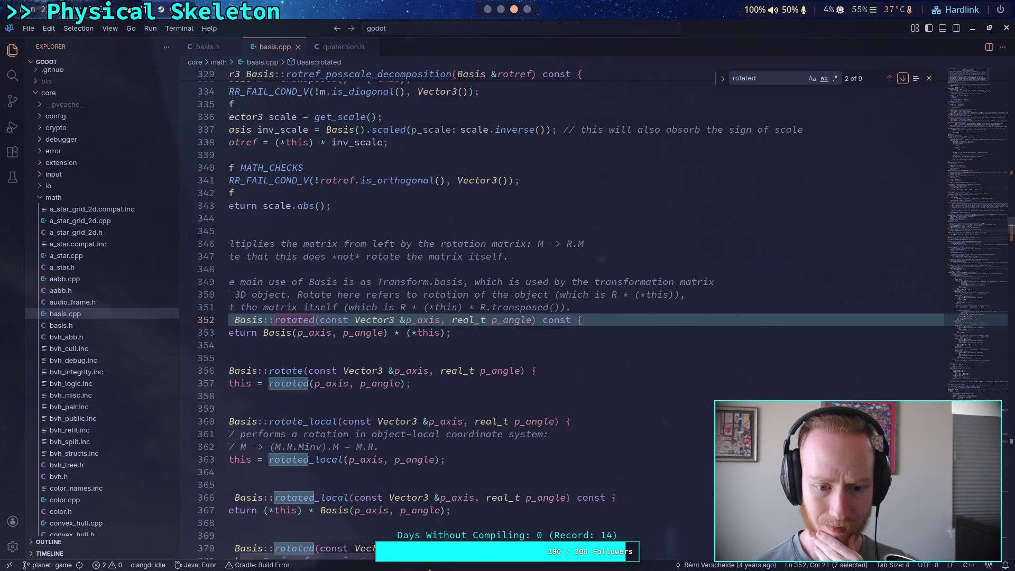
pyautogui.hscroll(-1, 528, 431)
pyautogui.scroll(-5, 529, 431)
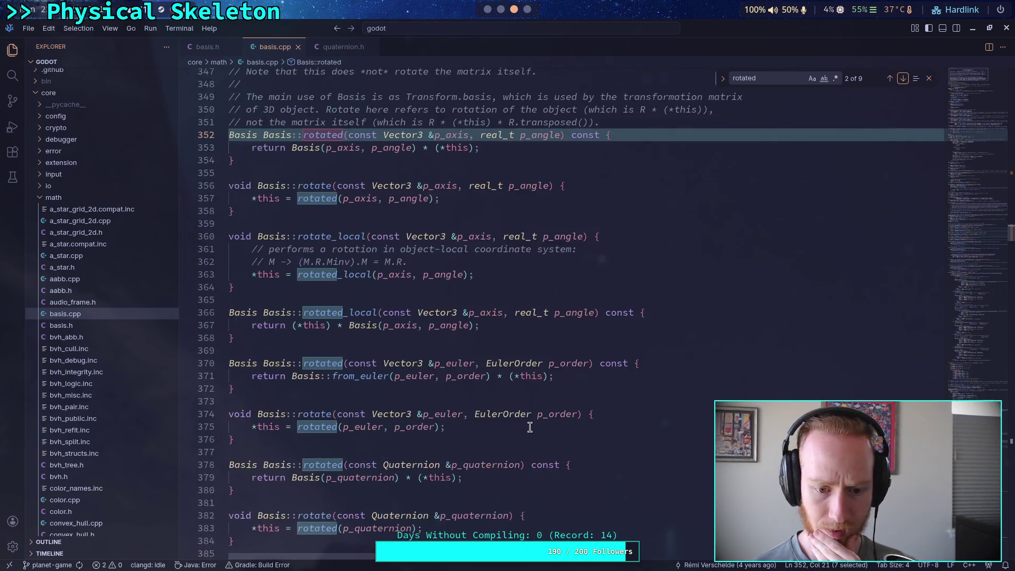
pyautogui.scroll(-3, 530, 428)
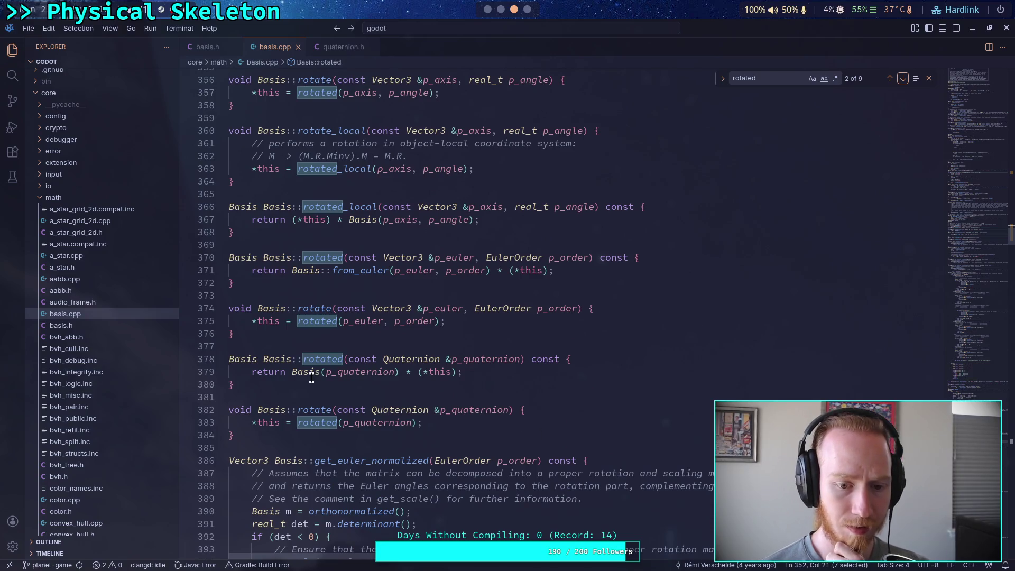
pyautogui.moveTo(292, 372); pyautogui.dragTo(401, 374)
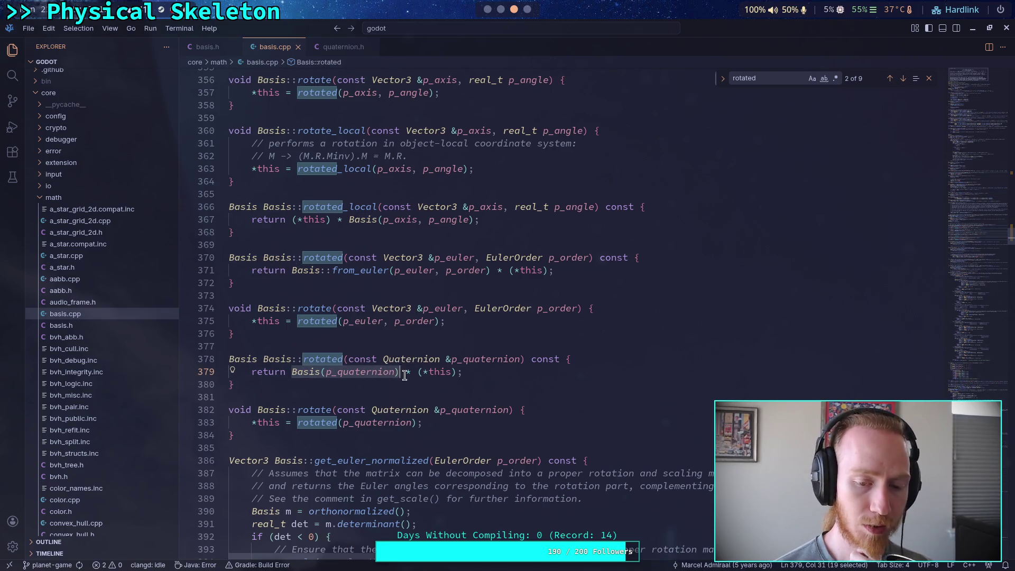
pyautogui.moveTo(471, 408)
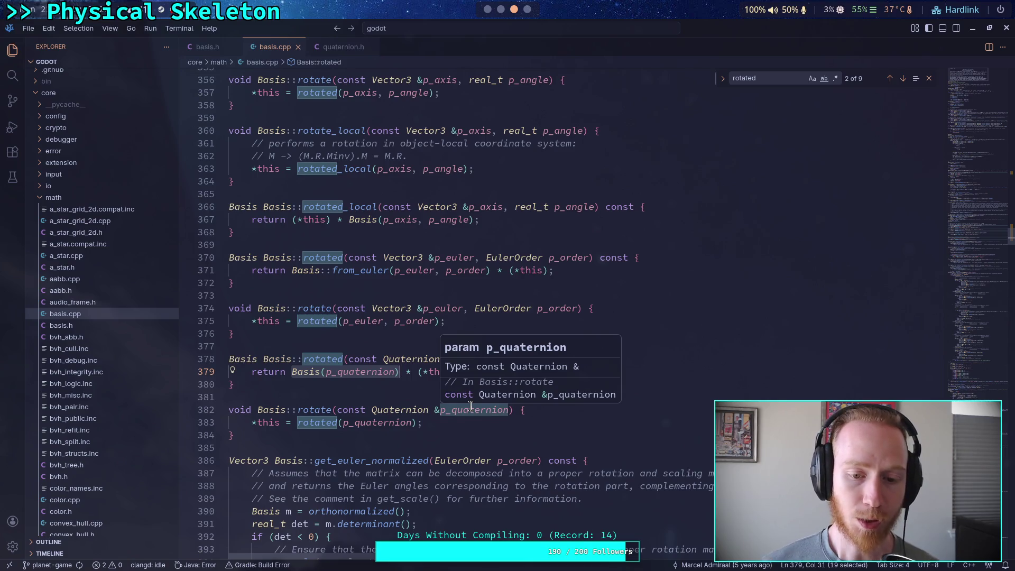
pyautogui.click(488, 9)
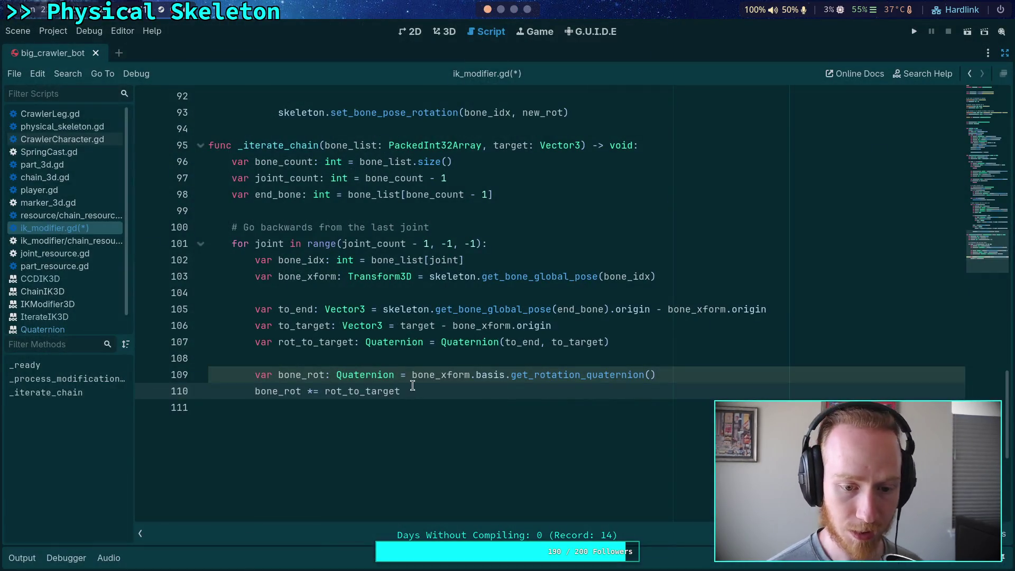
# - Rewrite line 110 as 'bone_rot = rot_to_target * bone_rot' and add two blank lines
pyautogui.click(313, 392)
pyautogui.press('BackSpace')
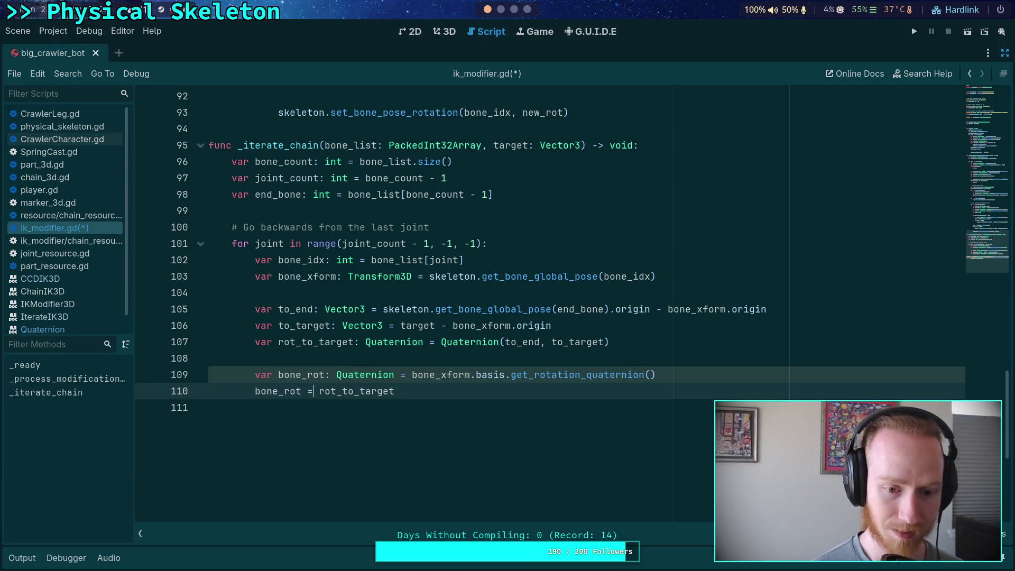
pyautogui.write('bone')
pyautogui.press('BackSpace')
pyautogui.press('BackSpace')
pyautogui.press('BackSpace')
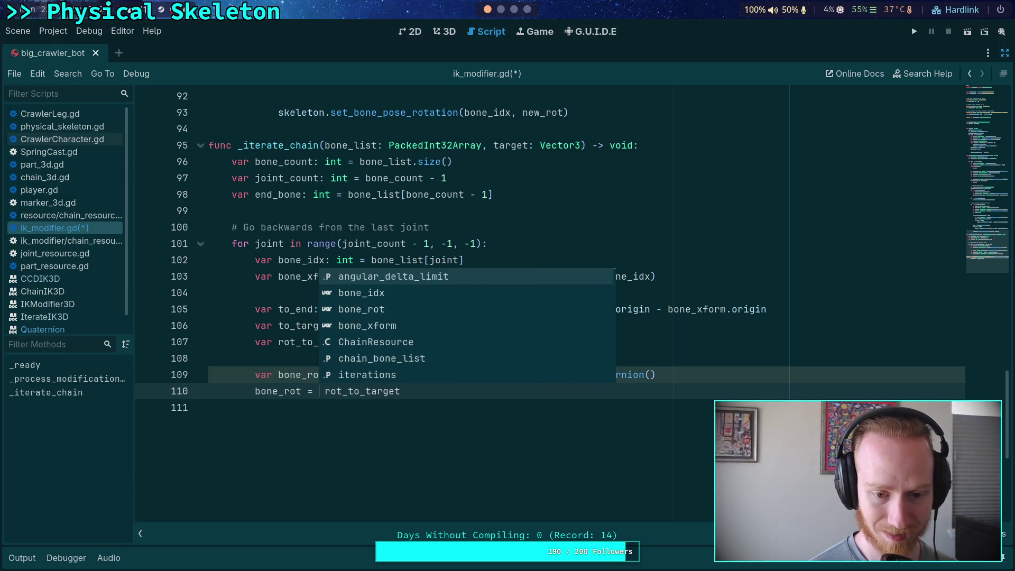
pyautogui.click(448, 394)
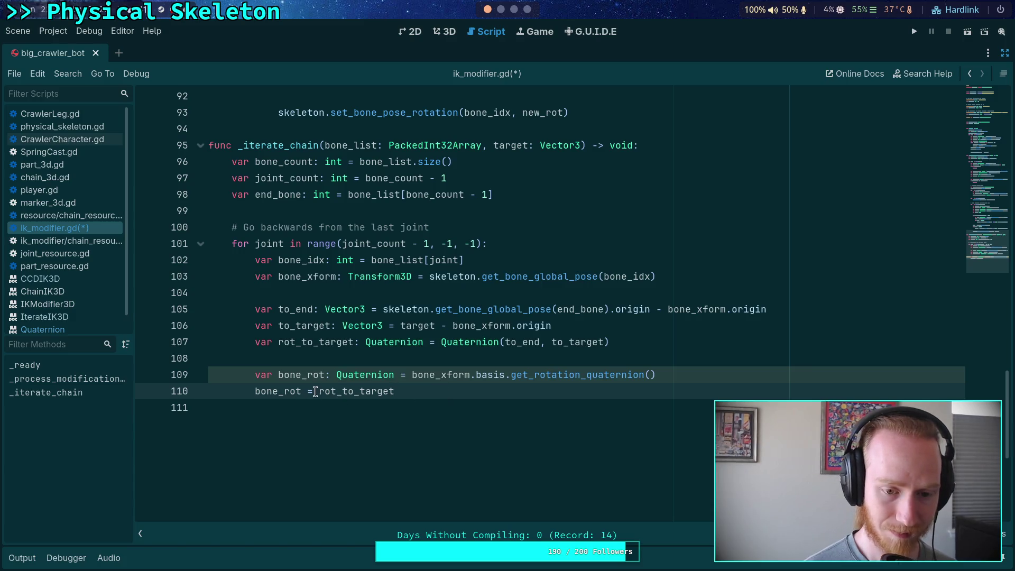
pyautogui.write(' * bone')
pyautogui.write('_rot')
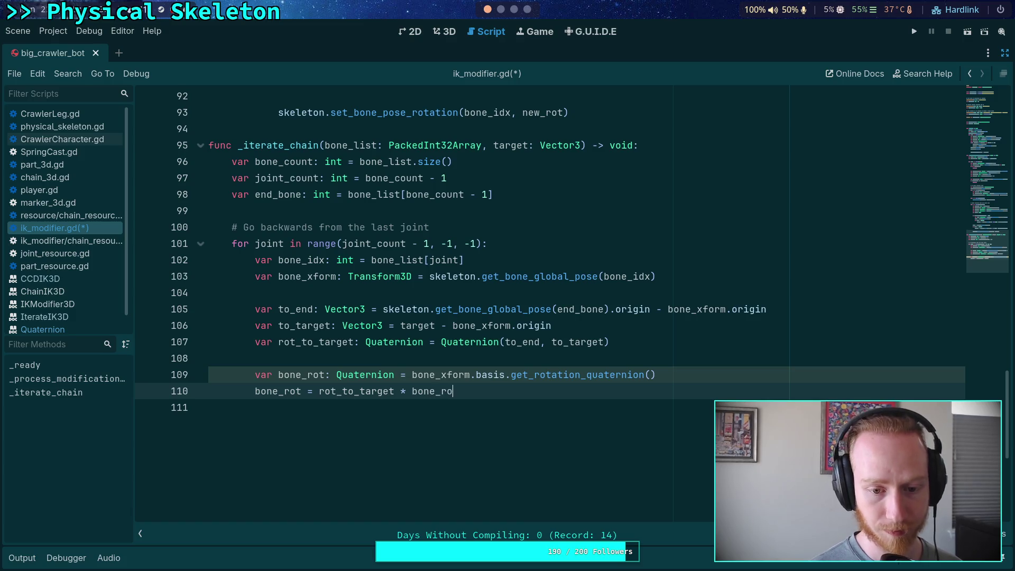
pyautogui.press('Return')
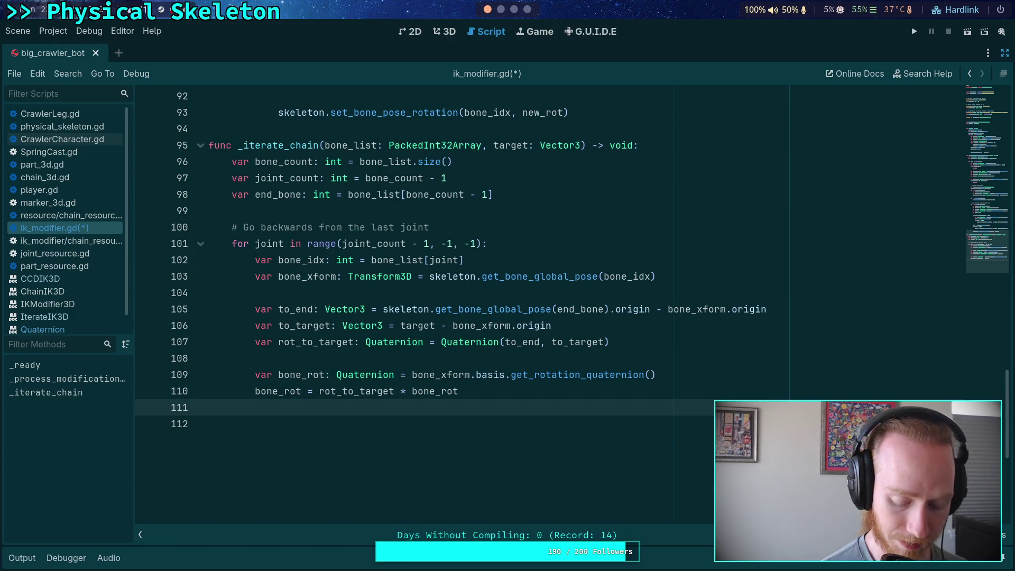
pyautogui.press('Return')
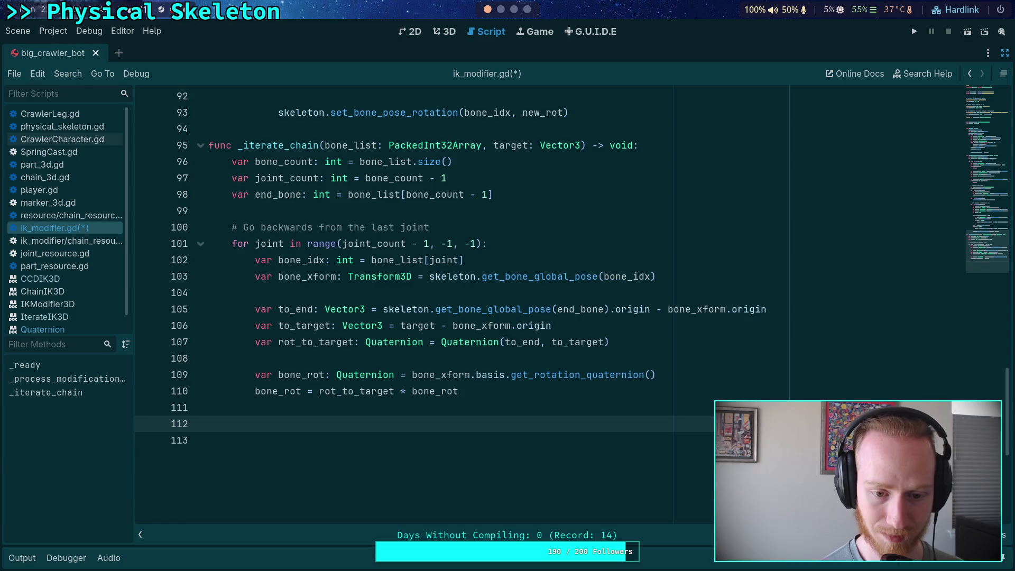
# - Check bone_rot and rot_to_target uses on line 110, then bring up the CCD IK article
pyautogui.doubleClick(426, 391)
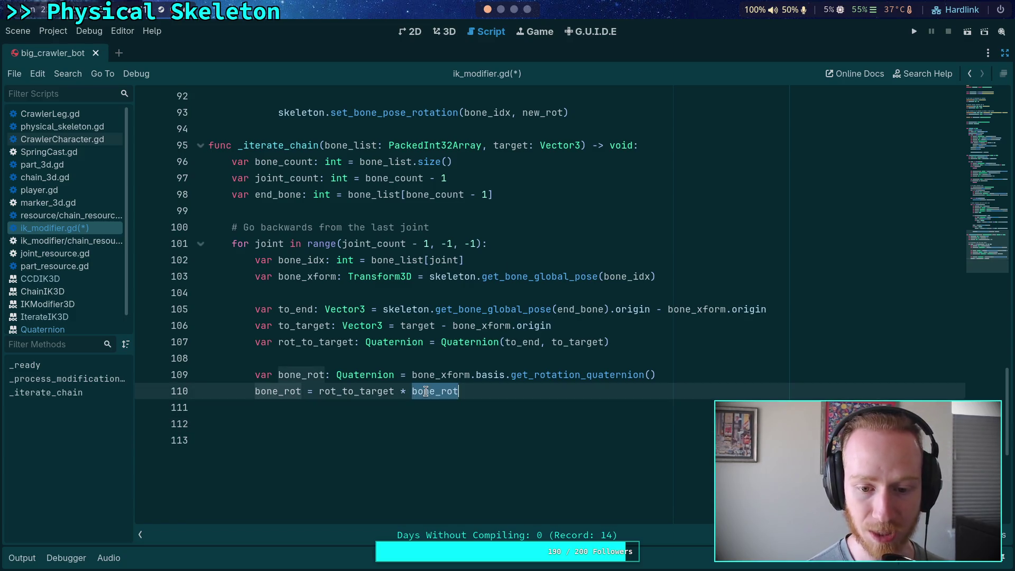
pyautogui.doubleClick(331, 391)
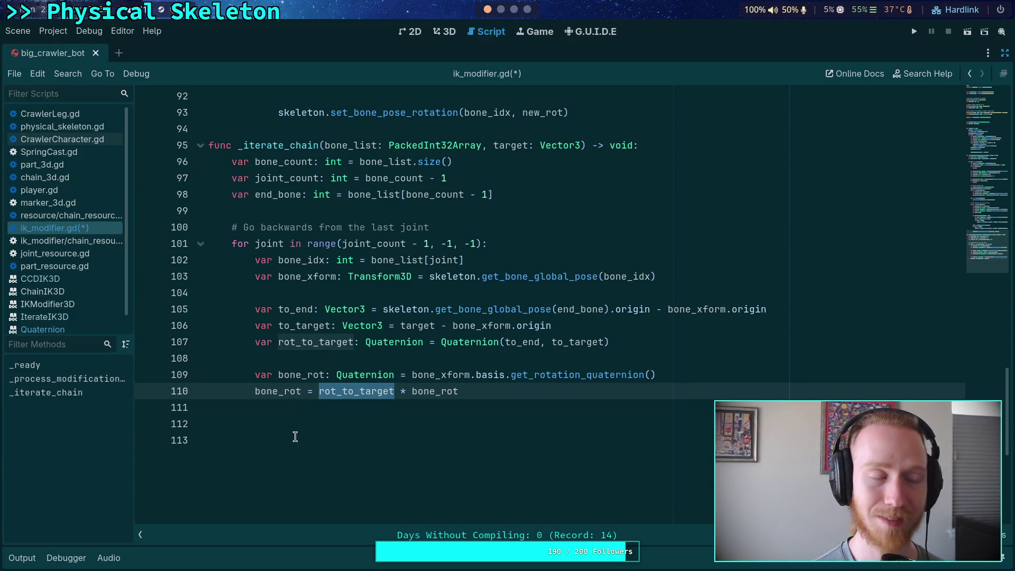
pyautogui.click(333, 429)
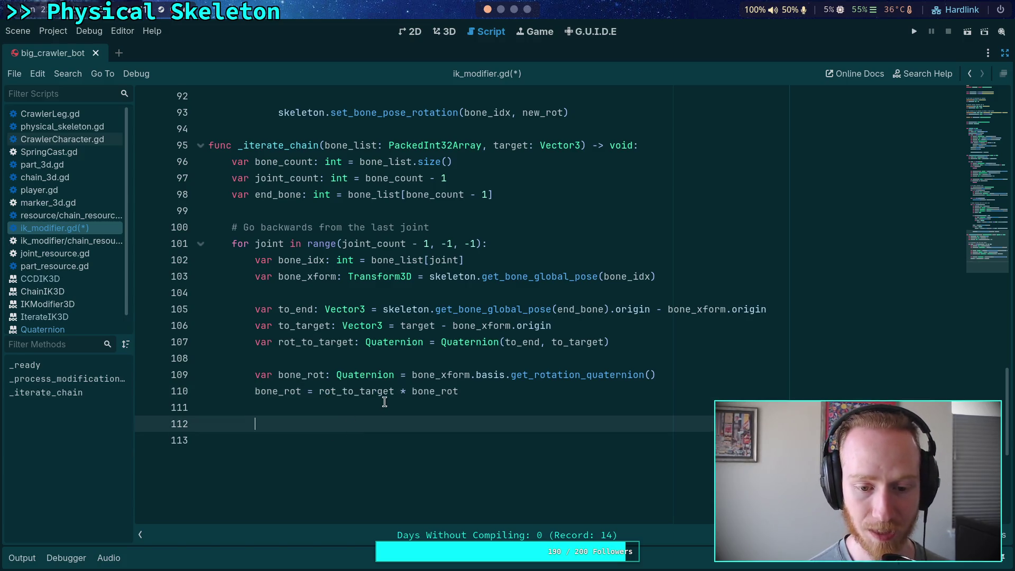
pyautogui.doubleClick(422, 392)
pyautogui.doubleClick(365, 391)
pyautogui.click(429, 391)
pyautogui.doubleClick(428, 391)
pyautogui.click(362, 392)
pyautogui.doubleClick(362, 391)
pyautogui.click(312, 407)
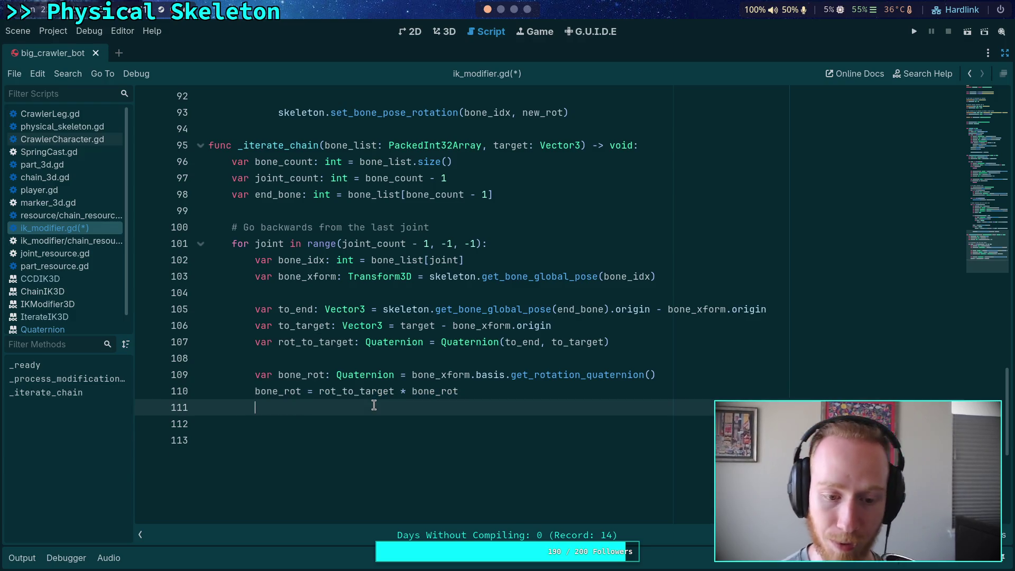
pyautogui.click(368, 428)
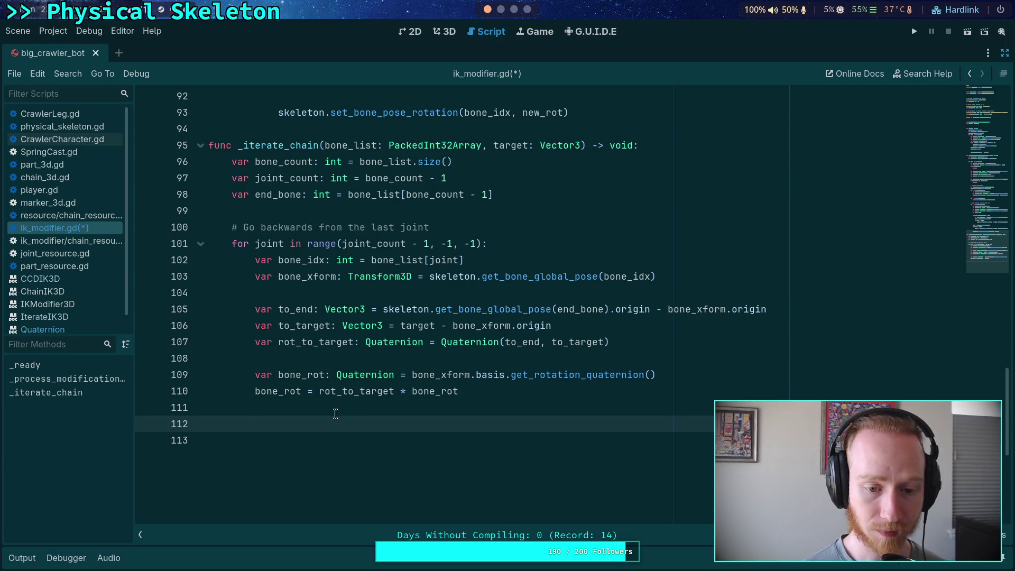
pyautogui.doubleClick(365, 391)
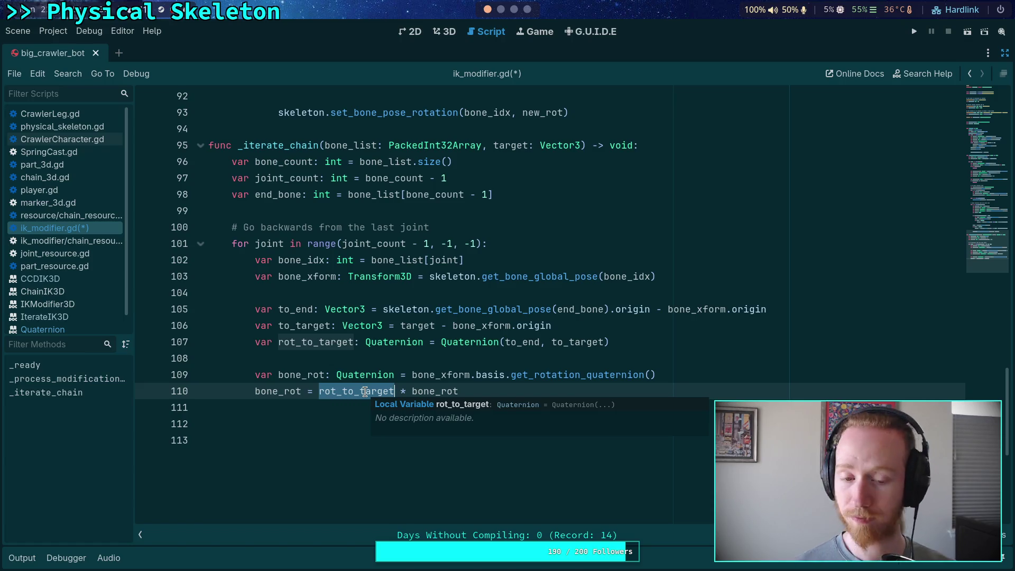
pyautogui.click(344, 423)
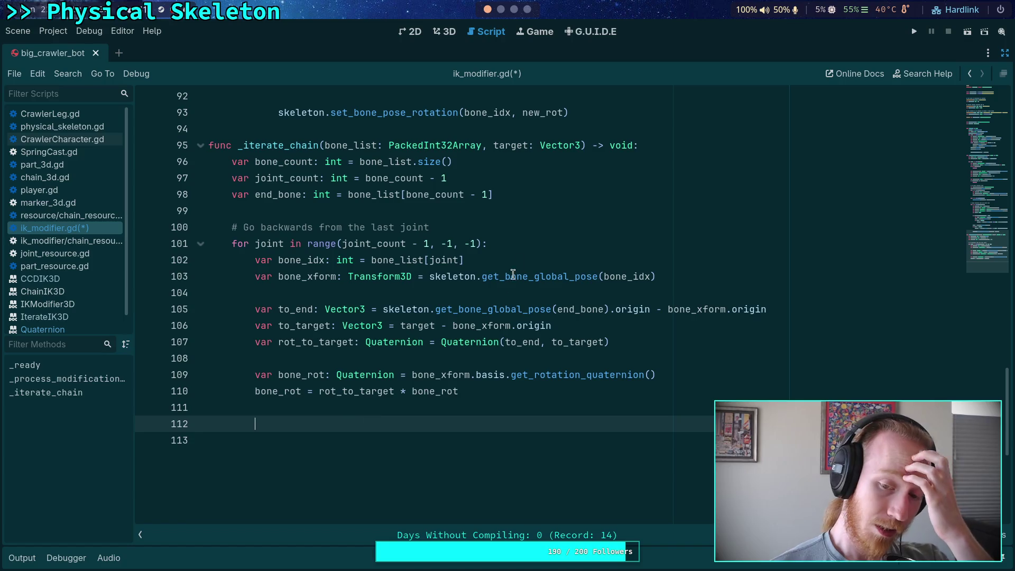
pyautogui.press('super+4')
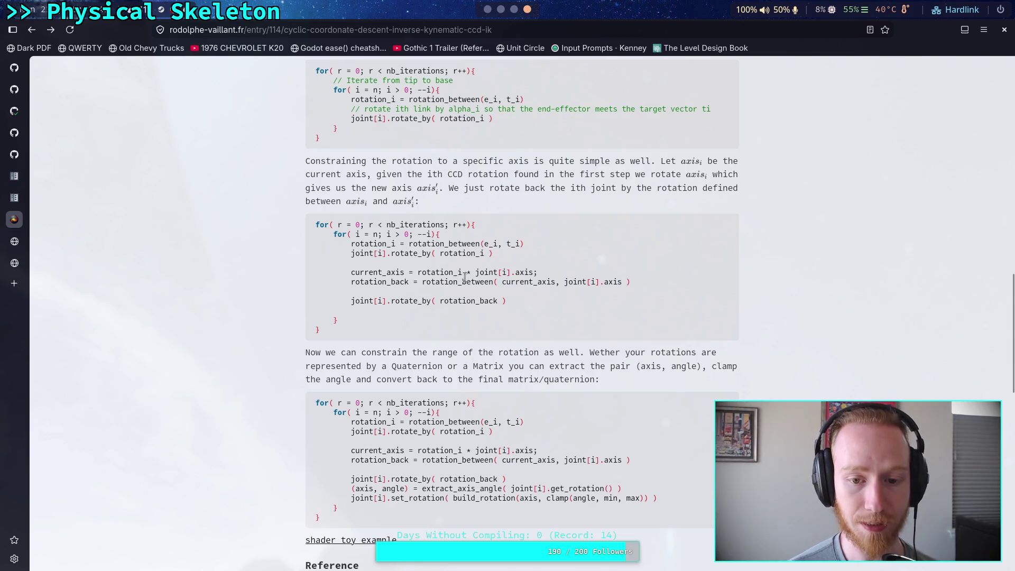
# - Highlight rotation_i in the article's current_axis line, then return to ik_modifier.gd in Godot
pyautogui.moveTo(417, 273); pyautogui.dragTo(463, 272)
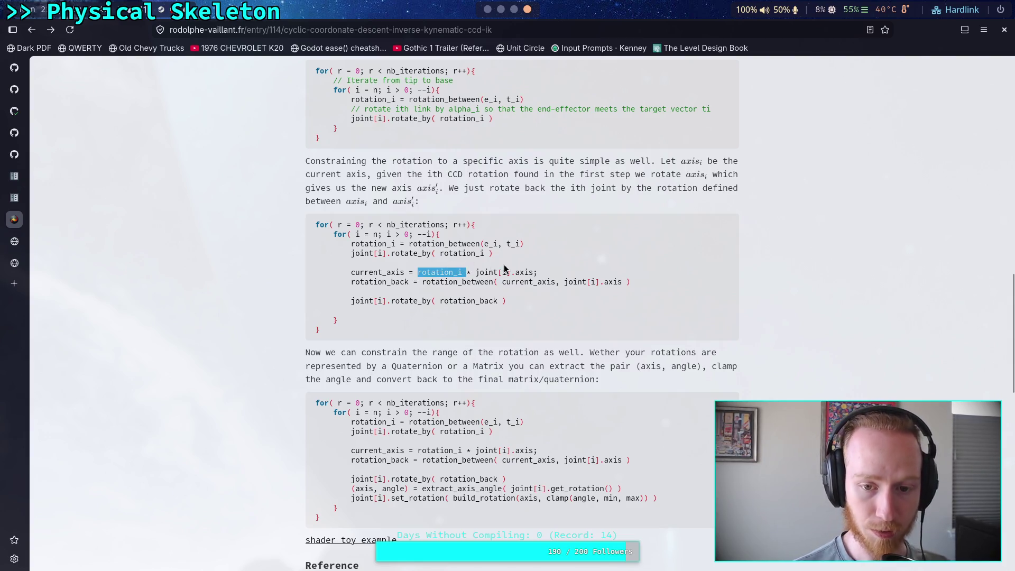
pyautogui.press('super+1')
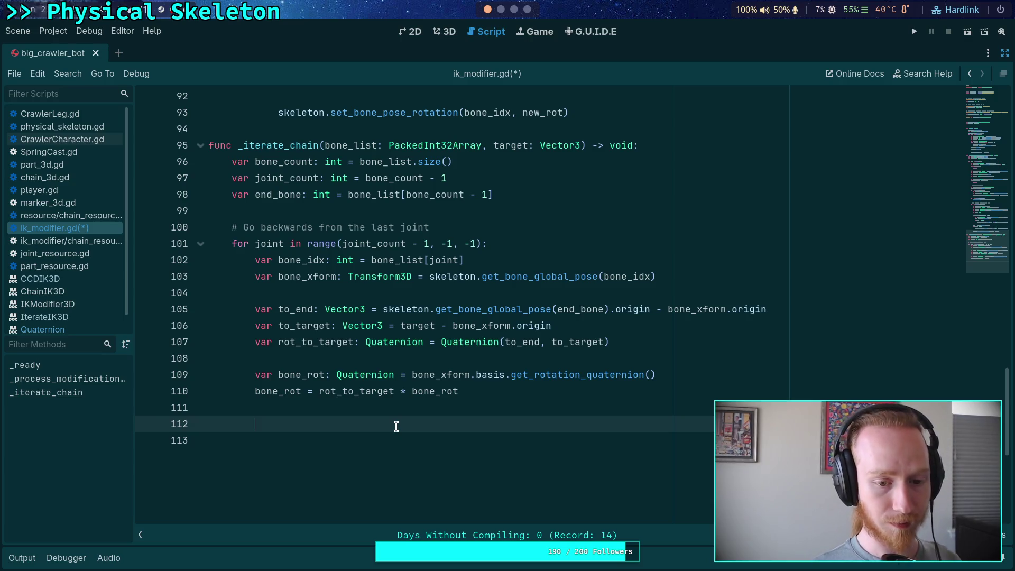
# - Start line 112 with 'var axis: Vector3 = bone_xform.basis['
pyautogui.write('var axis')
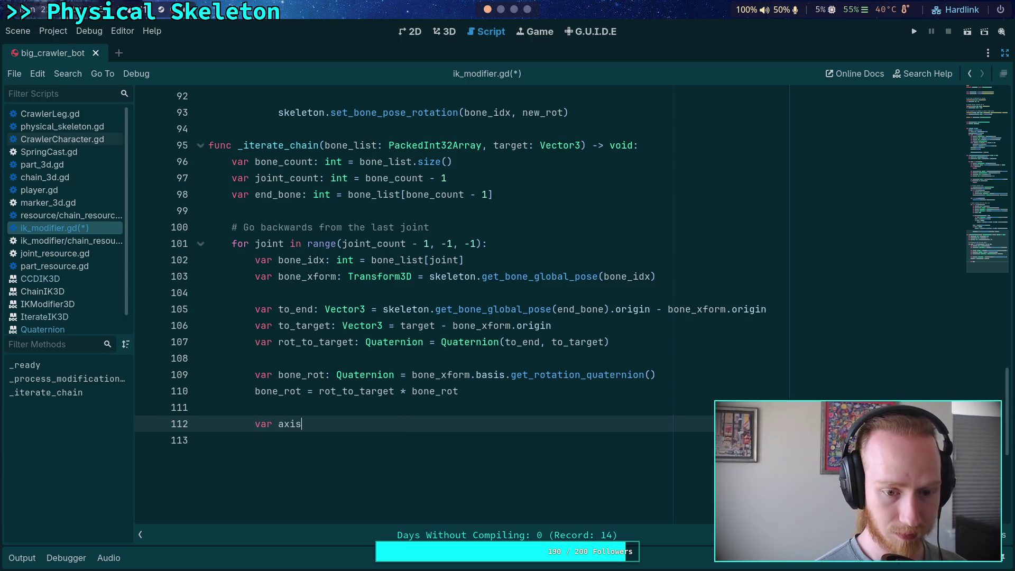
pyautogui.write(': Vector3 = ')
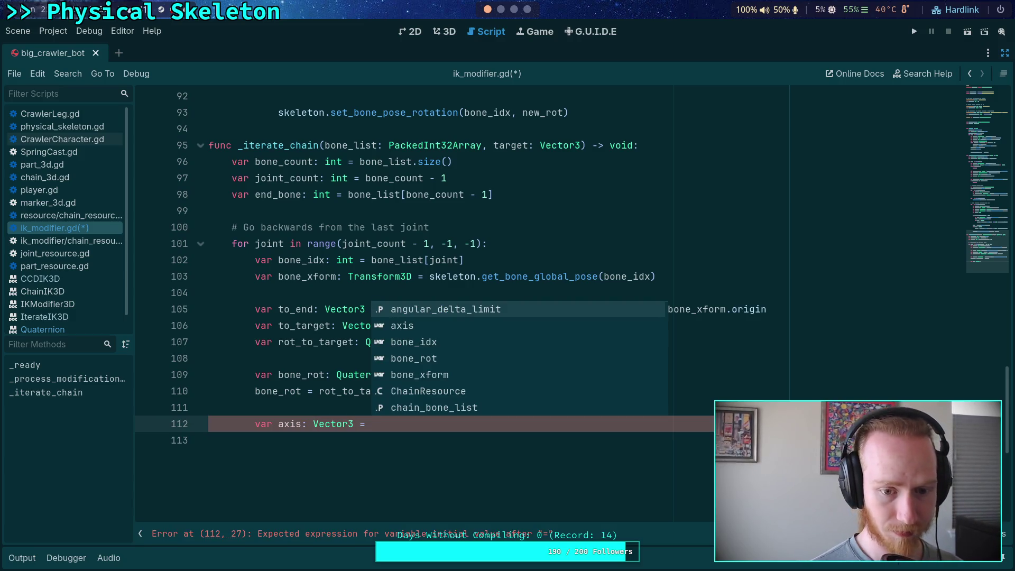
pyautogui.write('bone_x')
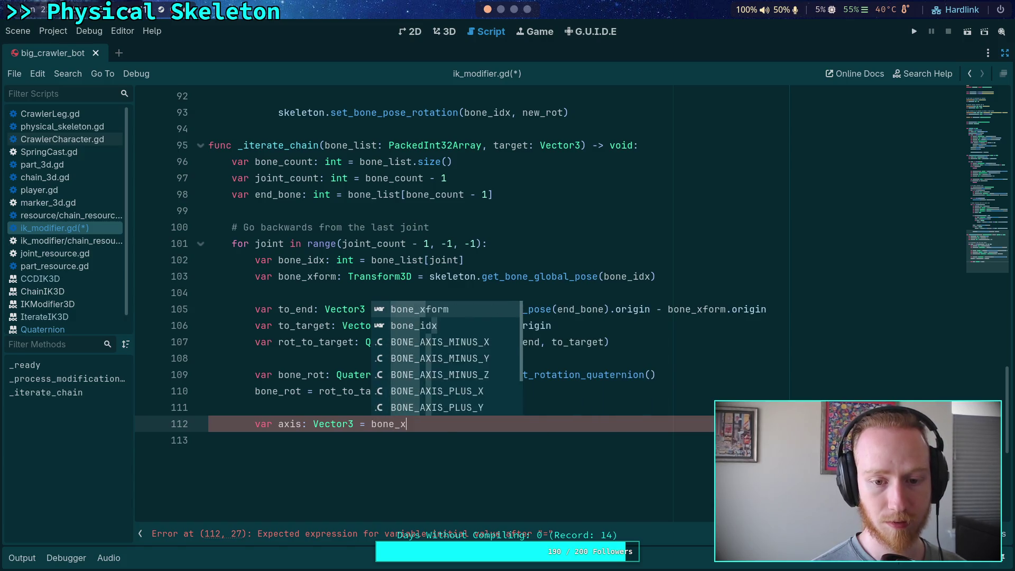
pyautogui.write('form.bas')
pyautogui.press('Return')
pyautogui.write('[')
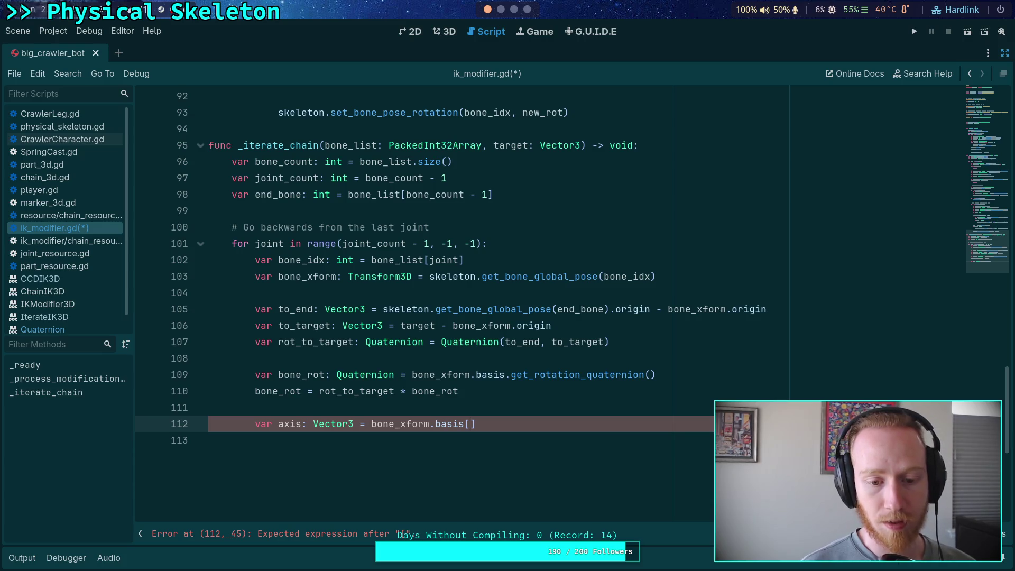
# - Check the RotationAxis enum in chain_resource.gd and joint_resource.gd, then return to ik_modifier.gd
pyautogui.moveTo(979, 251)
pyautogui.mouseDown()
pyautogui.moveTo(981, 93)
pyautogui.moveTo(979, 138)
pyautogui.mouseUp()
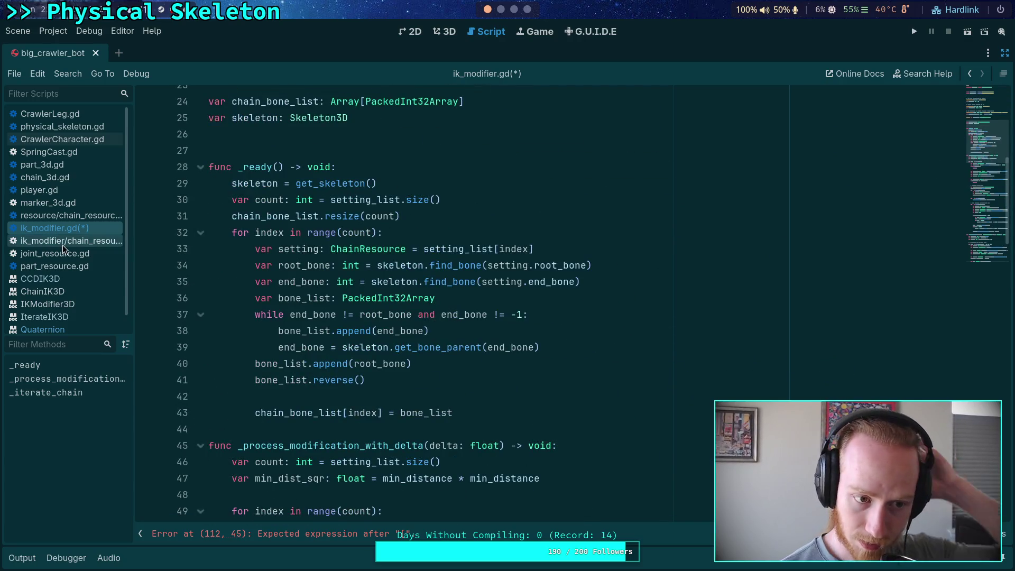
pyautogui.click(63, 242)
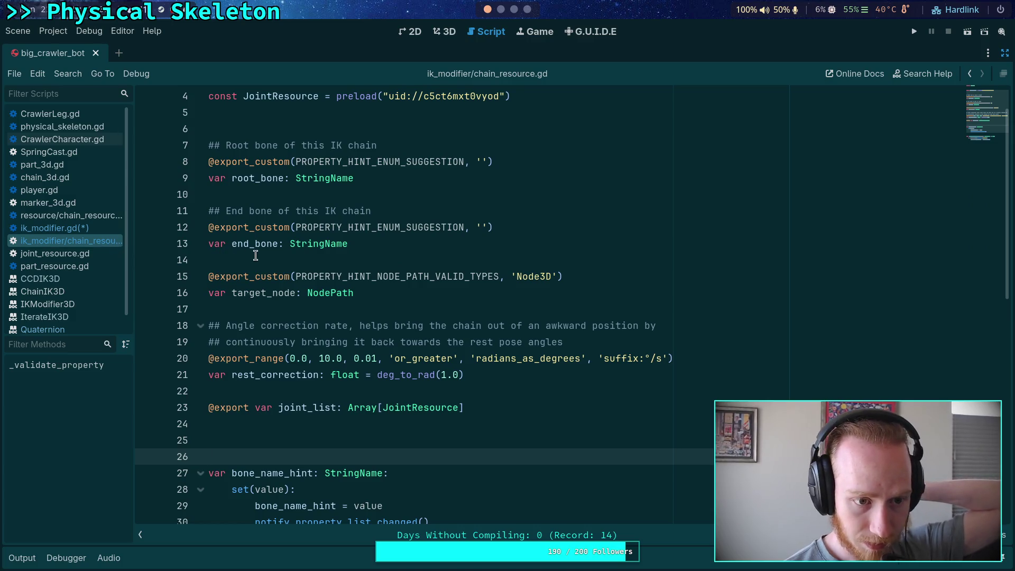
pyautogui.click(76, 253)
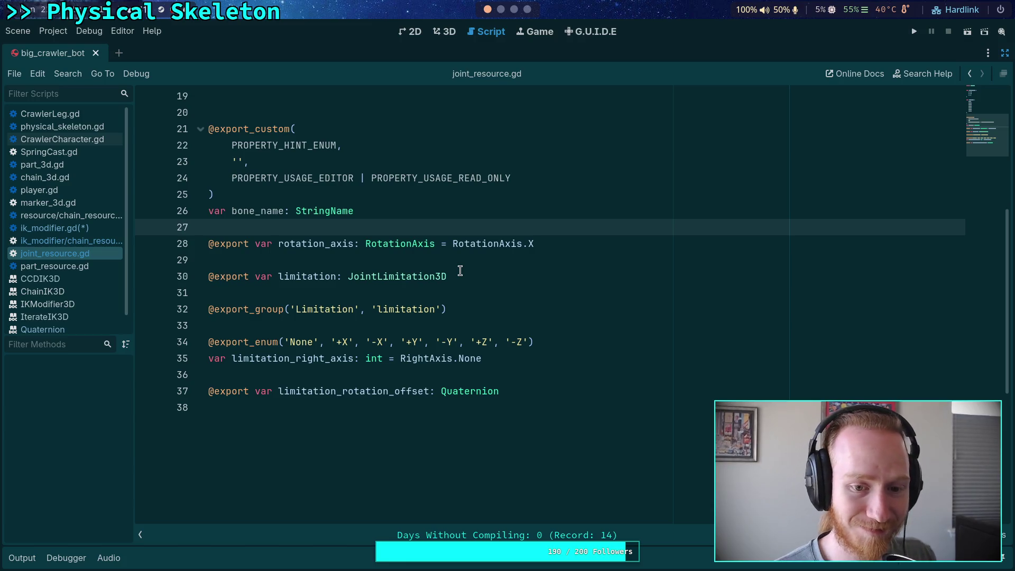
pyautogui.keyDown('ctrl'); pyautogui.click(486, 251); pyautogui.keyUp('ctrl')
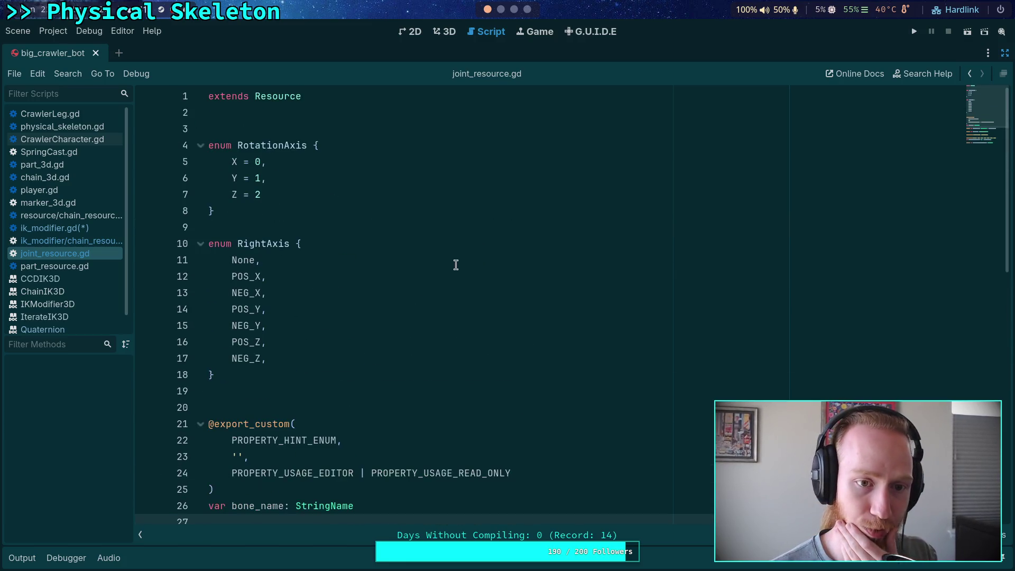
pyautogui.click(82, 228)
pyautogui.moveTo(979, 149)
pyautogui.mouseDown()
pyautogui.moveTo(979, 257)
pyautogui.moveTo(651, 411)
pyautogui.mouseUp()
# - Index the basis with 'setting' and pass 'setting,' after bone_list in the _iterate_chain call on line 73
pyautogui.write('setting.rot')
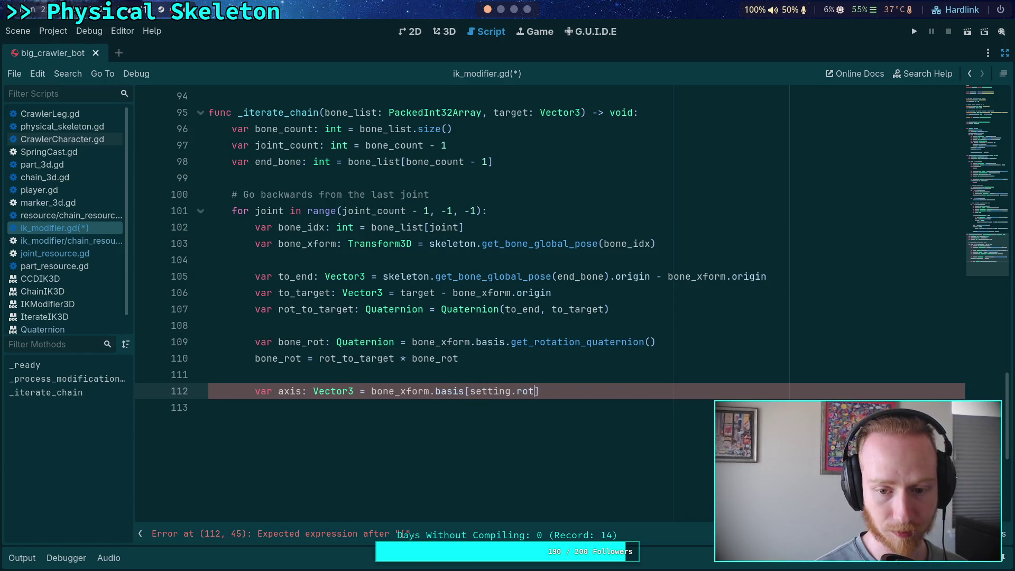
pyautogui.press('BackSpace')
pyautogui.press('BackSpace')
pyautogui.press('BackSpace')
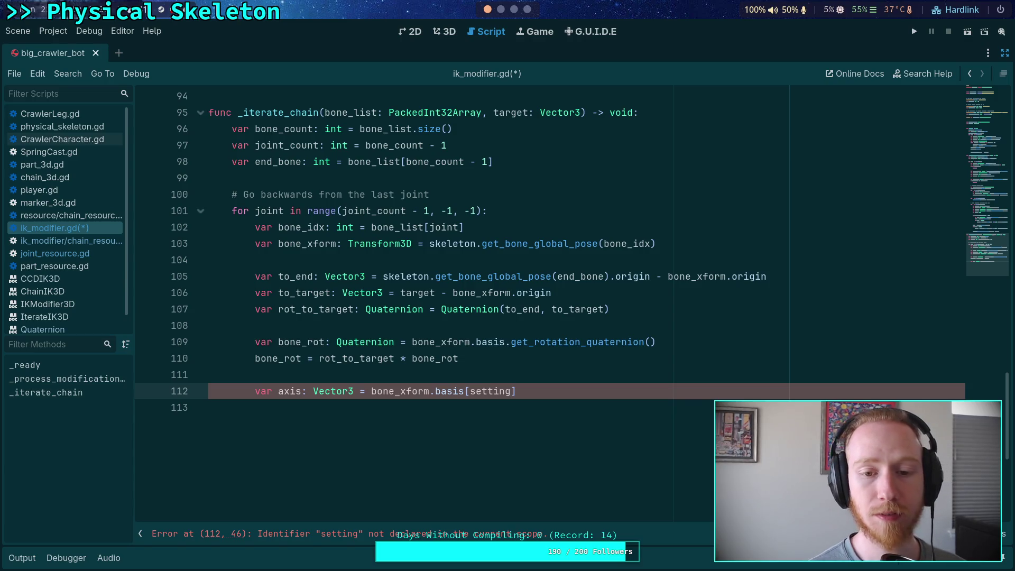
pyautogui.scroll(9, 485, 392)
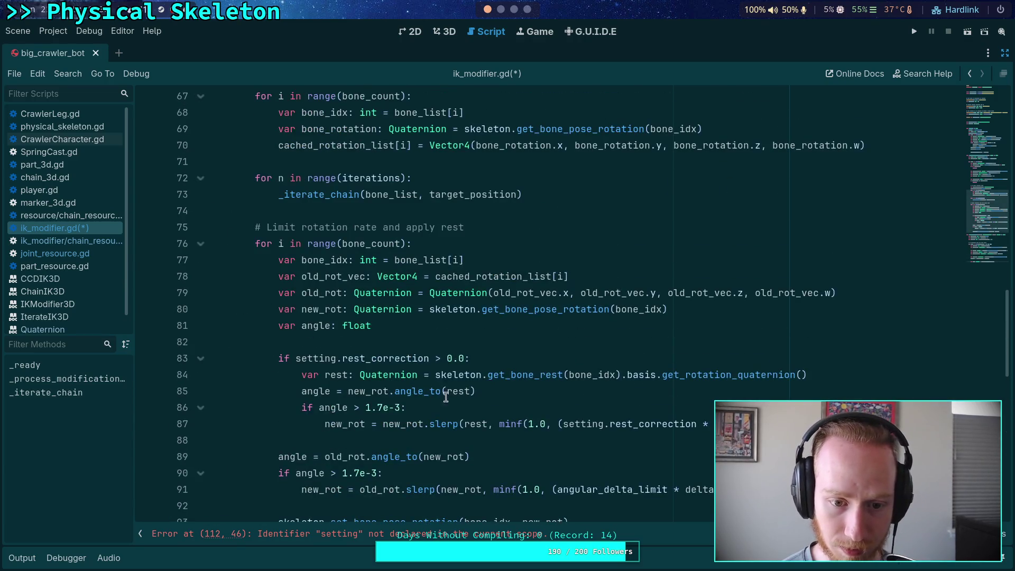
pyautogui.doubleClick(319, 197)
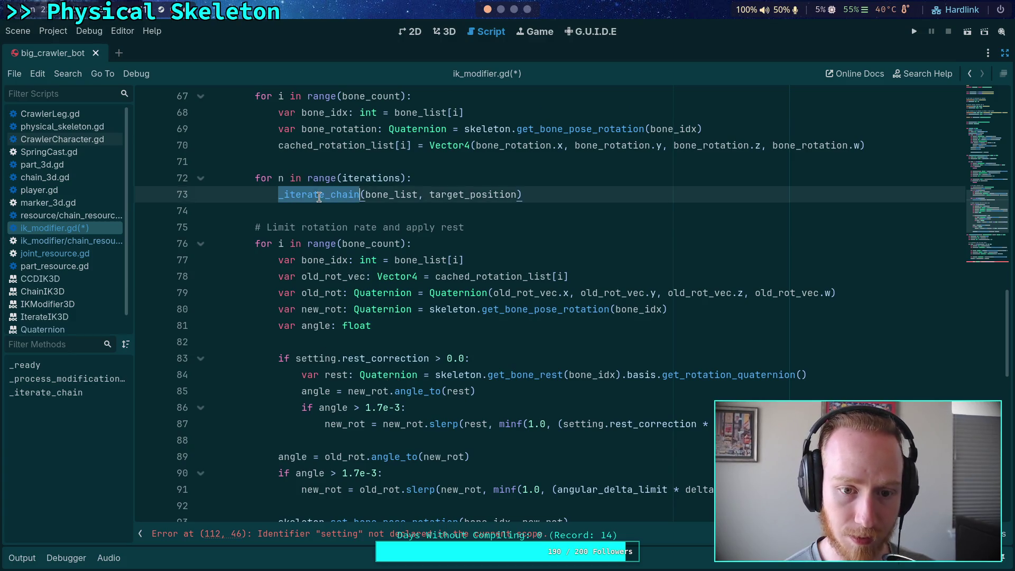
pyautogui.scroll(3, 351, 254)
pyautogui.scroll(2, 375, 349)
pyautogui.click(370, 432)
pyautogui.scroll(3, 487, 374)
pyautogui.scroll(-3, 492, 372)
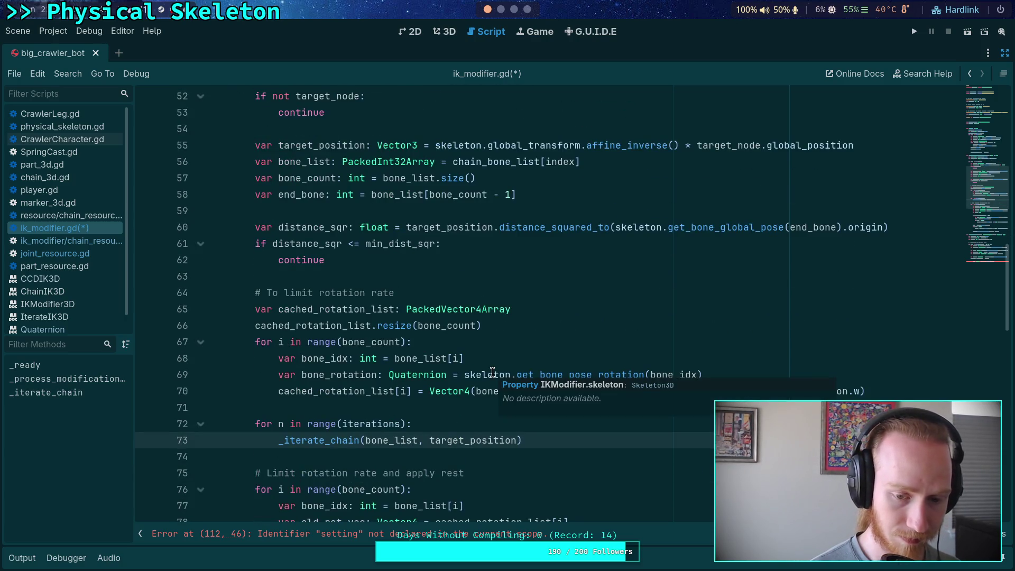
pyautogui.click(425, 440)
pyautogui.write('sett')
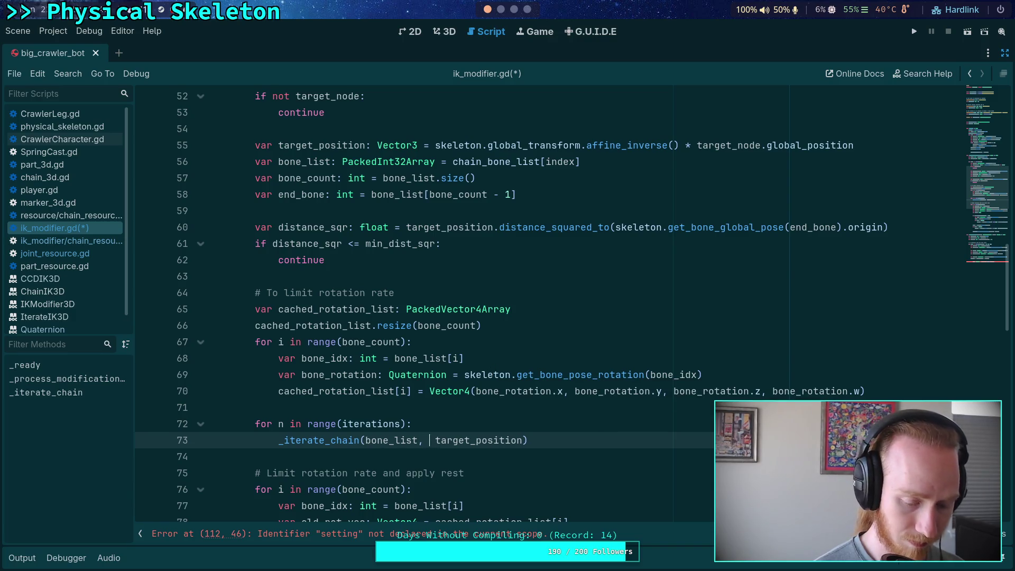
pyautogui.write('ing,')
# - Add a 'setting: ChainResource,' parameter before target in the _iterate_chain signature
pyautogui.scroll(-12, 499, 331)
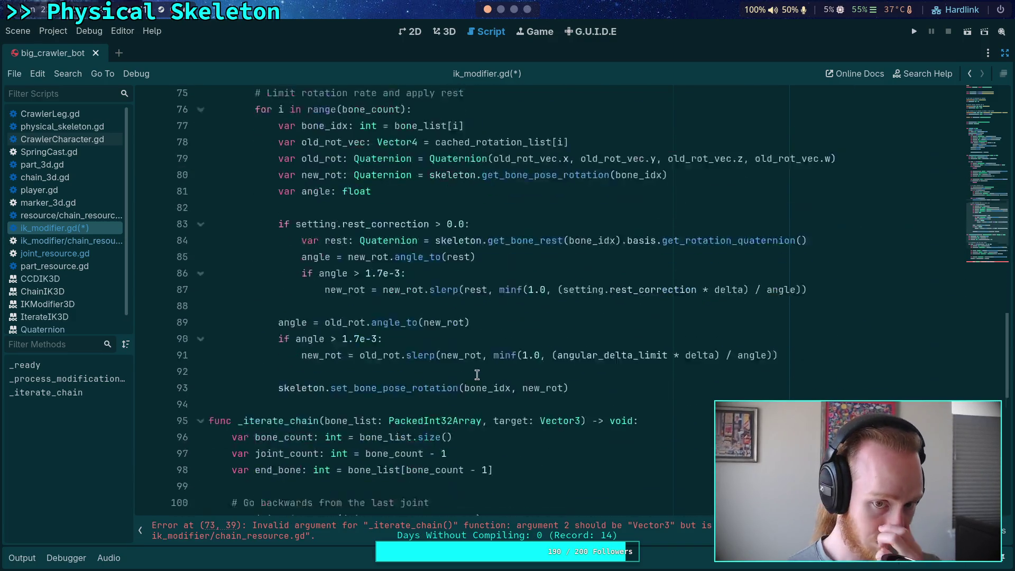
pyautogui.scroll(1, 432, 301)
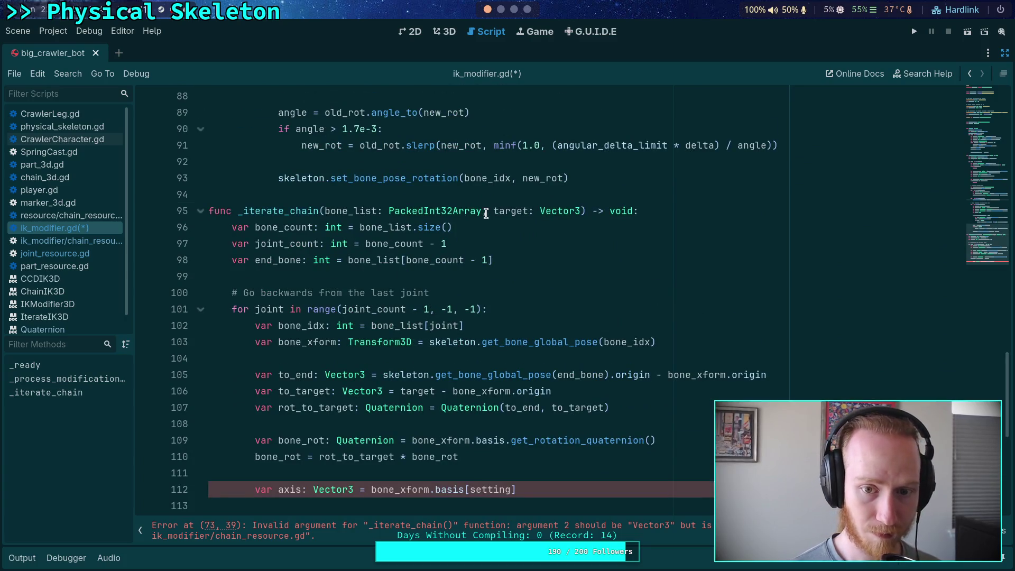
pyautogui.click(491, 212)
pyautogui.write('setting: ')
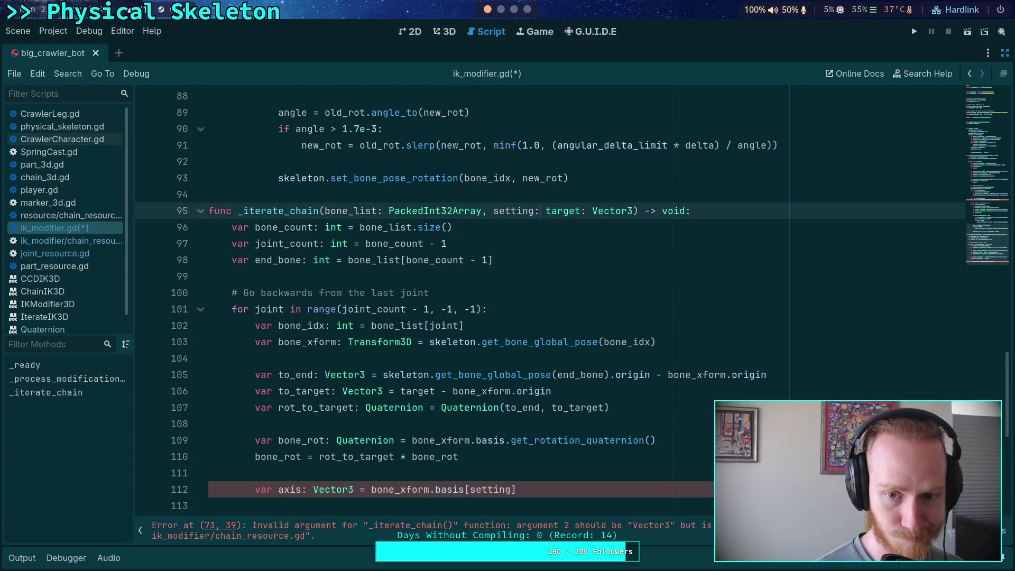
pyautogui.write('ChainResource,')
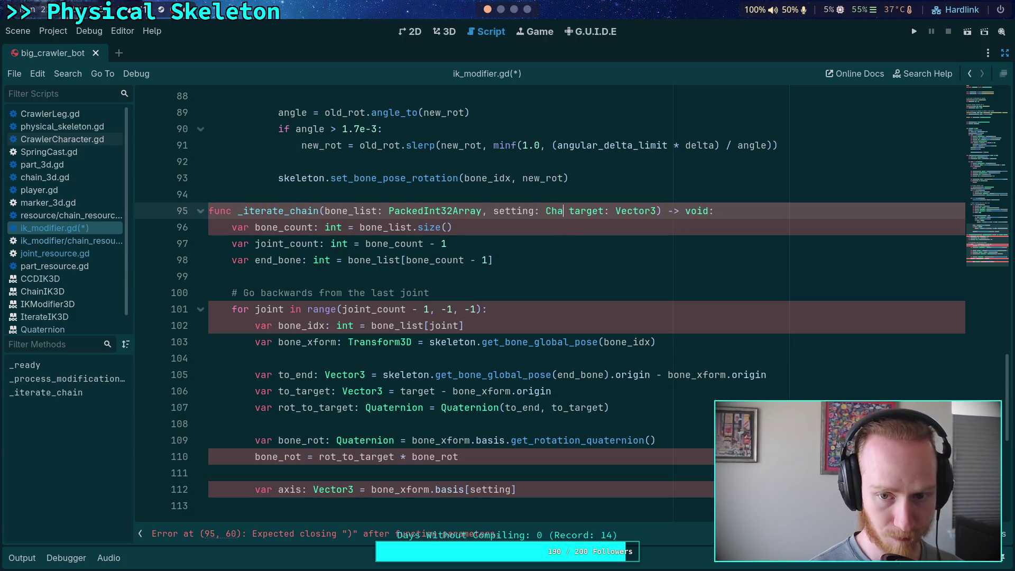
pyautogui.press('Escape')
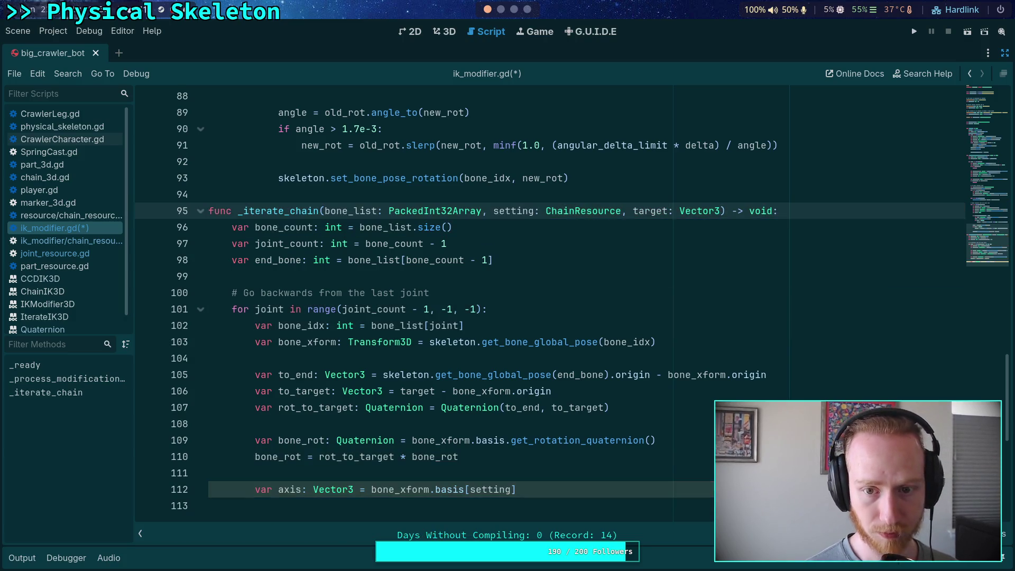
pyautogui.doubleClick(511, 210)
pyautogui.click(489, 312)
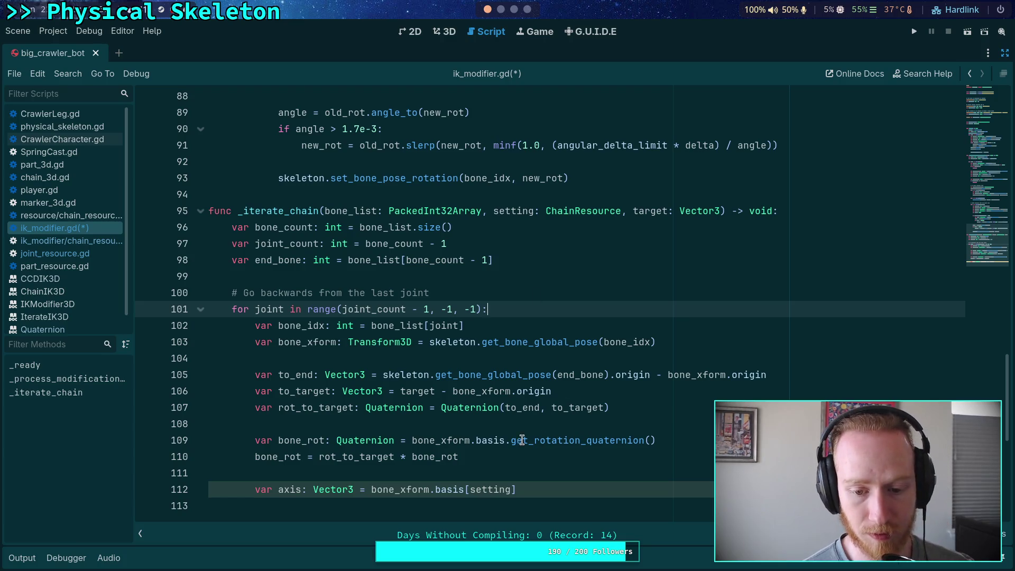
# - Change the basis index from setting to setting.joint_list[joint]
pyautogui.moveTo(512, 490); pyautogui.dragTo(469, 491)
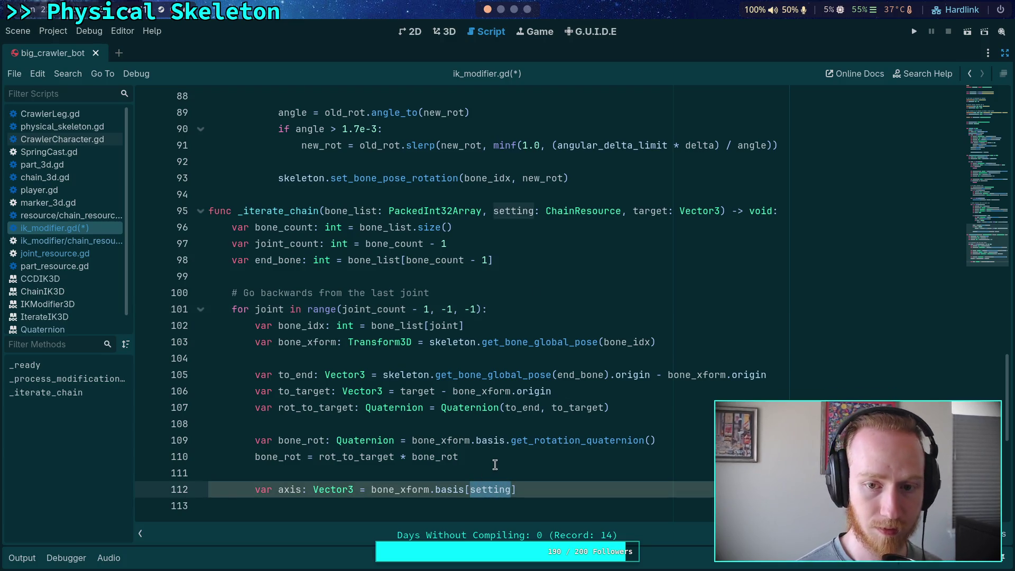
pyautogui.write('setting')
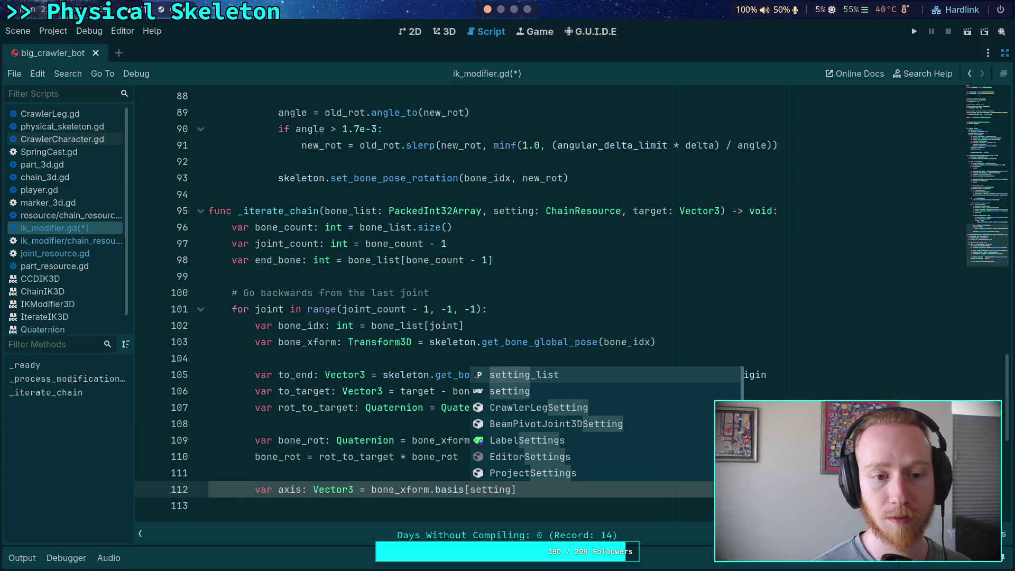
pyautogui.write('.')
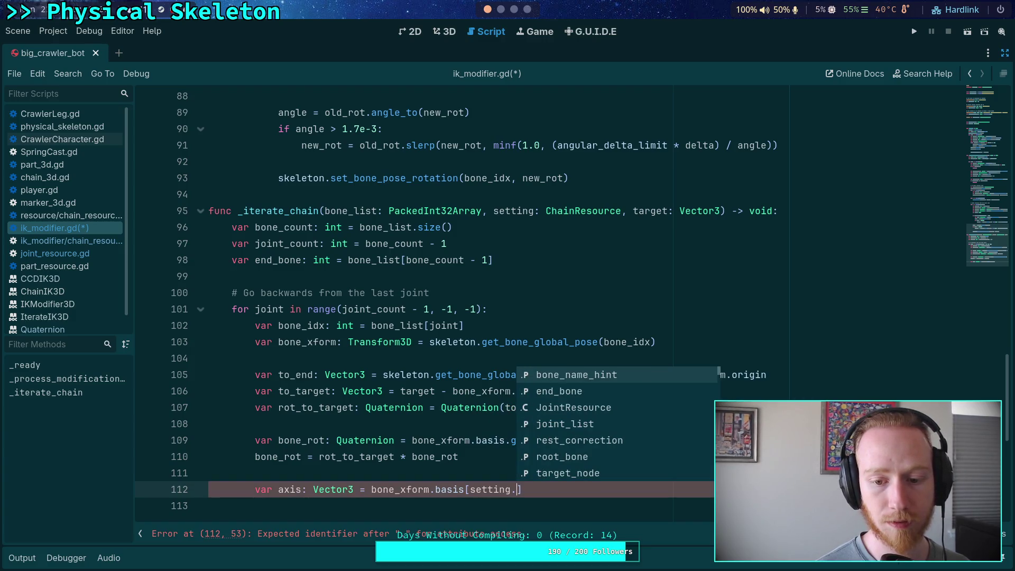
pyautogui.press('Down')
pyautogui.press('Down')
pyautogui.press('Down')
pyautogui.press('Return')
pyautogui.write('[joint')
pyautogui.scroll(-1, 562, 394)
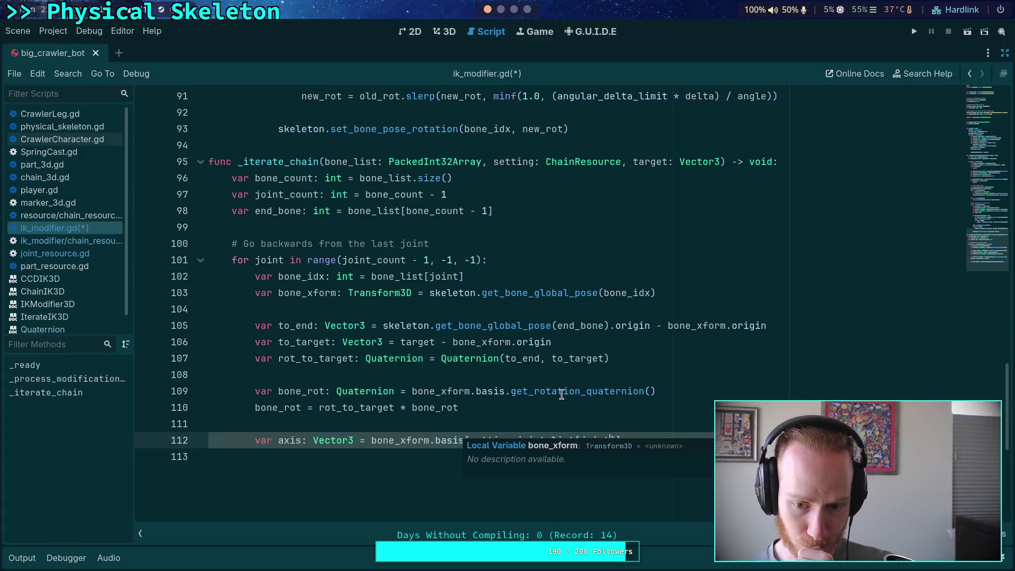
pyautogui.scroll(-1, 561, 394)
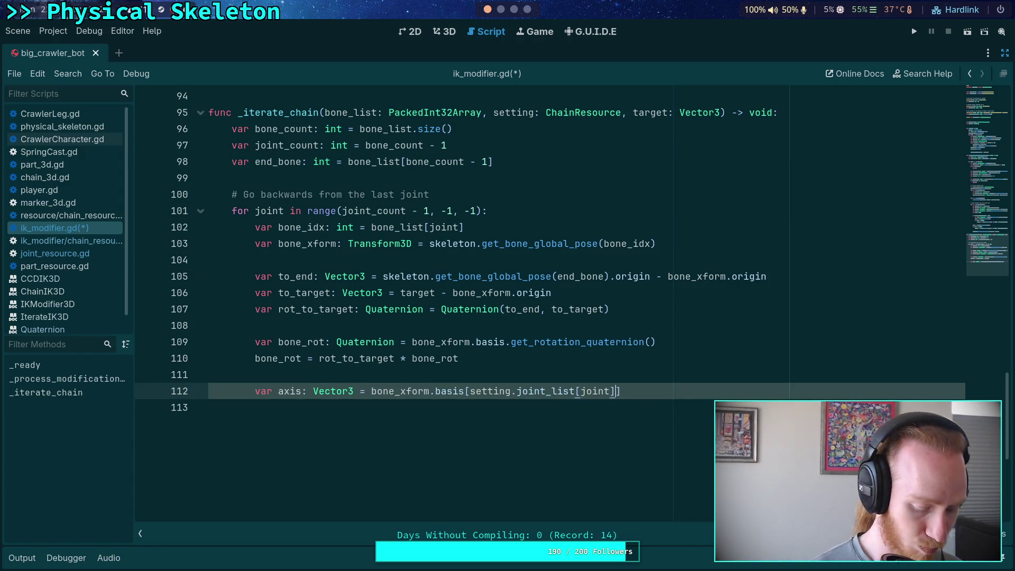
# - Append .rotation_axis to the joint index and add a blank line after the axis line
pyautogui.write('.')
pyautogui.press('Down')
pyautogui.press('Down')
pyautogui.press('Down')
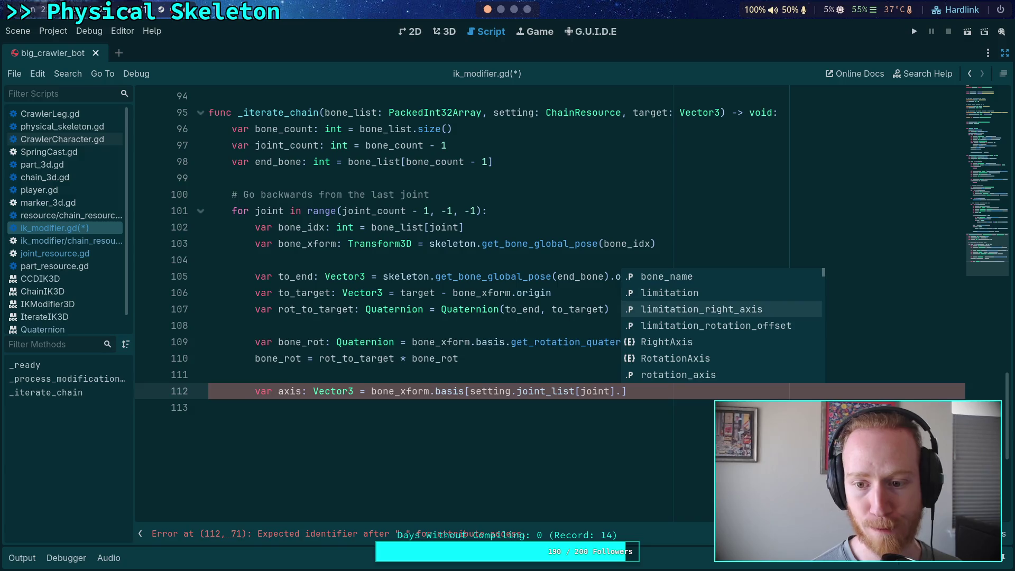
pyautogui.press('Down')
pyautogui.press('Return')
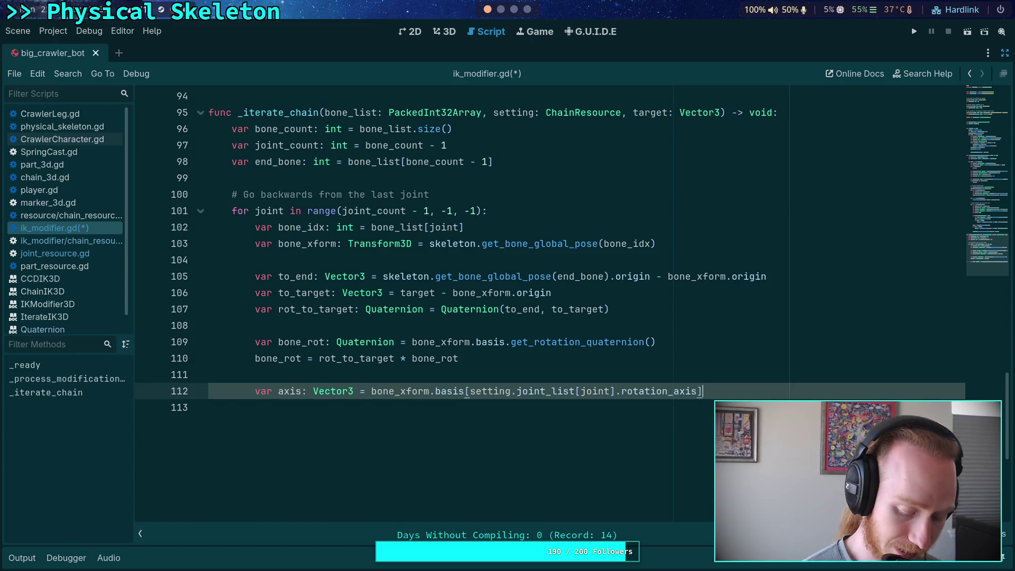
pyautogui.press('Return')
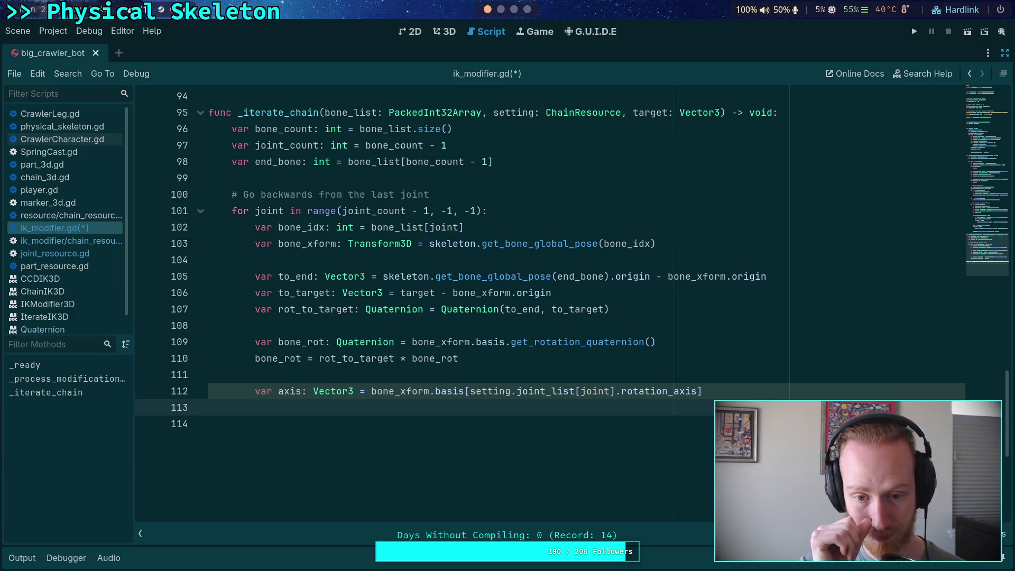
pyautogui.doubleClick(399, 392)
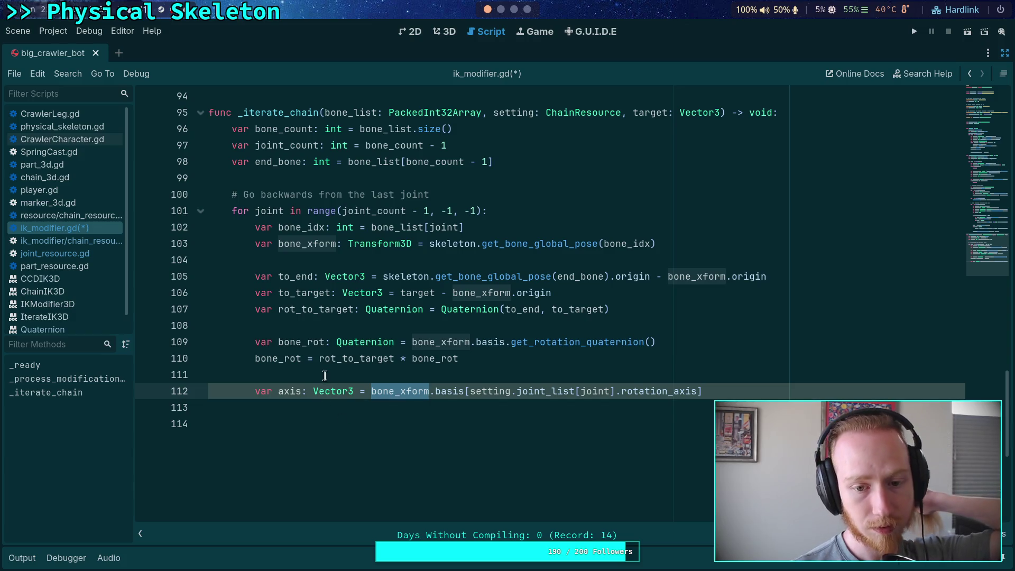
pyautogui.click(278, 341)
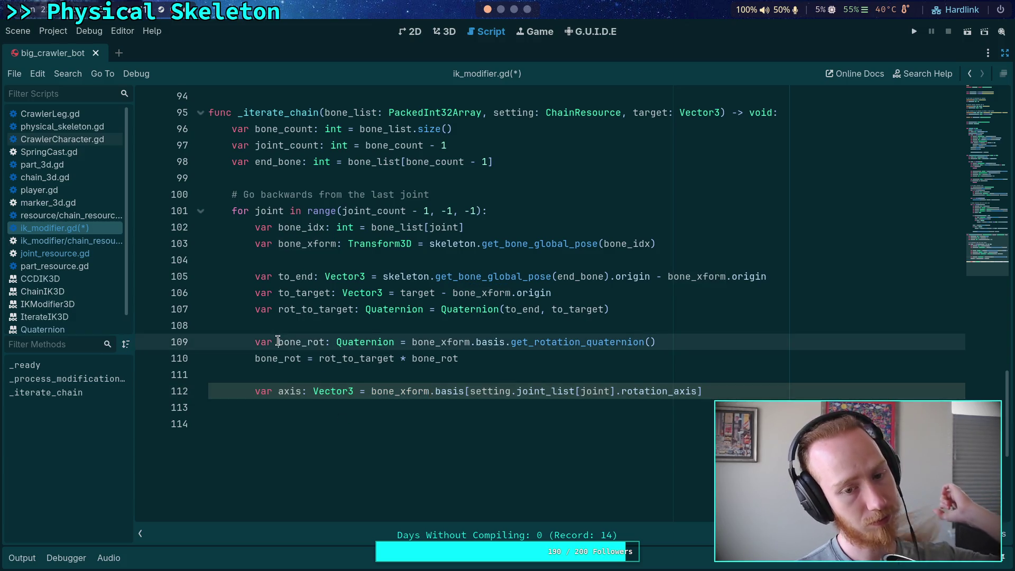
# - Rename bone_rot to new_bone_rot on lines 109 and 110
pyautogui.write('new_')
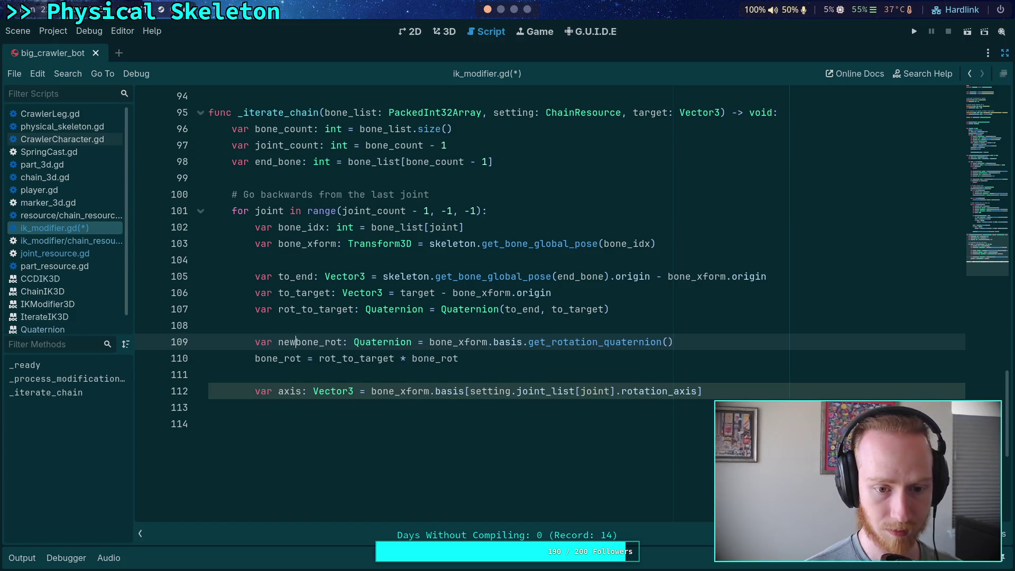
pyautogui.doubleClick(291, 346)
pyautogui.rightClick(291, 346)
pyautogui.click(318, 398)
pyautogui.doubleClick(280, 359)
pyautogui.hotkey('ctrl', 'v')
pyautogui.doubleClick(450, 358)
pyautogui.hotkey('ctrl', 'v')
pyautogui.click(476, 411)
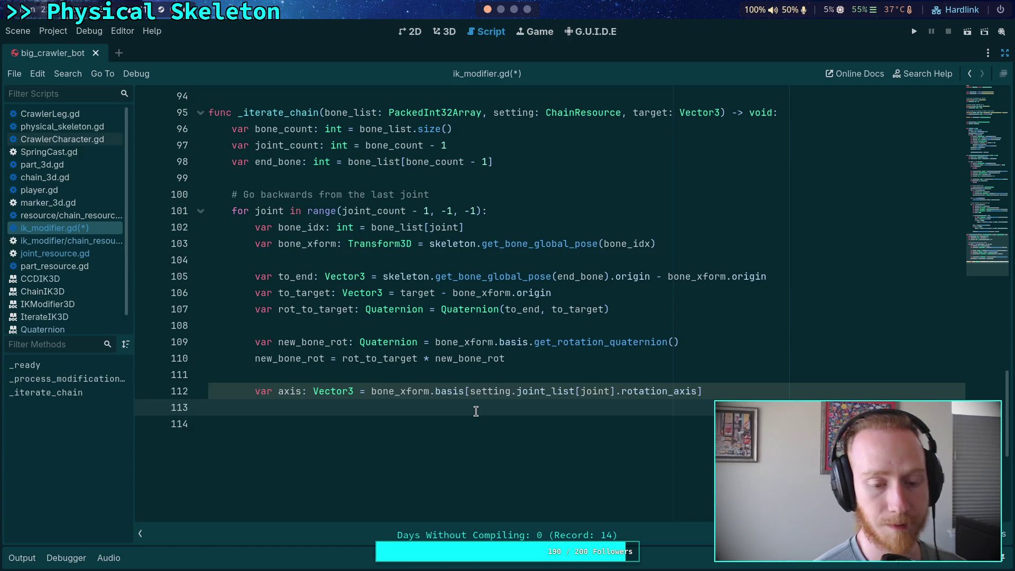
# - After checking the CCD IK article, add 'var rotated_axis: Vector3 = rot_to_target * axis'
pyautogui.click(514, 10)
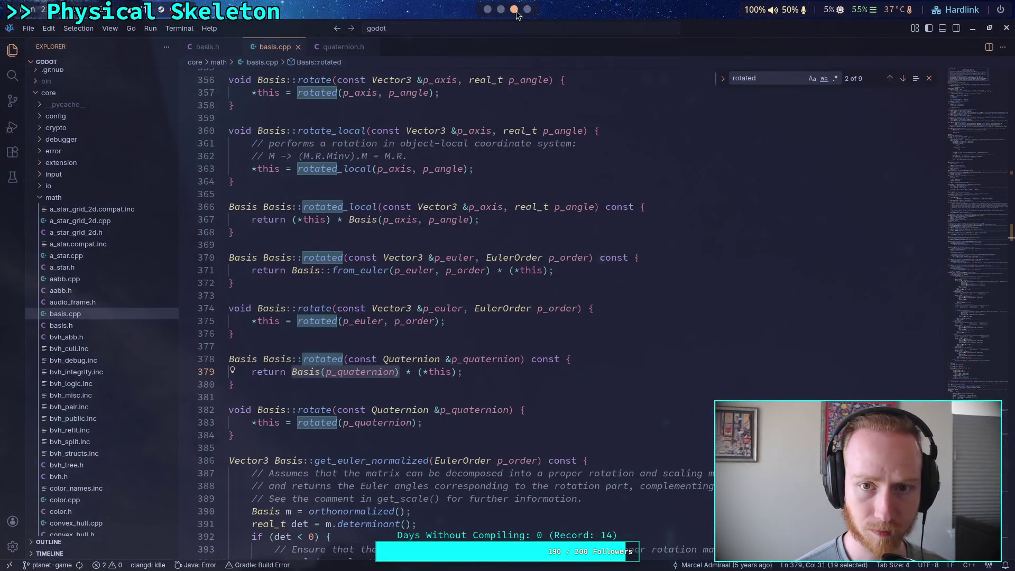
pyautogui.click(527, 9)
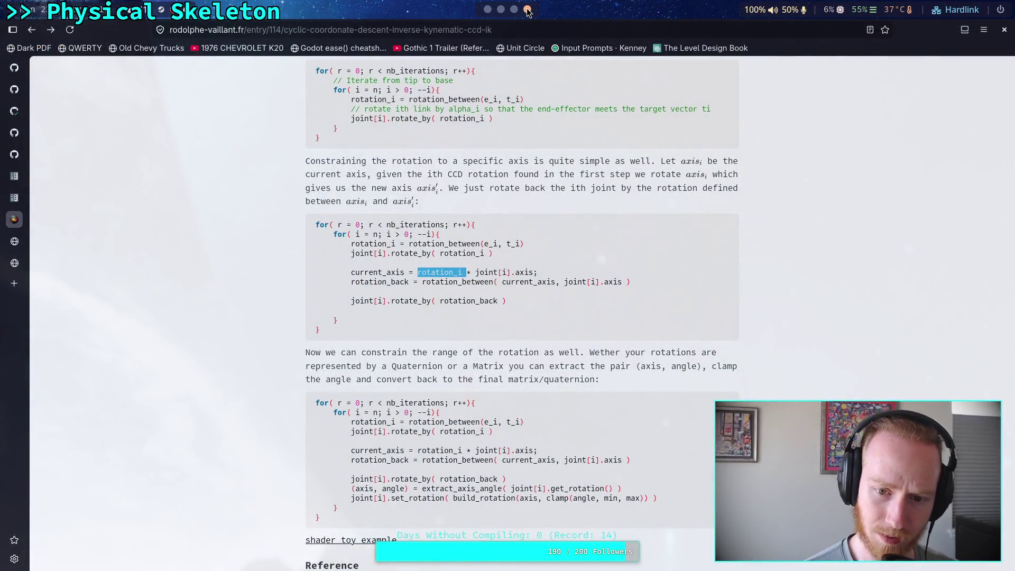
pyautogui.click(488, 10)
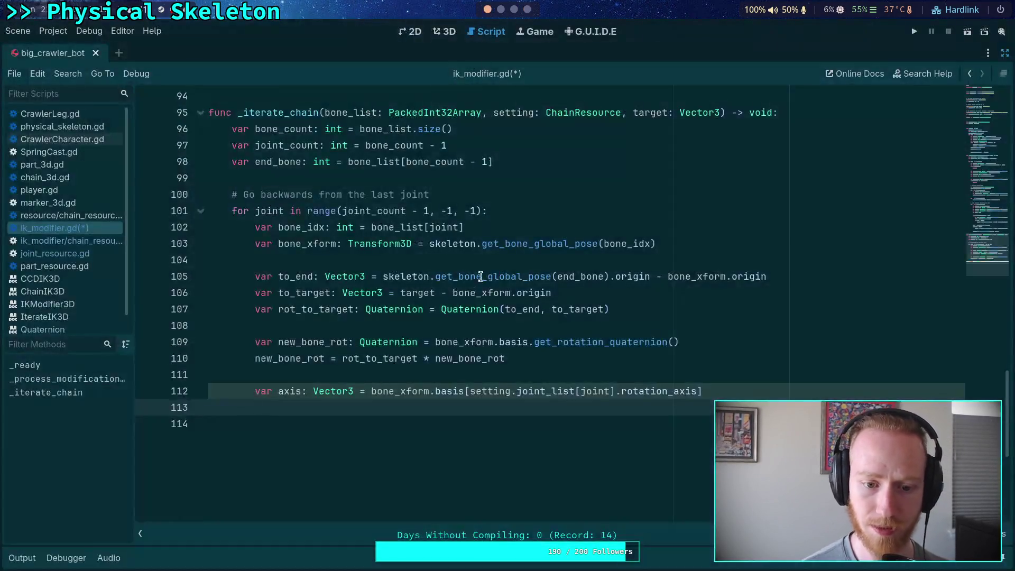
pyautogui.write('var ')
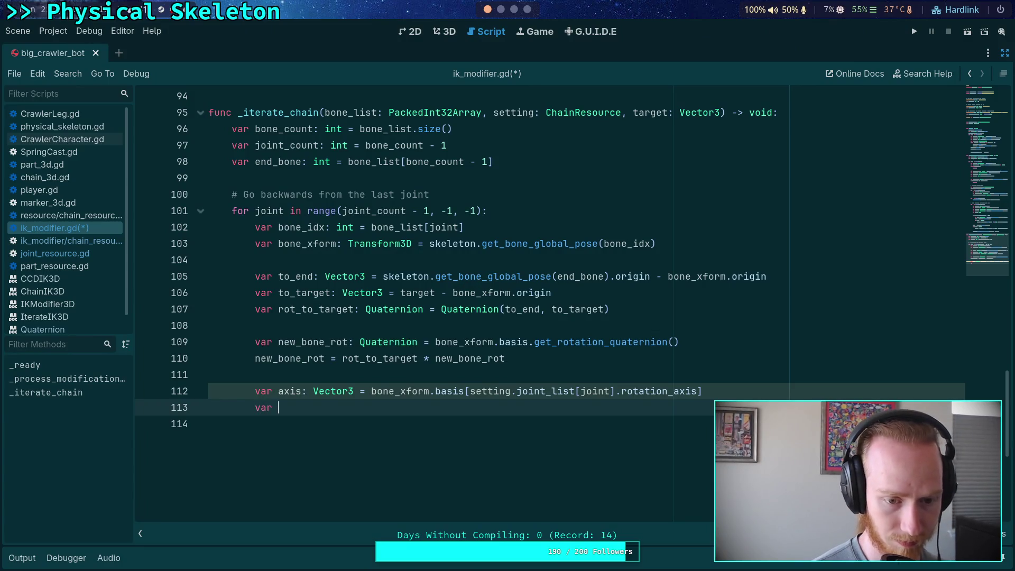
pyautogui.write('curr')
pyautogui.press('BackSpace')
pyautogui.press('BackSpace')
pyautogui.press('BackSpace')
pyautogui.write('urrent_')
pyautogui.press('BackSpace')
pyautogui.press('BackSpace')
pyautogui.press('BackSpace')
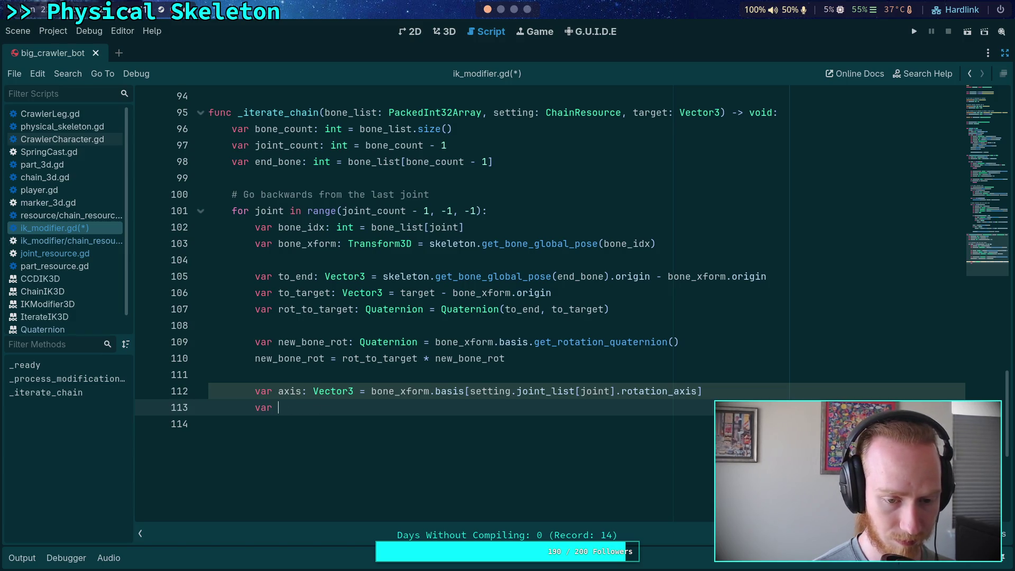
pyautogui.write('otat')
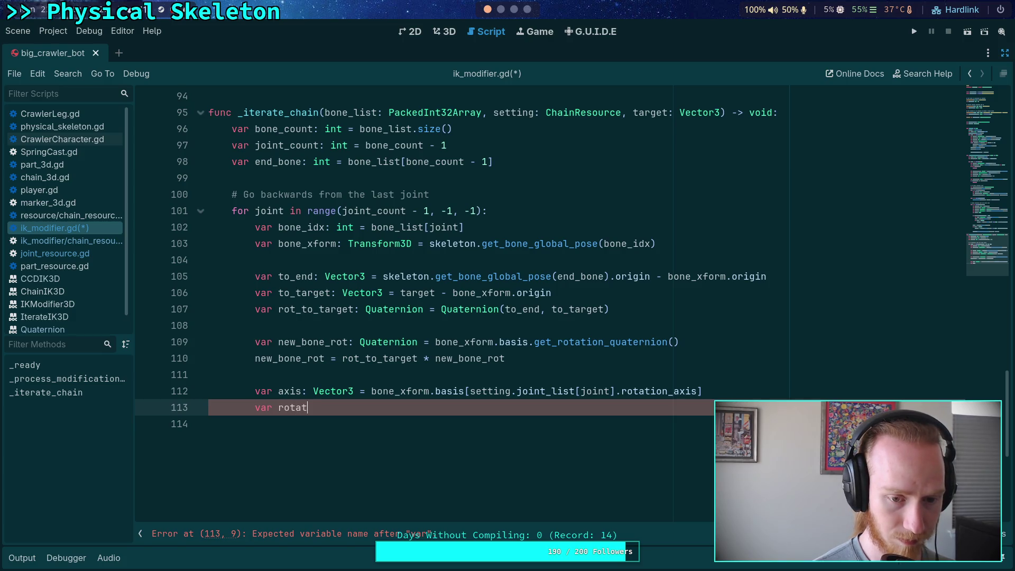
pyautogui.write('ed_axis: Ve')
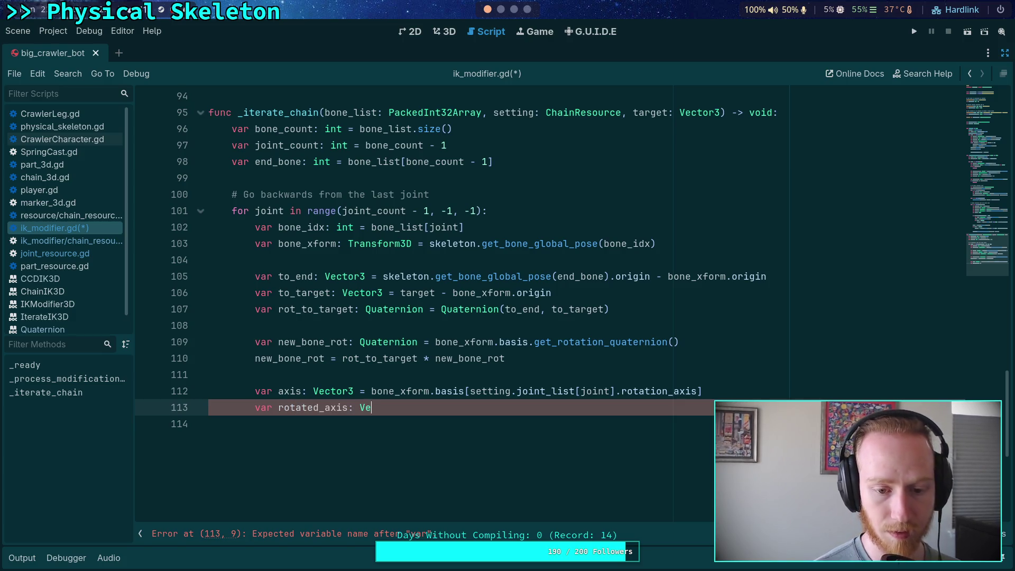
pyautogui.write('ctor3 = rot_')
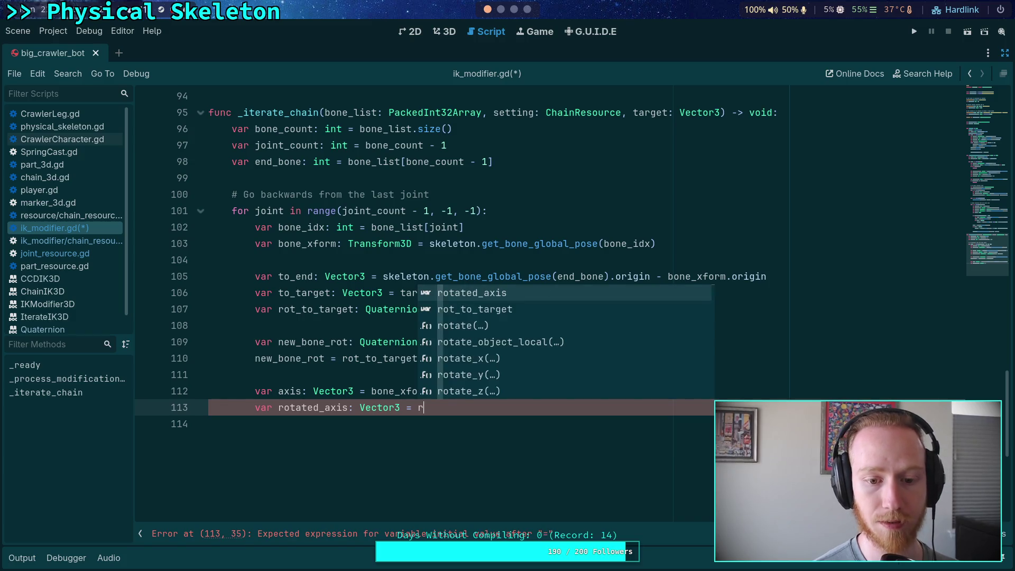
pyautogui.press('Return')
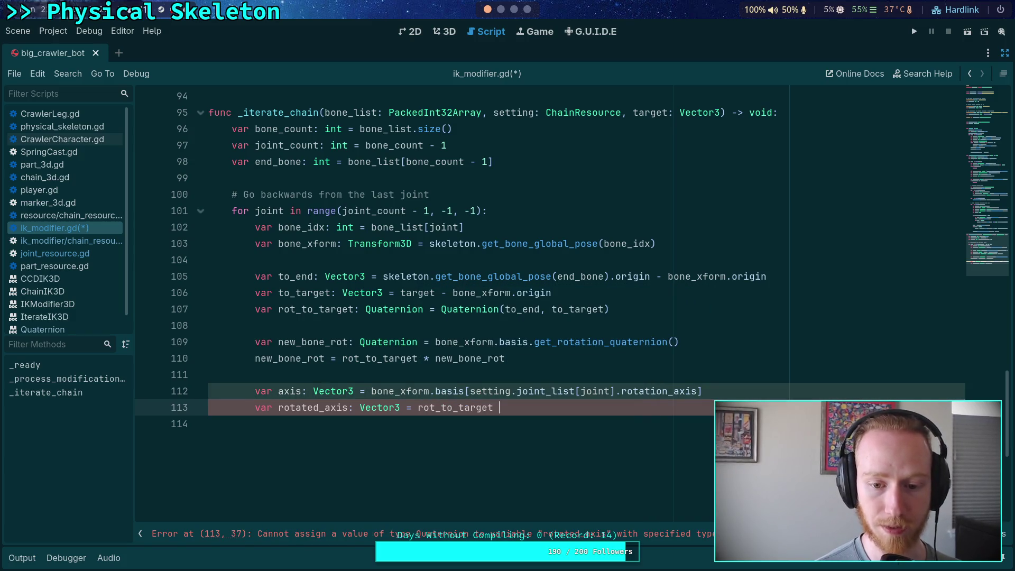
pyautogui.write('* axis')
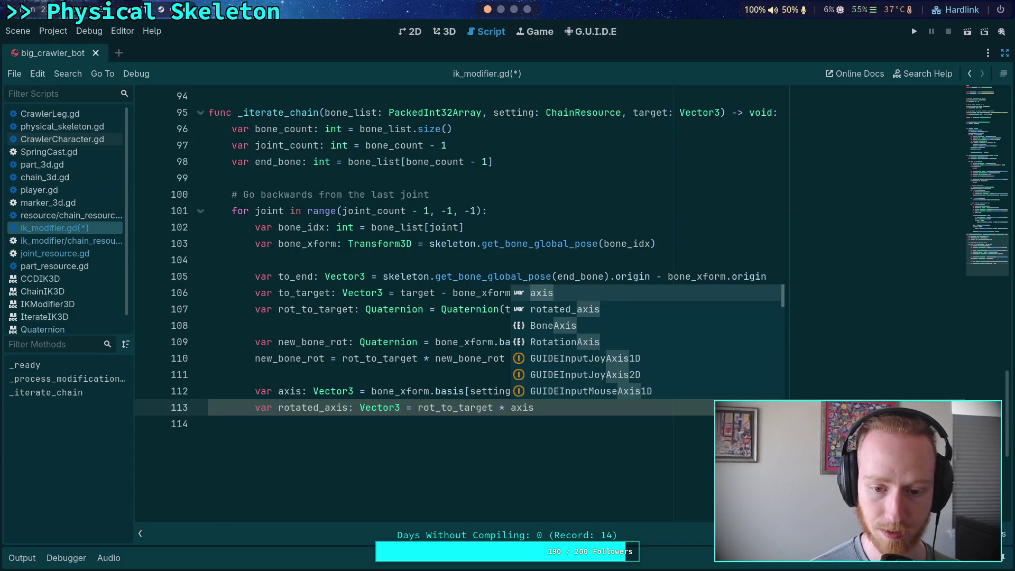
pyautogui.press('Escape')
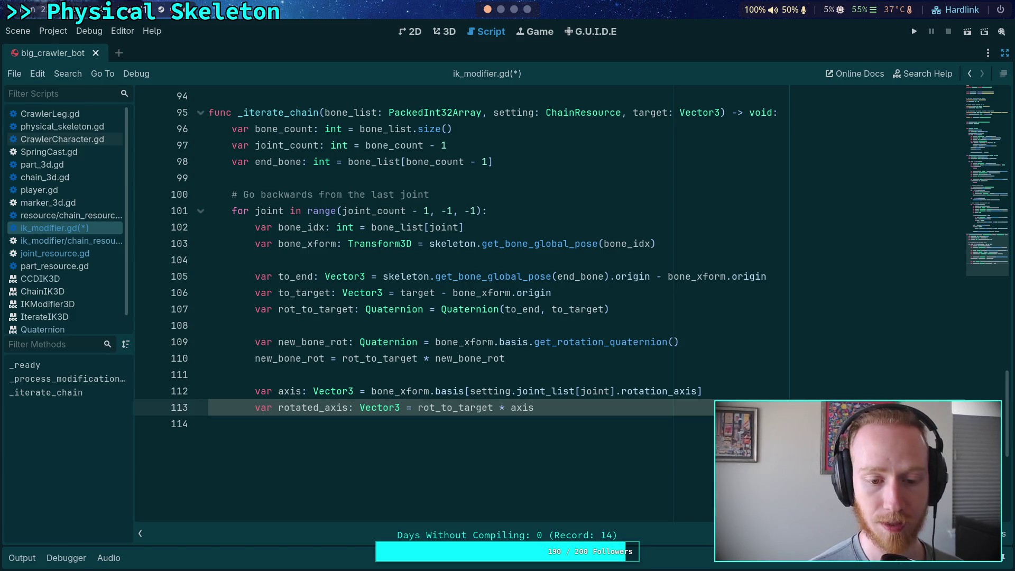
pyautogui.press('Return')
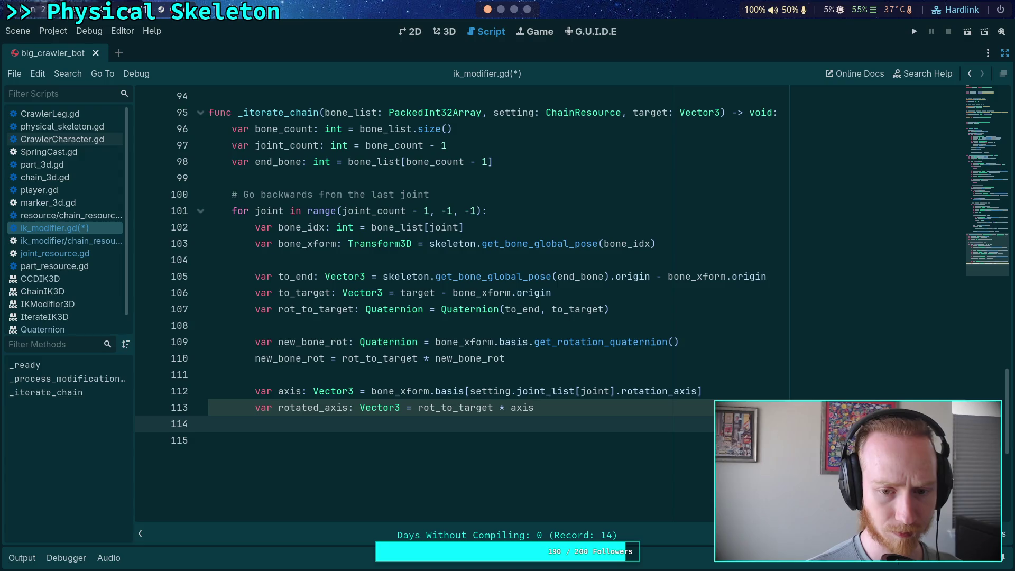
# - Add 'var axis_correction_rot: Quaternion = Quaternion(rotated_axis, axis)', comparing against the CCD IK article
pyautogui.write('var ')
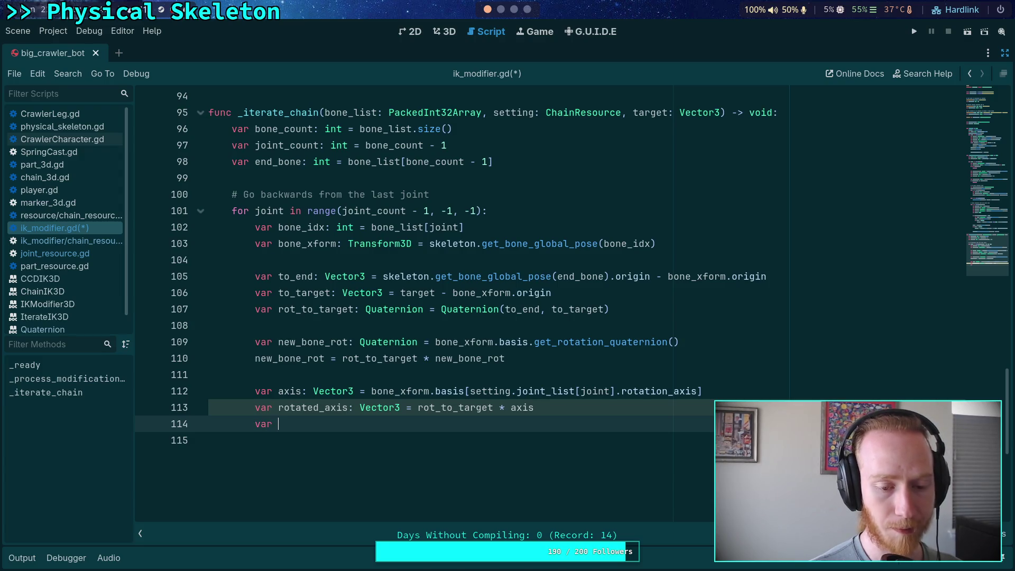
pyautogui.write('axis_c')
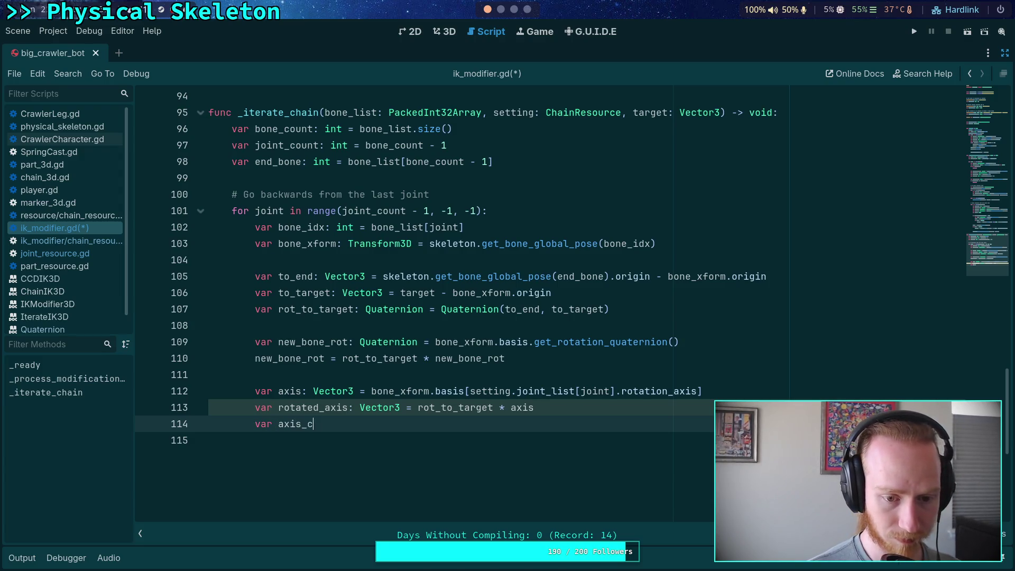
pyautogui.write('orrection')
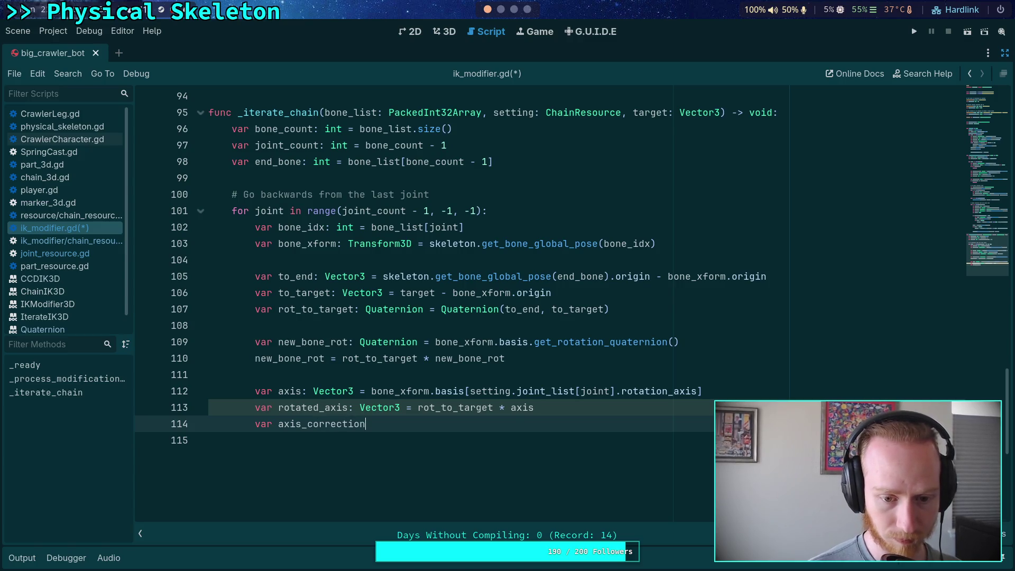
pyautogui.write('_rot')
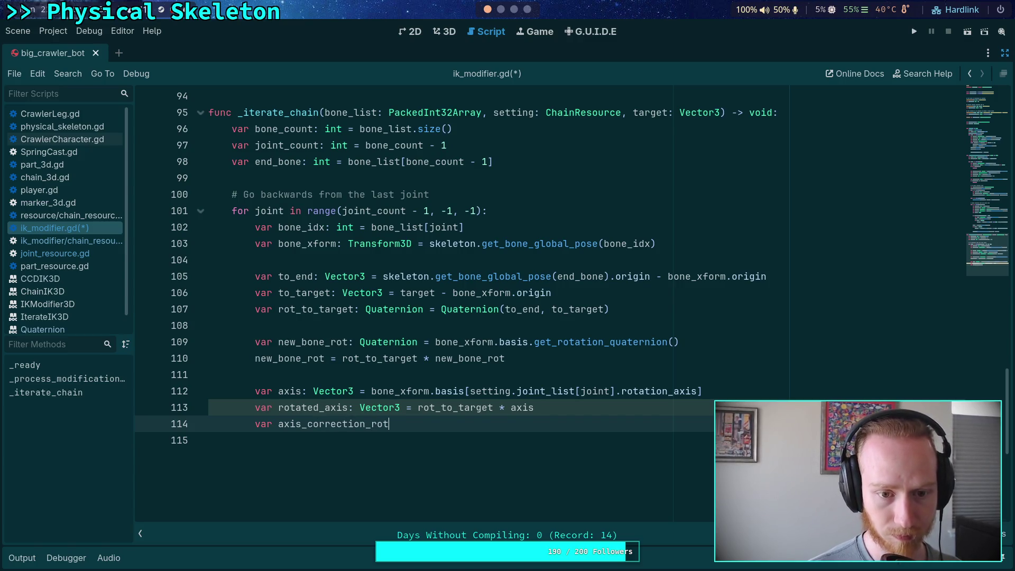
pyautogui.write(': Q')
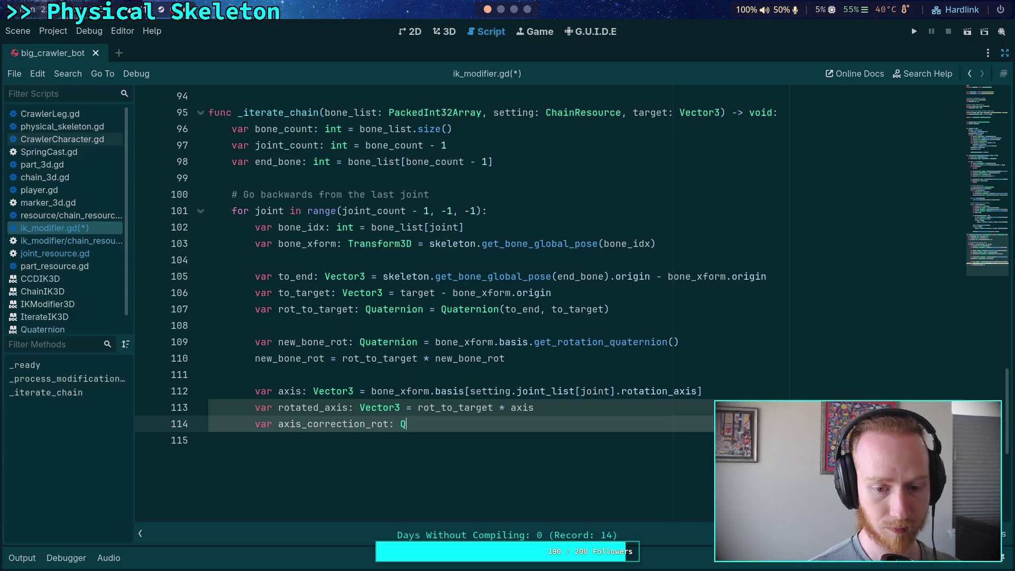
pyautogui.write('uaternion = Quater')
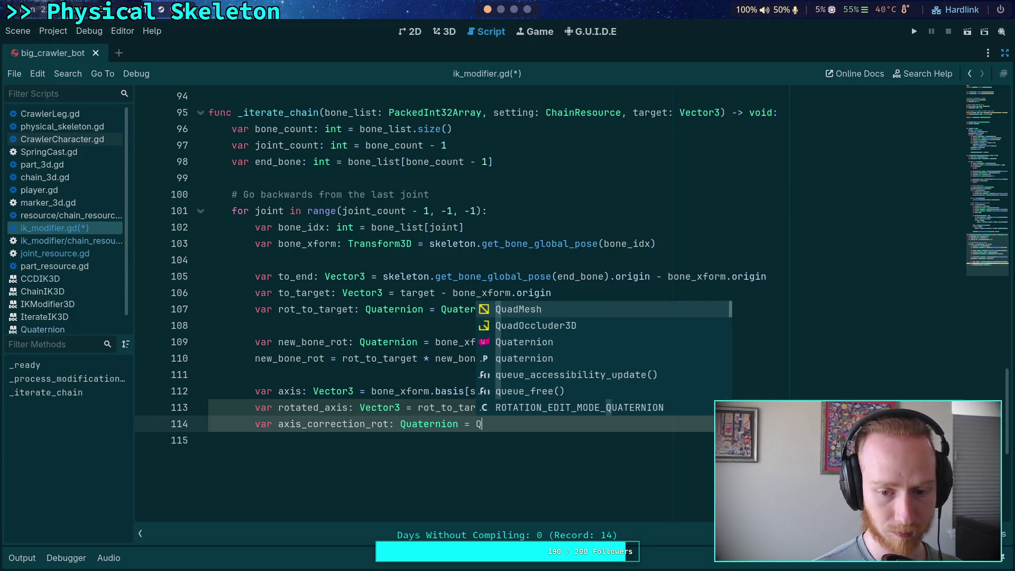
pyautogui.press('Return')
pyautogui.write('(')
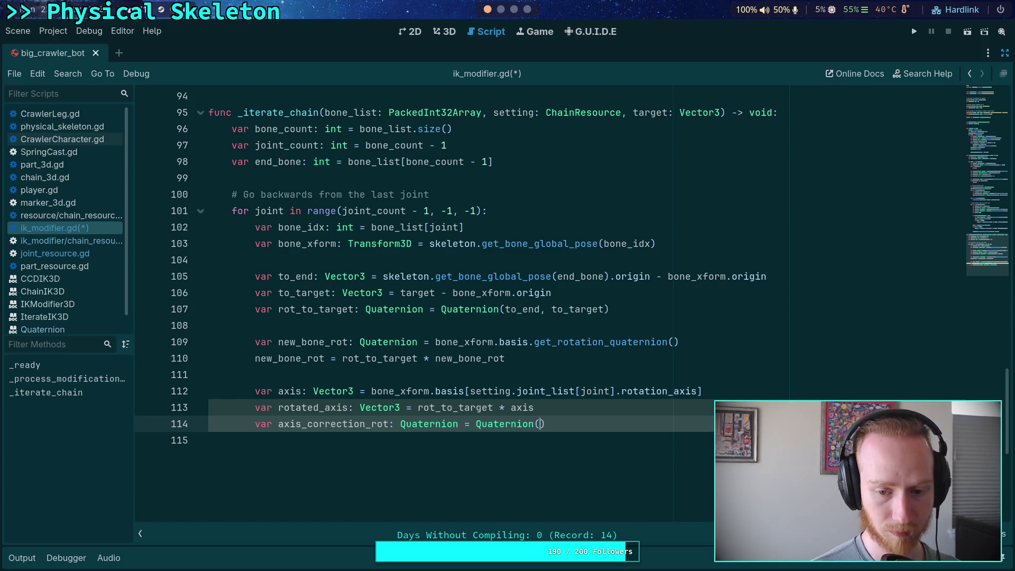
pyautogui.write('rot')
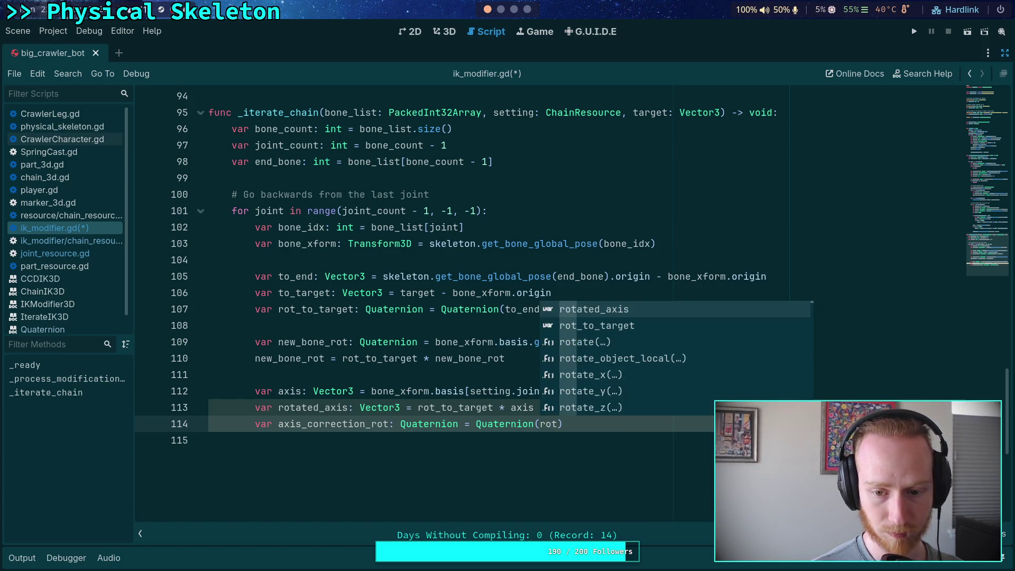
pyautogui.press('Return')
pyautogui.write(', axis')
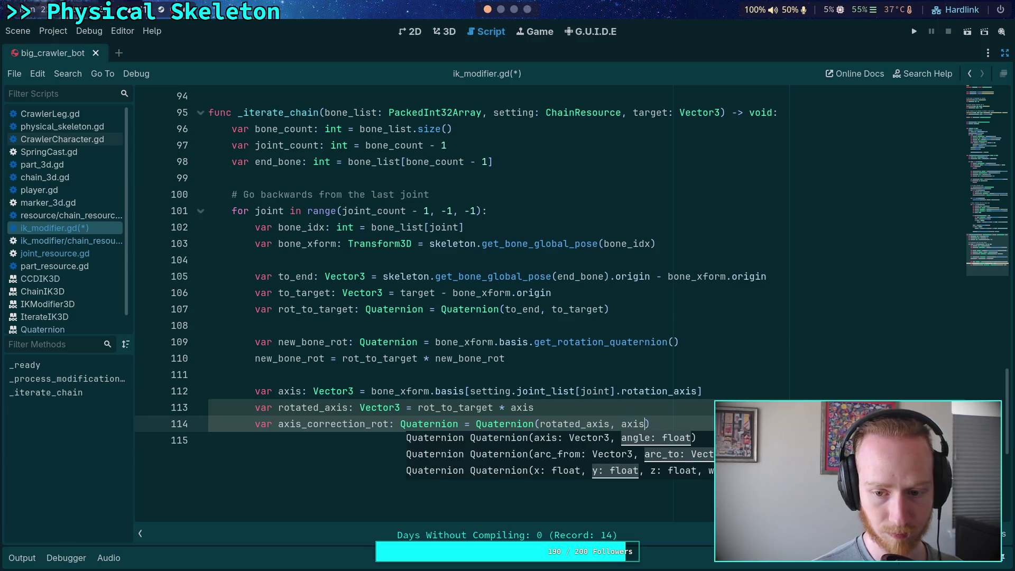
pyautogui.press('super+3')
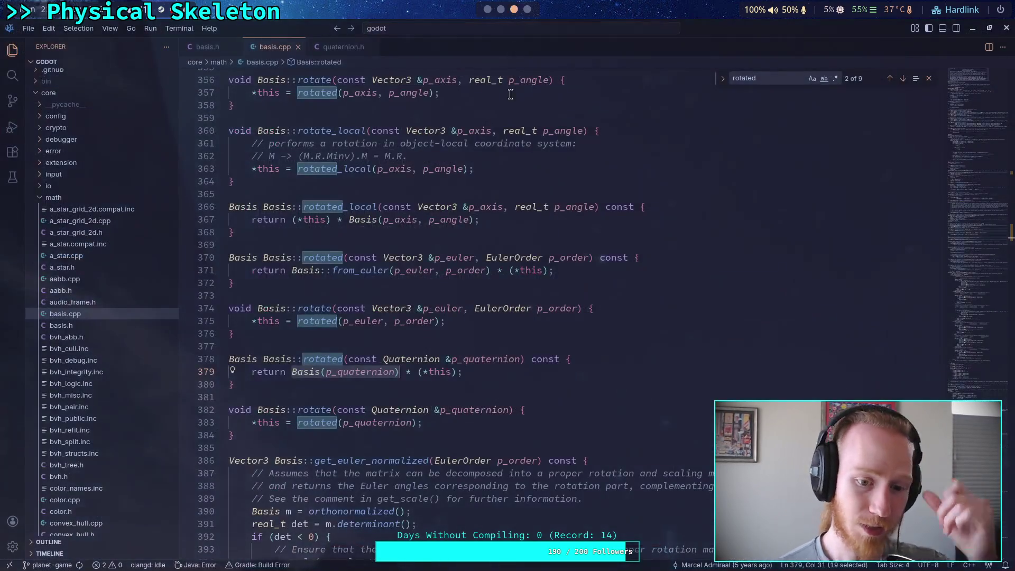
pyautogui.press('super+4')
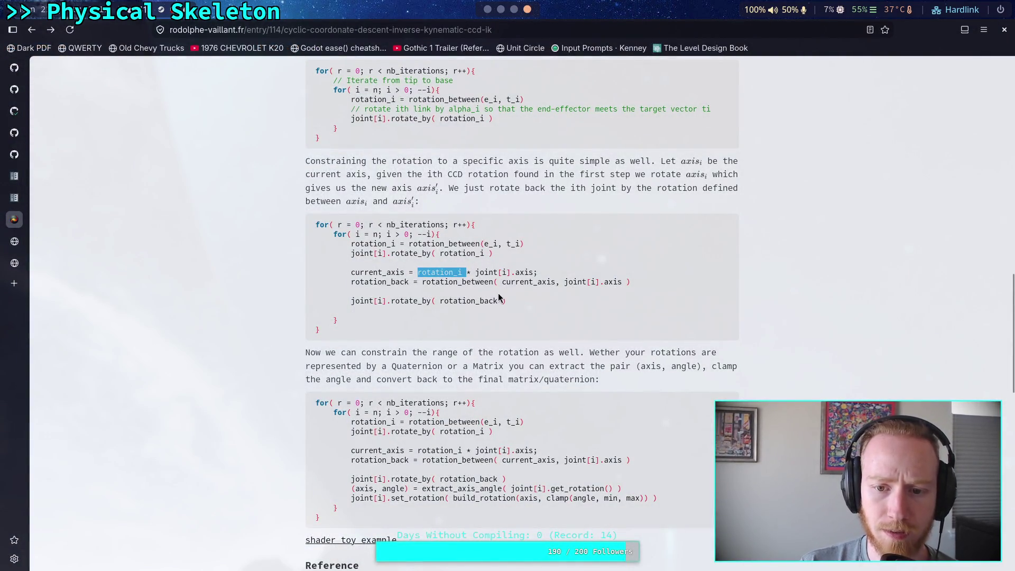
pyautogui.click(487, 9)
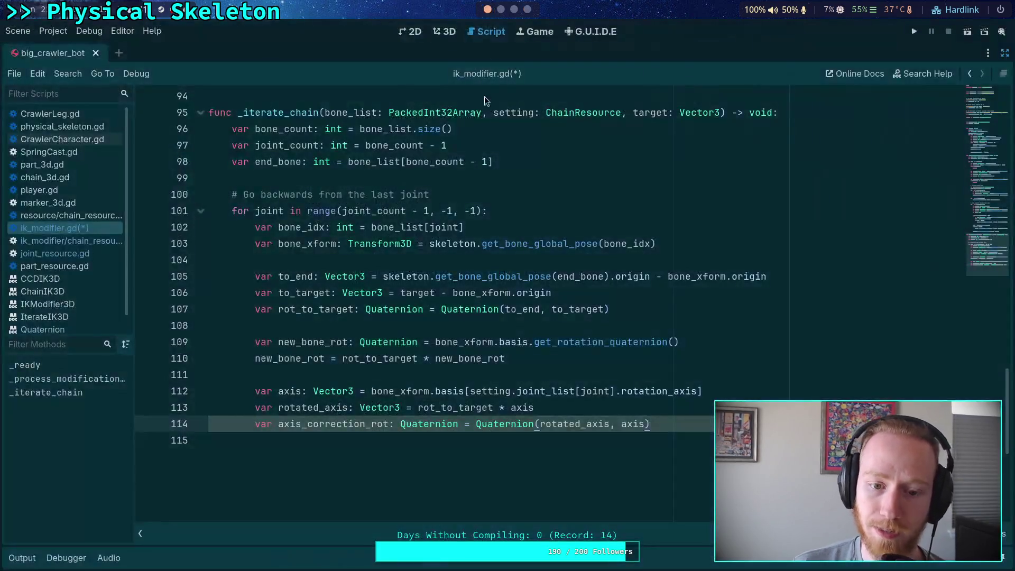
# - Add the line 'new_bone_rot = axis_correction_rot * new_bone_rot' after the correction rotation
pyautogui.press('Return')
pyautogui.press('Return')
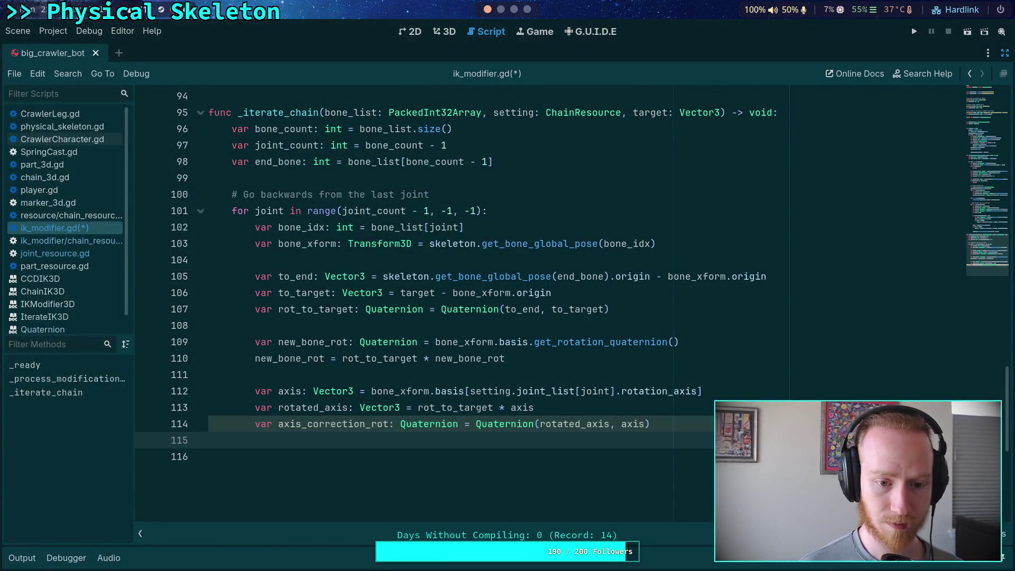
pyautogui.press('BackSpace')
pyautogui.press('BackSpace')
pyautogui.write('new_')
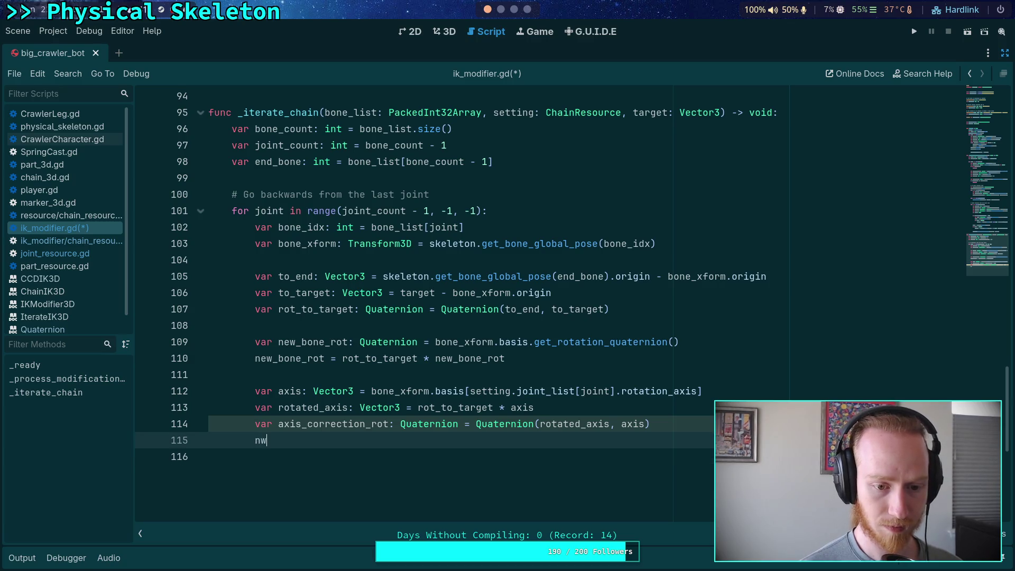
pyautogui.press('Return')
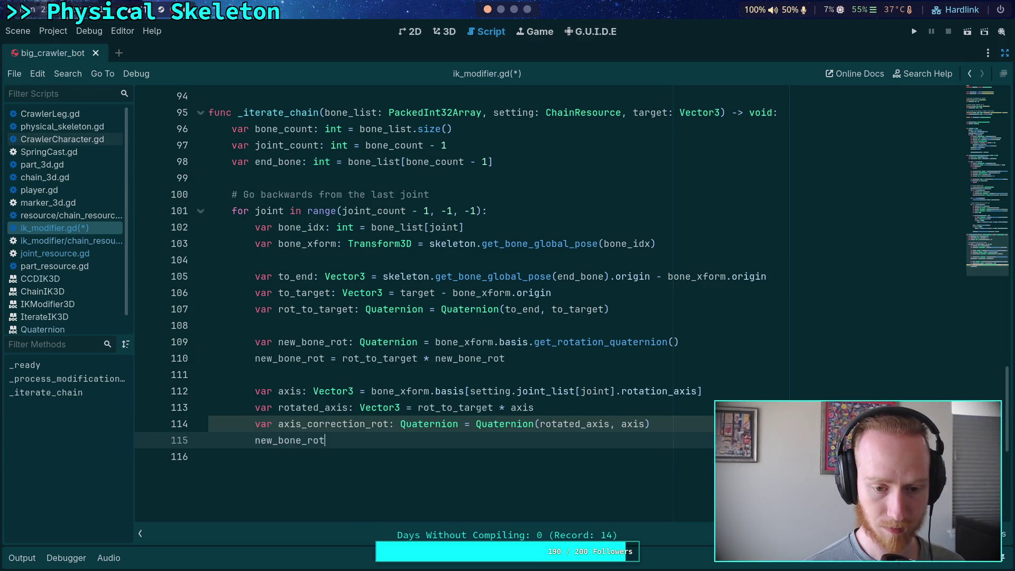
pyautogui.write(' = axis')
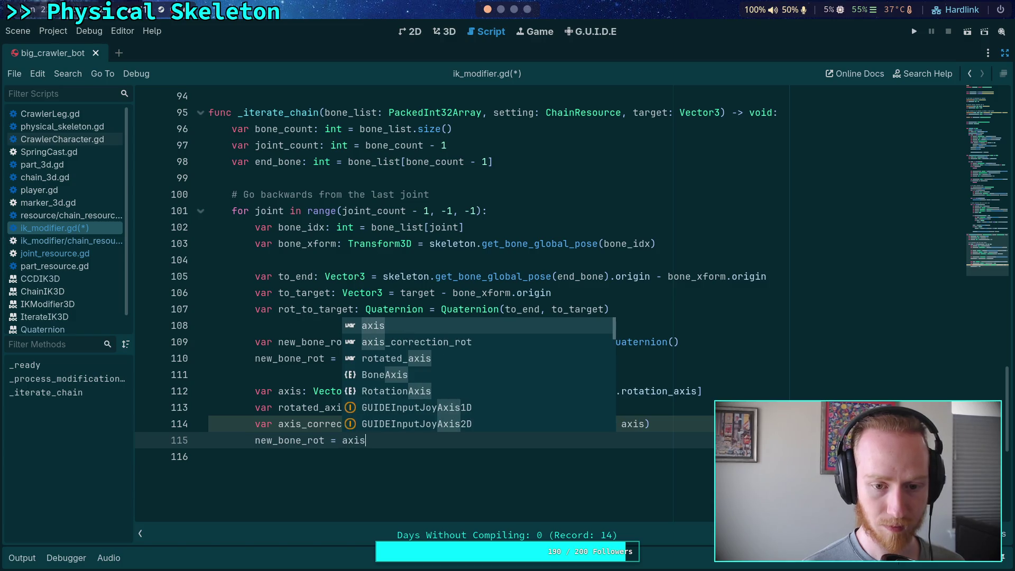
pyautogui.press('Down')
pyautogui.press('Return')
pyautogui.write('* new_bo')
pyautogui.press('Return')
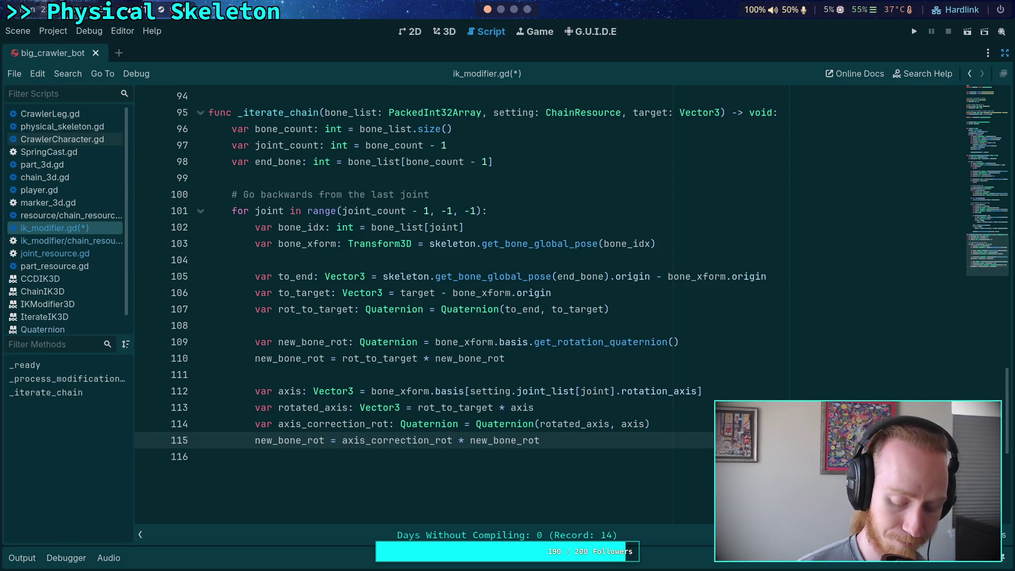
pyautogui.press('Return')
# - Insert an 'Axis limitation' comment above the axis block and add a line at the loop's end
pyautogui.press('Up')
pyautogui.click(255, 325)
pyautogui.press('Down')
pyautogui.press('Down')
pyautogui.press('Down')
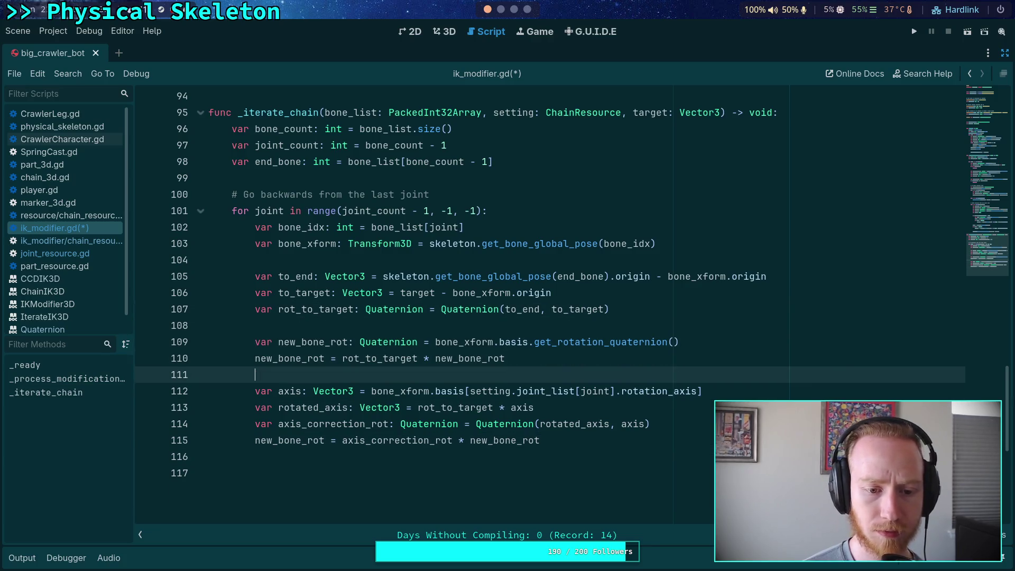
pyautogui.press('Return')
pyautogui.write('Axis ')
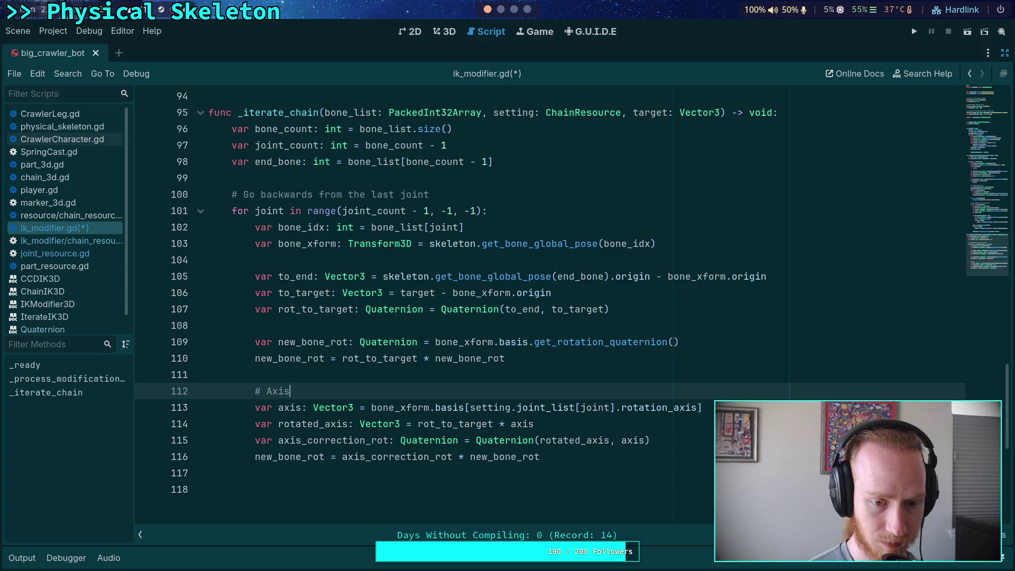
pyautogui.write('limitation')
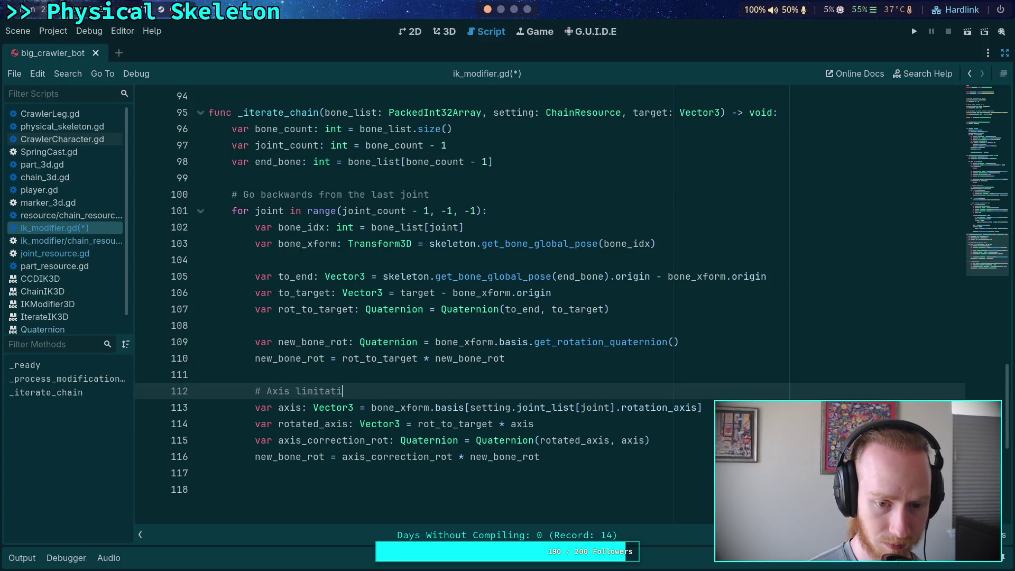
pyautogui.scroll(-2, 431, 395)
pyautogui.click(408, 374)
pyautogui.press('Return')
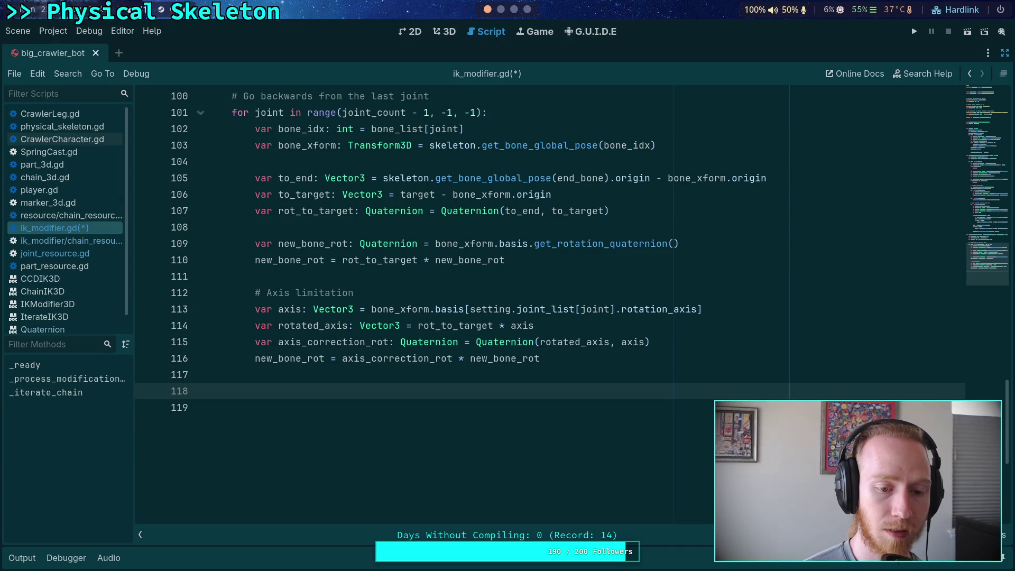
pyautogui.click(515, 12)
pyautogui.click(527, 9)
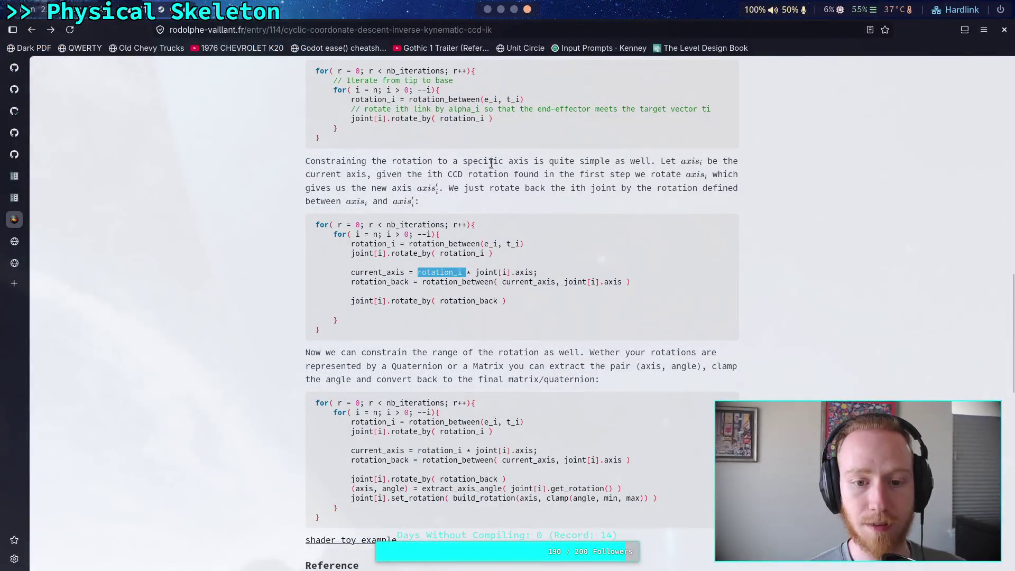
pyautogui.click(489, 10)
pyautogui.scroll(7, 501, 267)
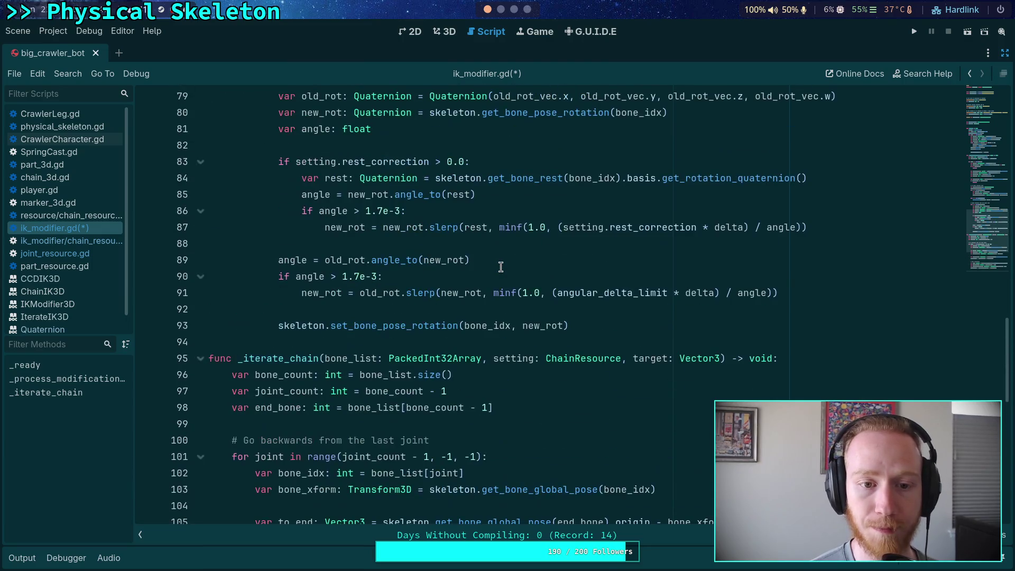
pyautogui.scroll(-8, 501, 267)
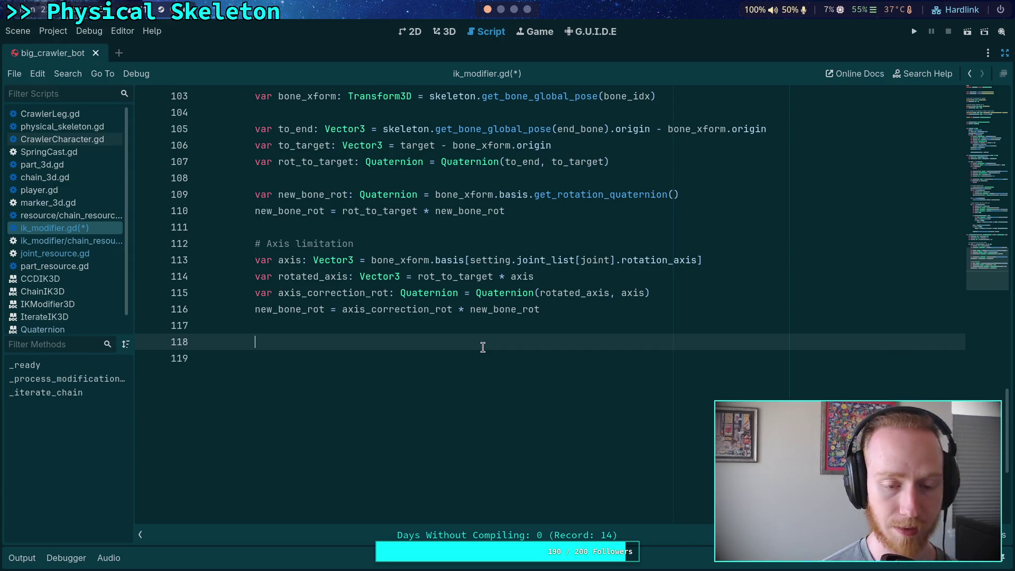
pyautogui.click(513, 10)
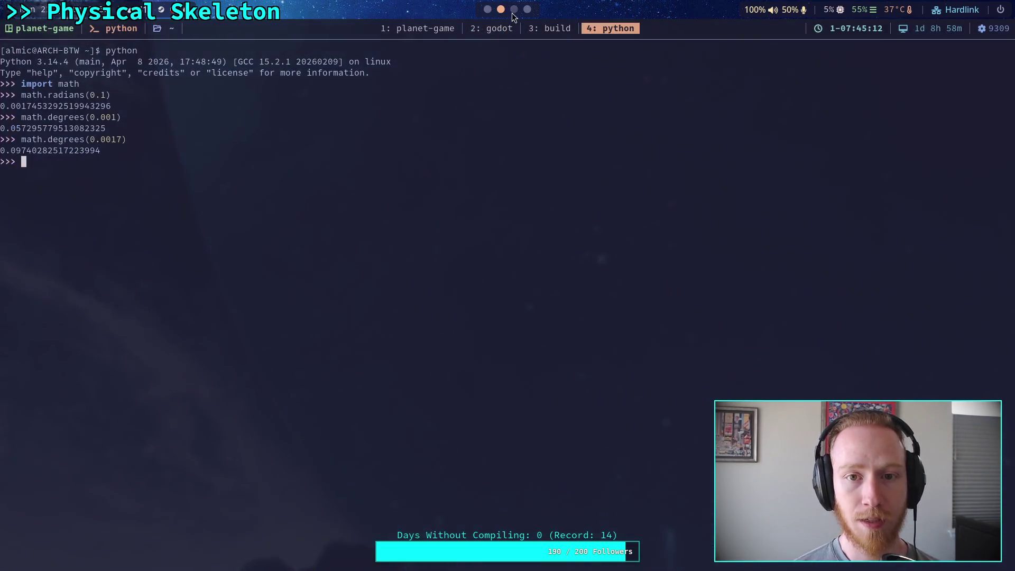
# - Read ccd_ik_3d.cpp from the engine source in VS Code
pyautogui.click(514, 10)
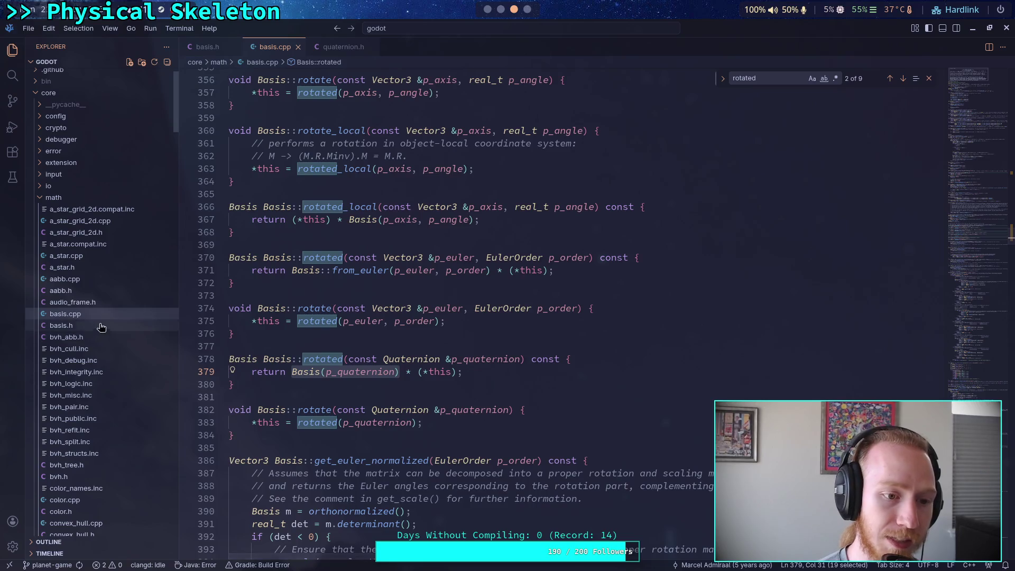
pyautogui.scroll(-20, 106, 289)
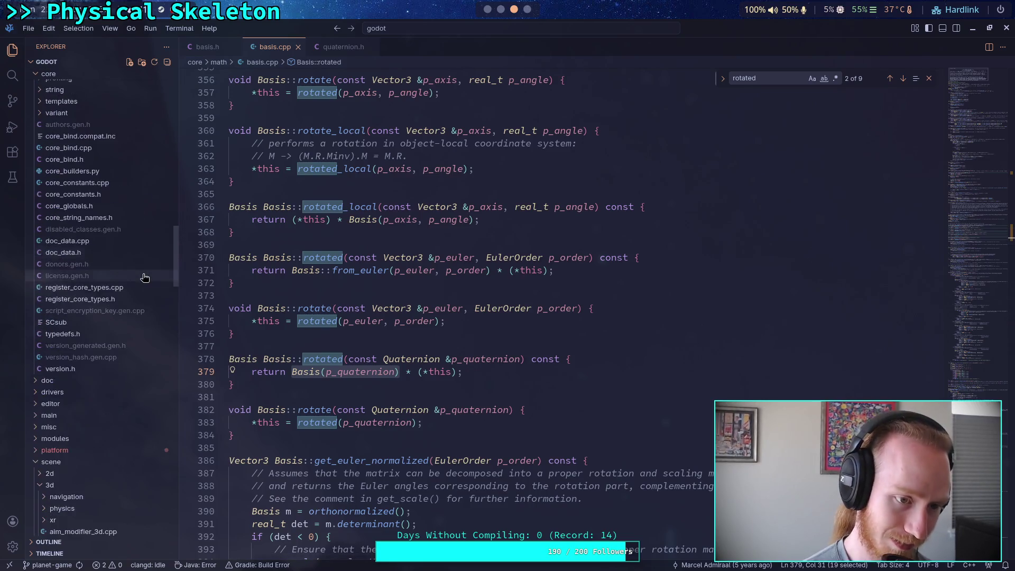
pyautogui.scroll(-10, 144, 278)
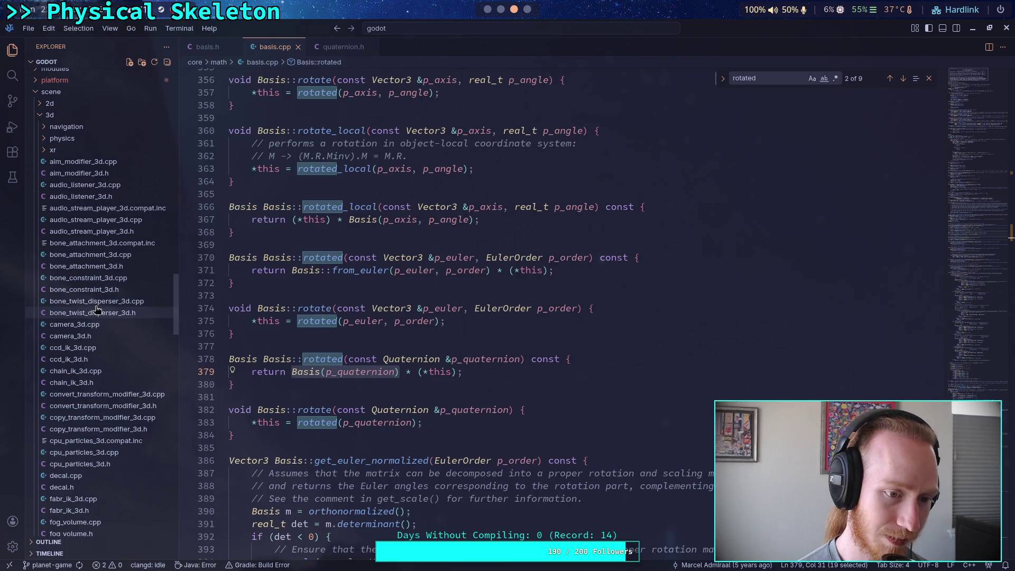
pyautogui.click(100, 350)
pyautogui.scroll(-9, 442, 357)
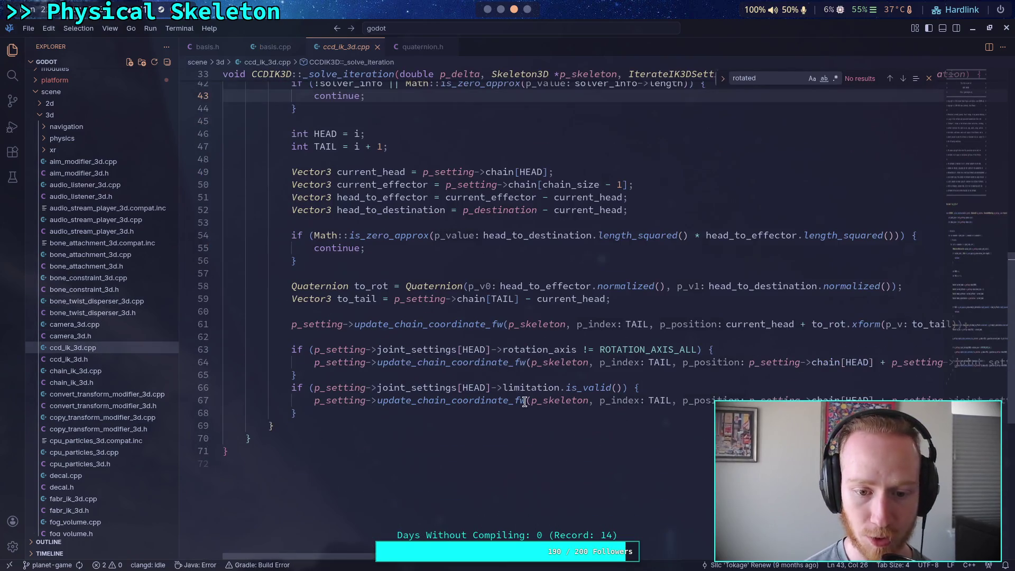
pyautogui.click(529, 556)
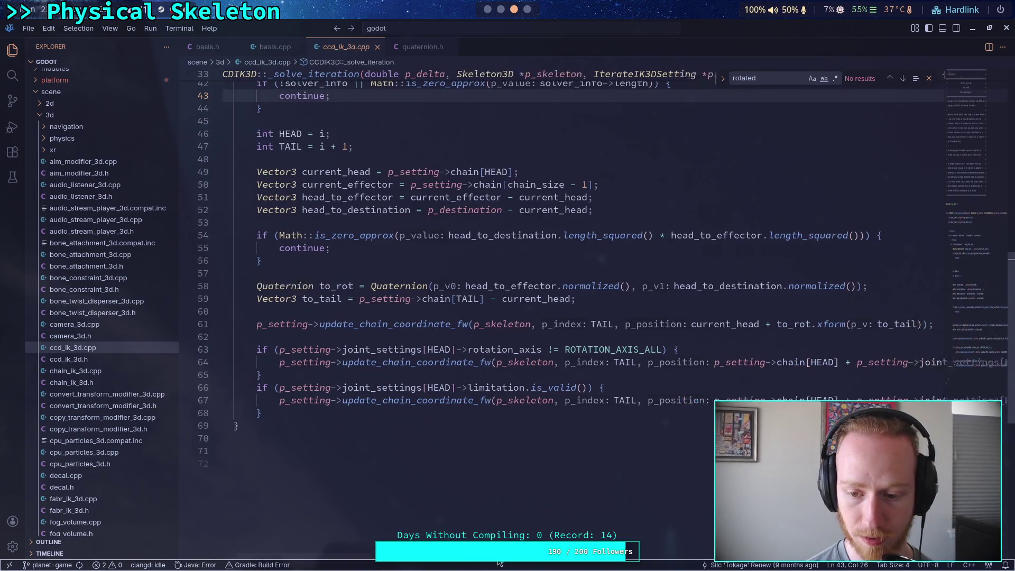
pyautogui.hscroll(-3, 397, 465)
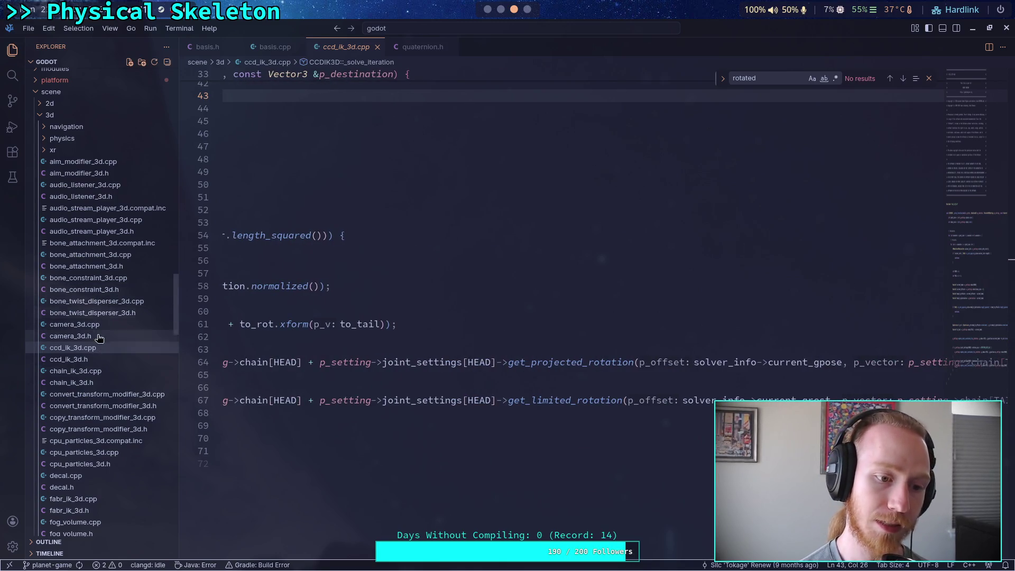
pyautogui.scroll(-10, 100, 402)
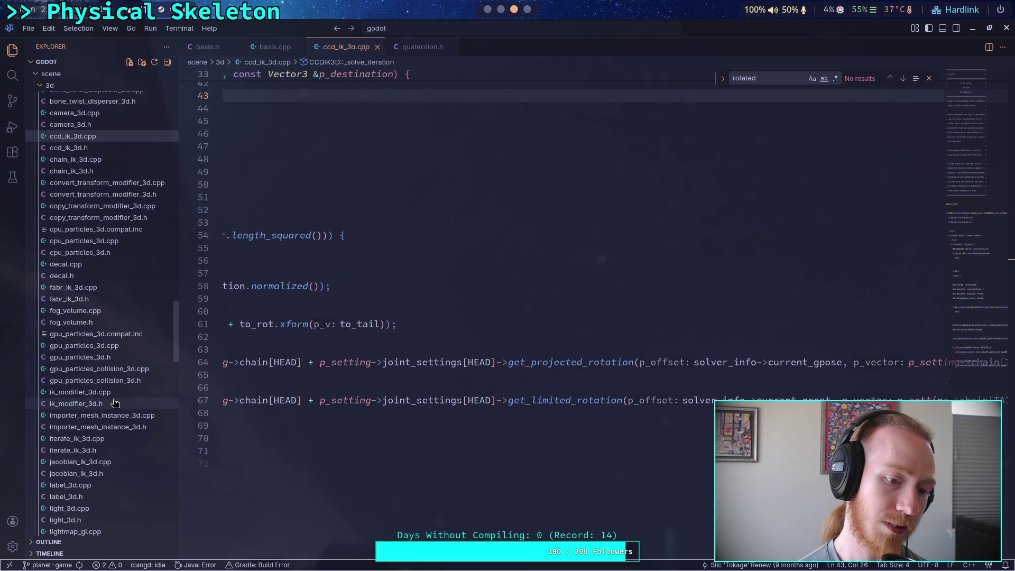
# - Read get_limited_rotation in iterate_ik_3d.h, then go back to Godot
pyautogui.click(109, 374)
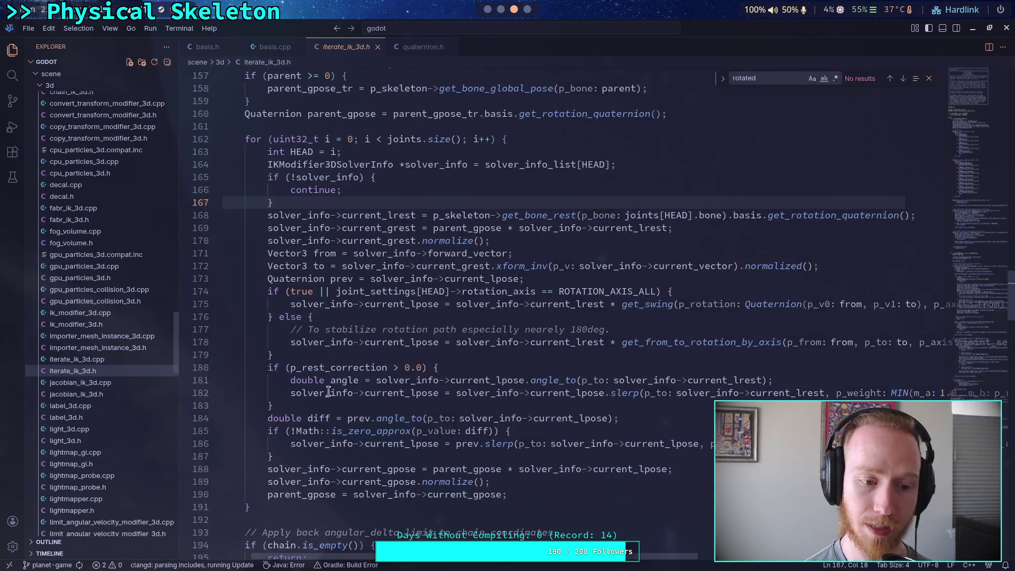
pyautogui.scroll(5, 395, 381)
pyautogui.scroll(9, 394, 382)
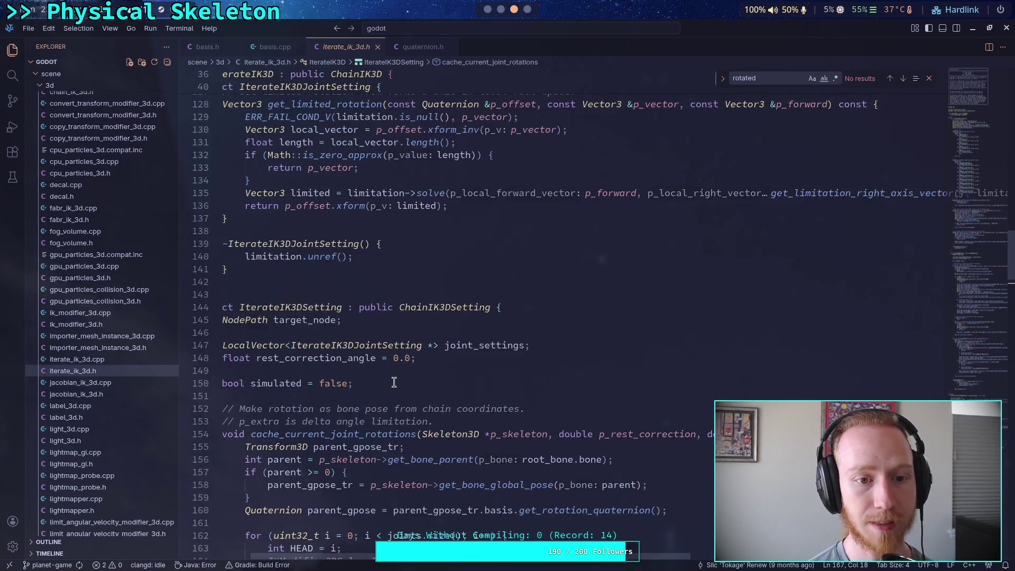
pyautogui.scroll(-2, 529, 423)
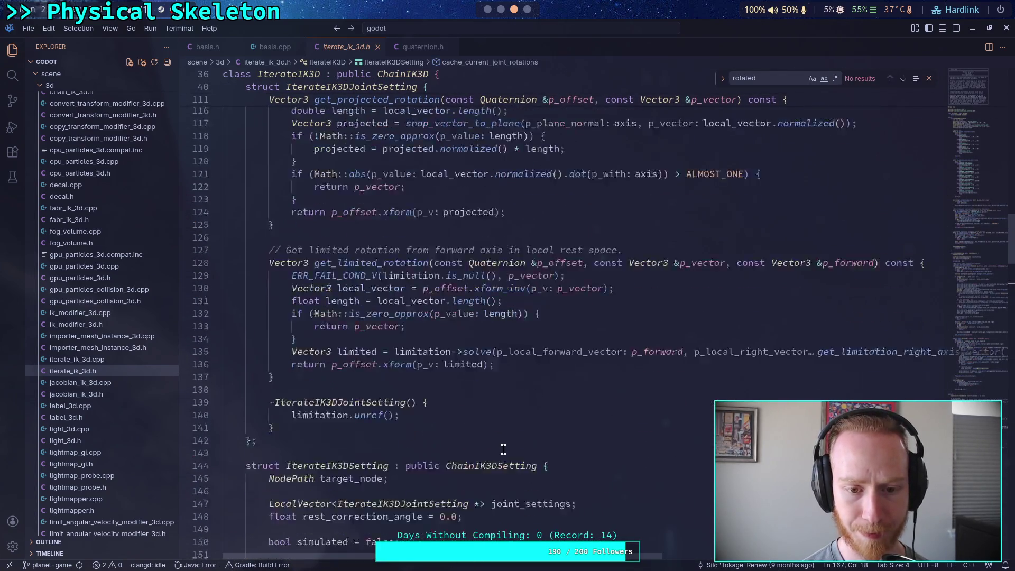
pyautogui.click(542, 405)
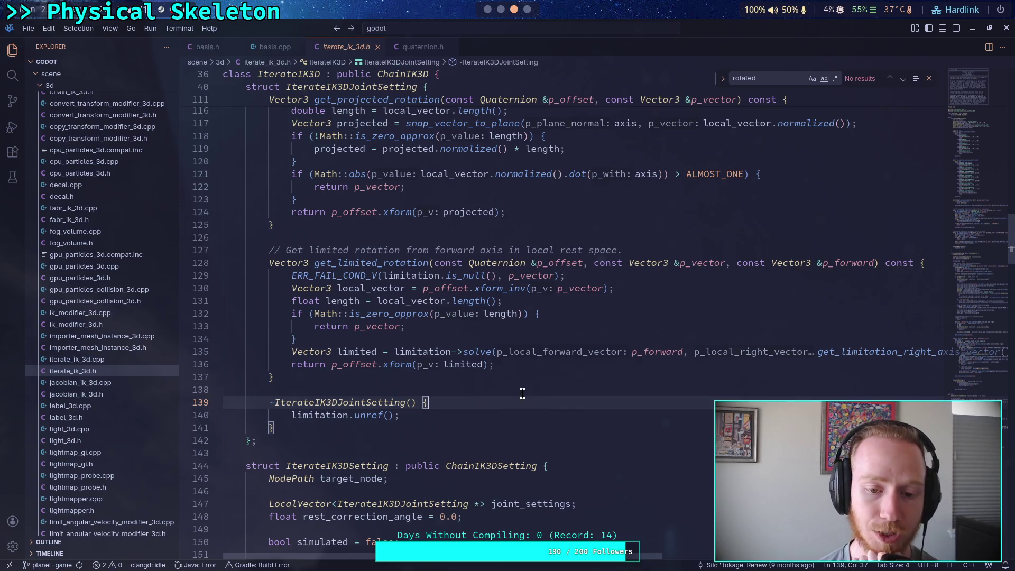
pyautogui.click(488, 10)
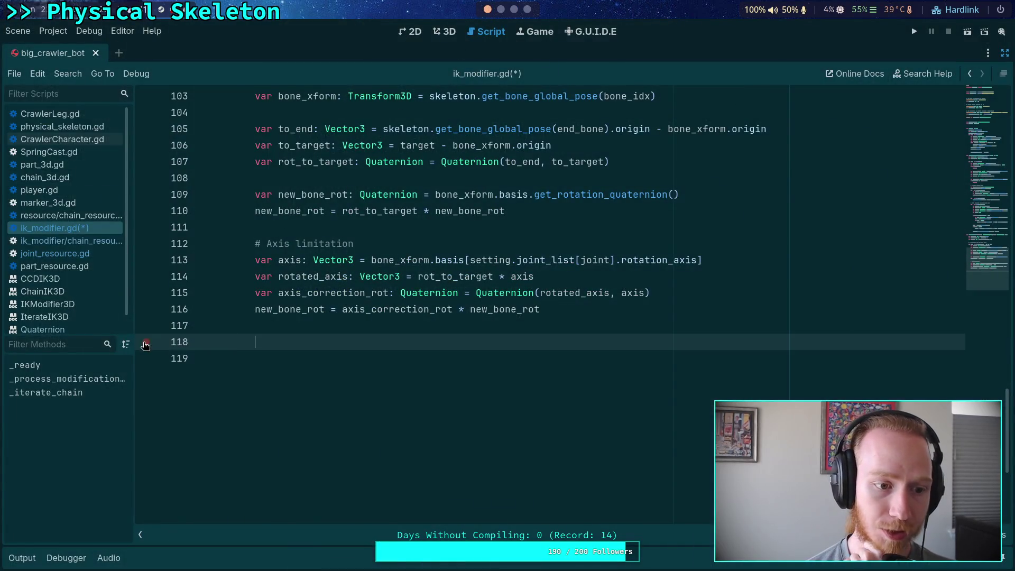
# - From joint_resource.gd, look up the JointLimitation3D and JointLimitationCone3D docs, then return to ik_modifier.gd
pyautogui.scroll(-1, 72, 275)
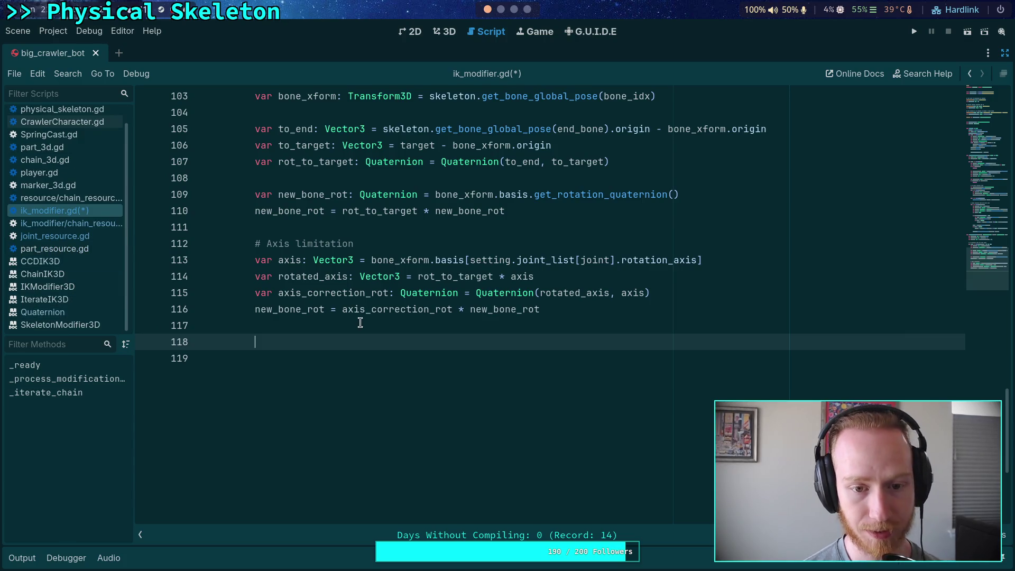
pyautogui.scroll(7, 484, 289)
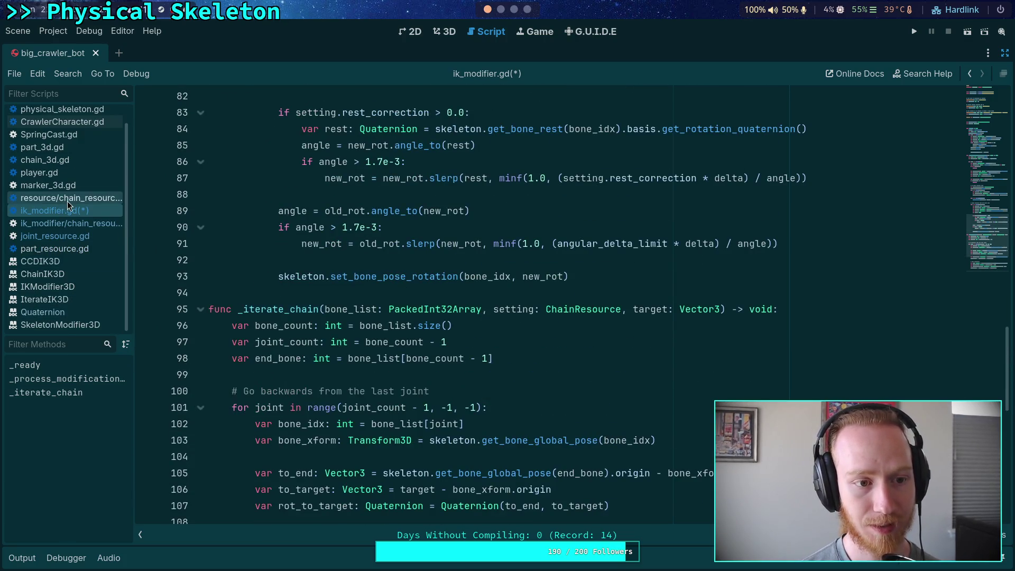
pyautogui.click(67, 235)
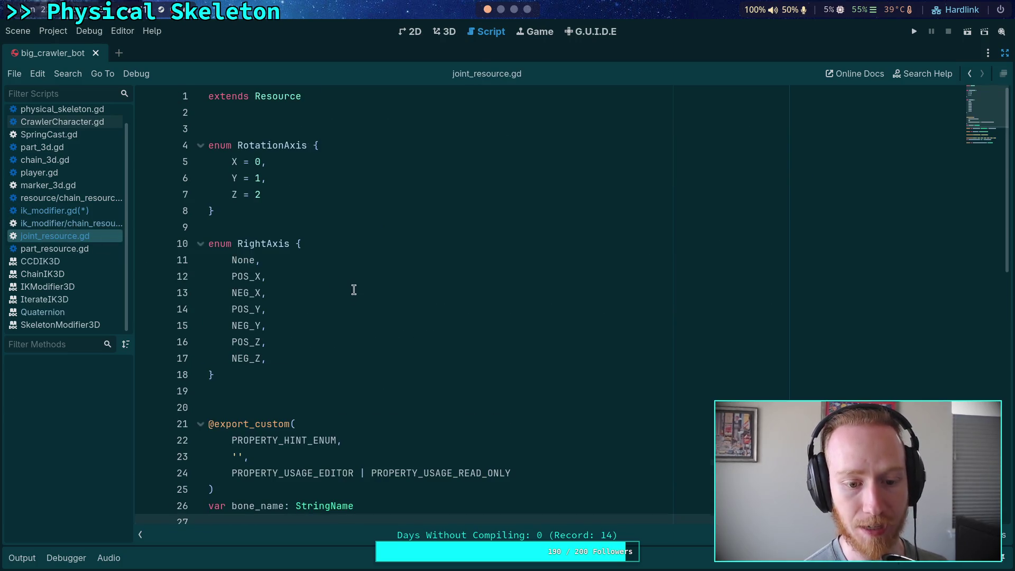
pyautogui.scroll(-8, 353, 285)
pyautogui.click(404, 177)
pyautogui.rightClick(405, 177)
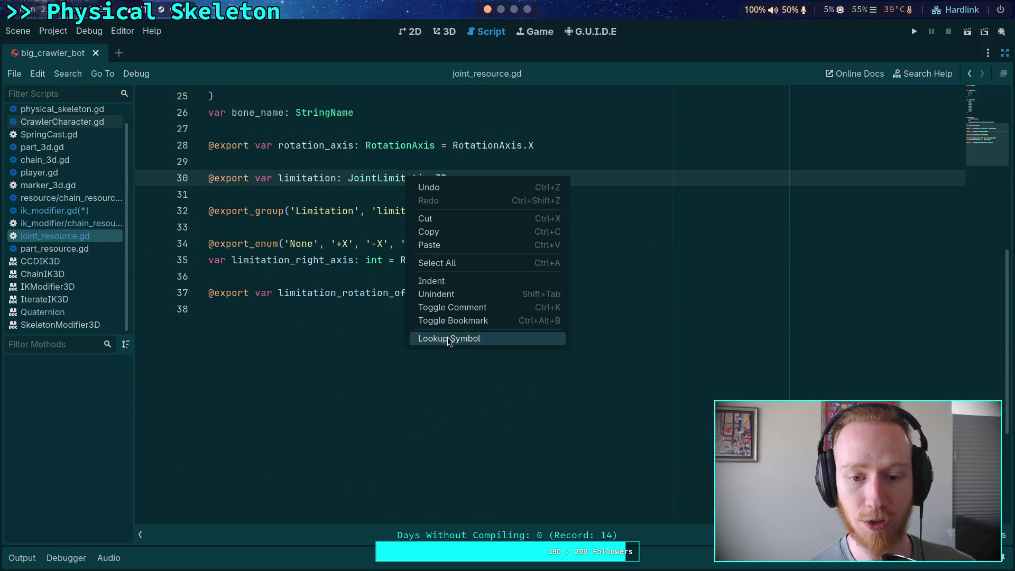
pyautogui.click(447, 337)
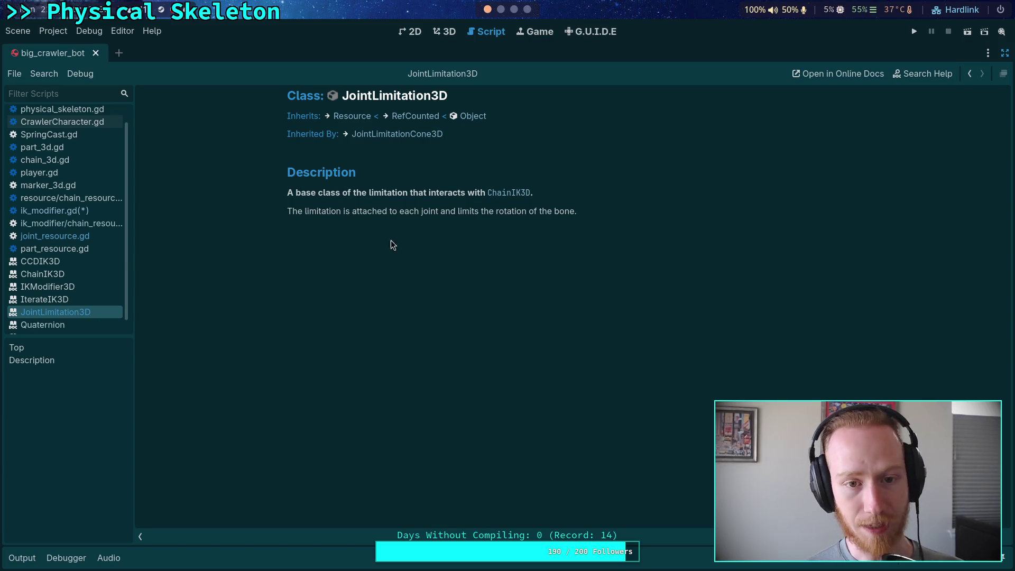
pyautogui.click(397, 134)
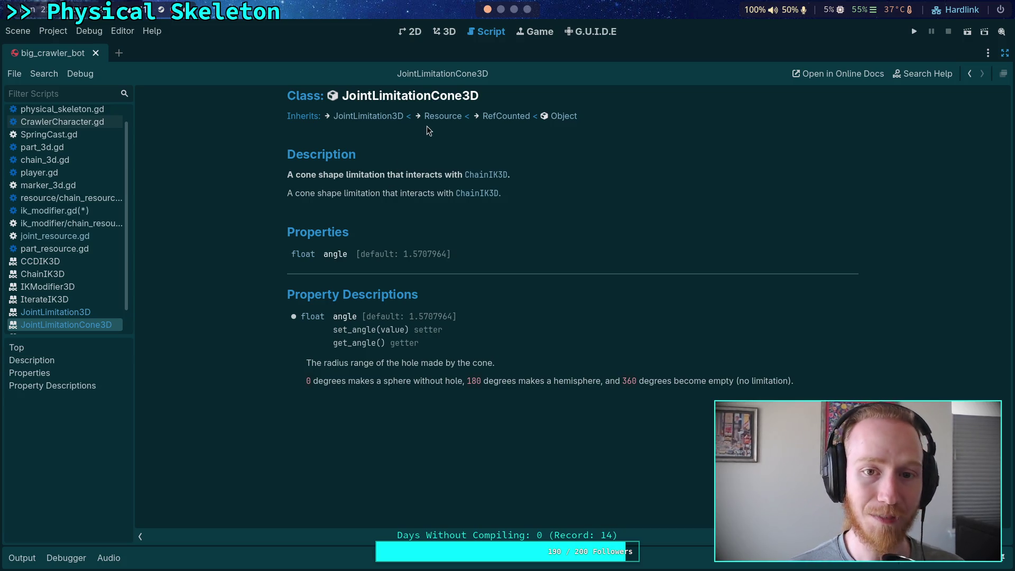
pyautogui.click(46, 212)
pyautogui.scroll(-7, 402, 328)
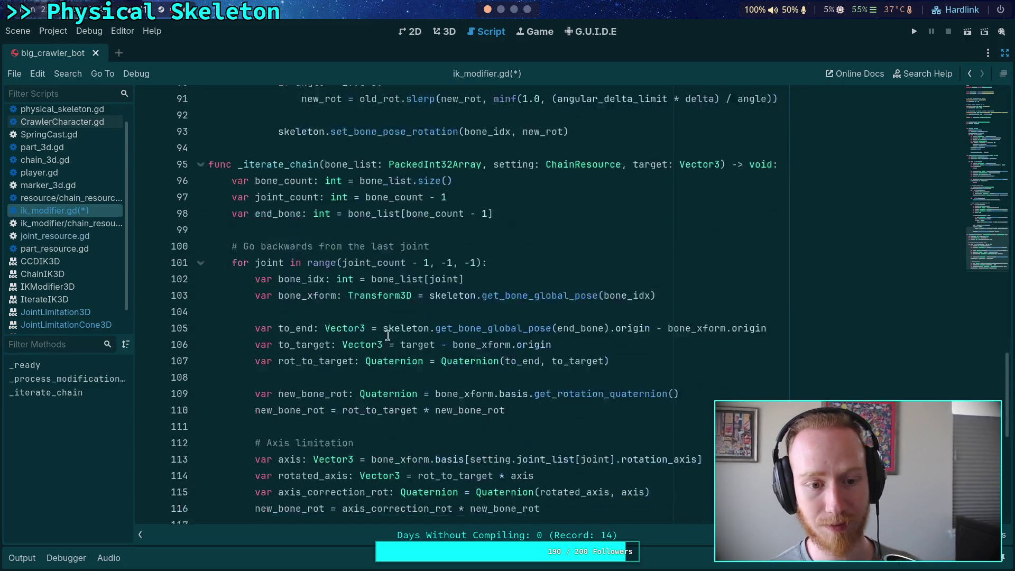
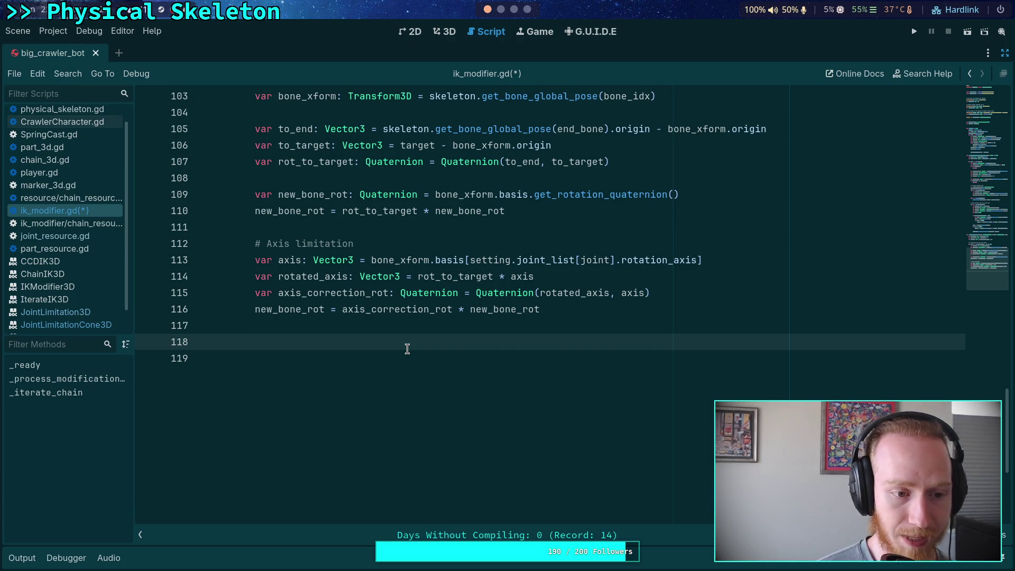
# - Read the cone angle description in the JointLimitationCone3D class reference, then go back to ik_modifier.gd
pyautogui.click(87, 312)
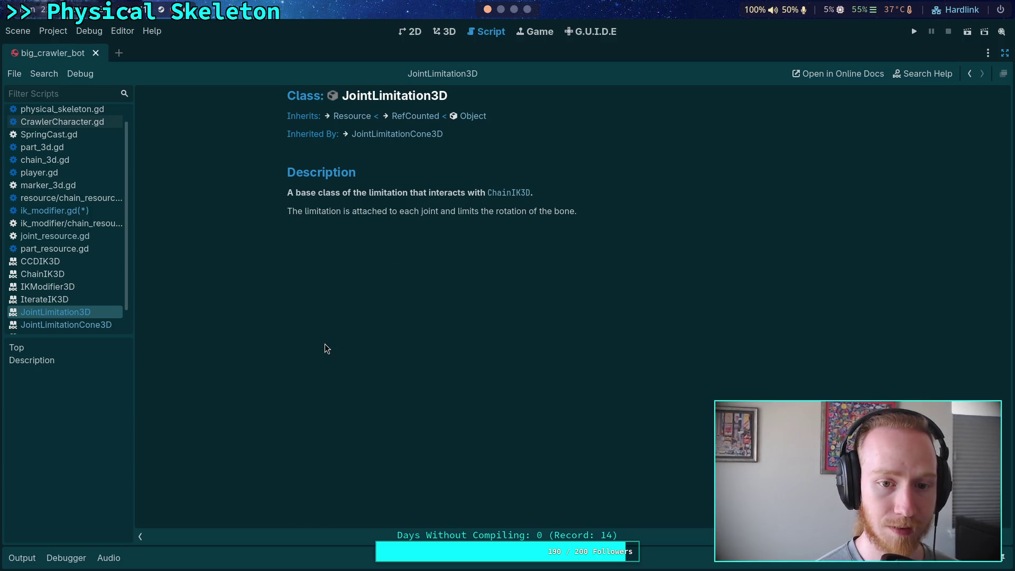
pyautogui.click(59, 323)
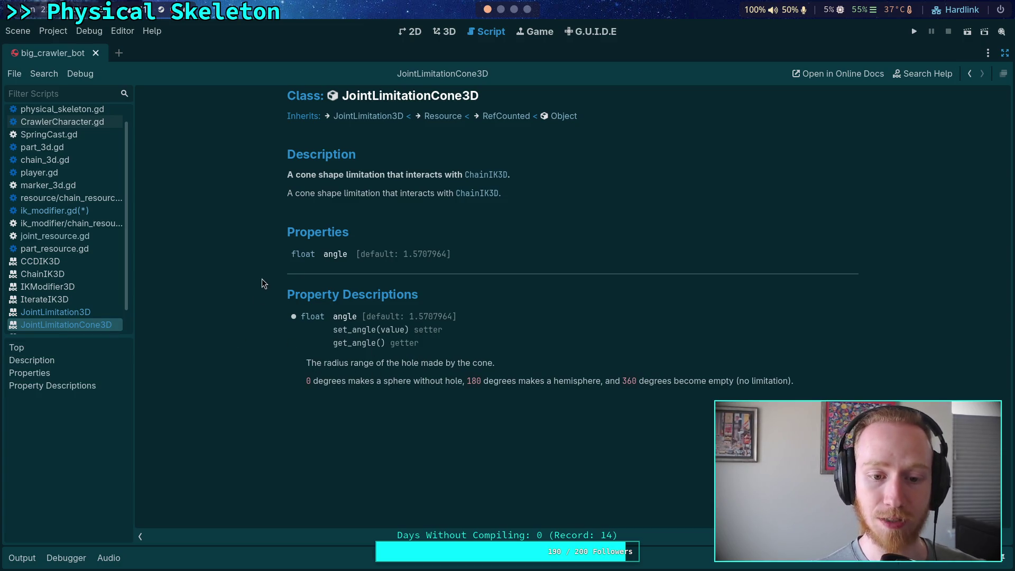
pyautogui.moveTo(261, 278); pyautogui.dragTo(294, 316)
pyautogui.click(409, 380)
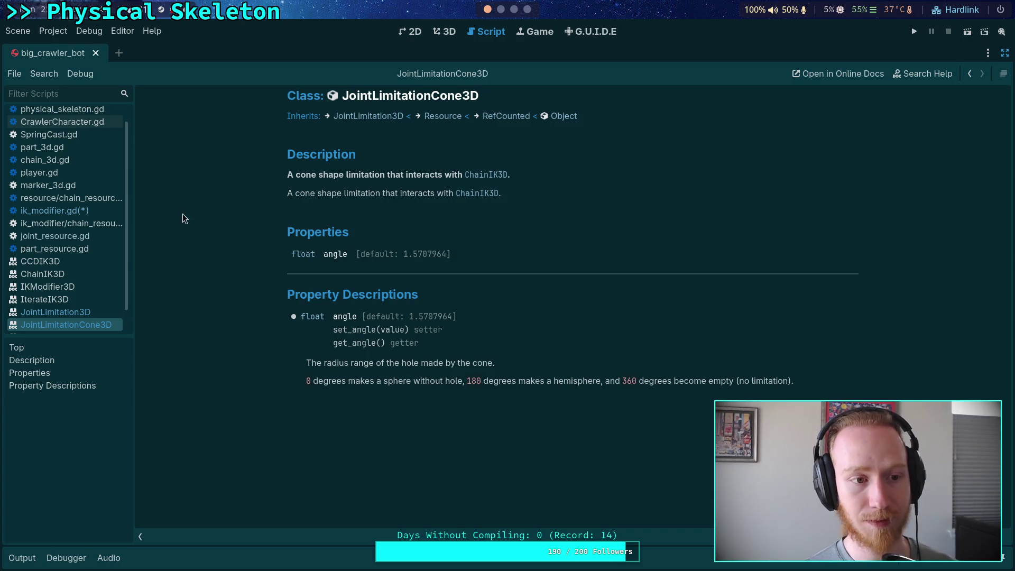
pyautogui.click(73, 211)
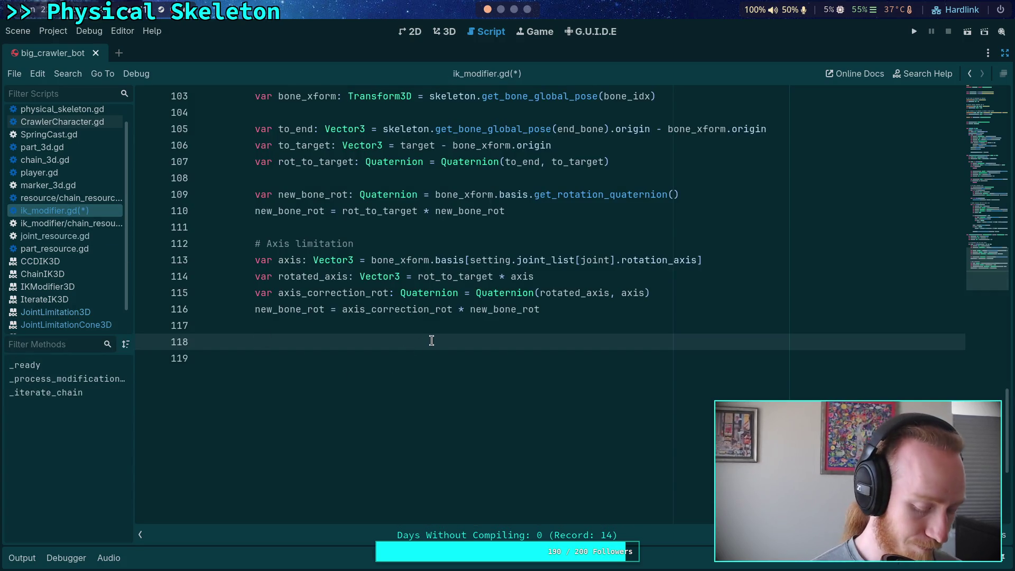
# - Add a '# Rotation limitation' comment on line 118 with an 'if' line beneath it
pyautogui.write('# Rotation limit')
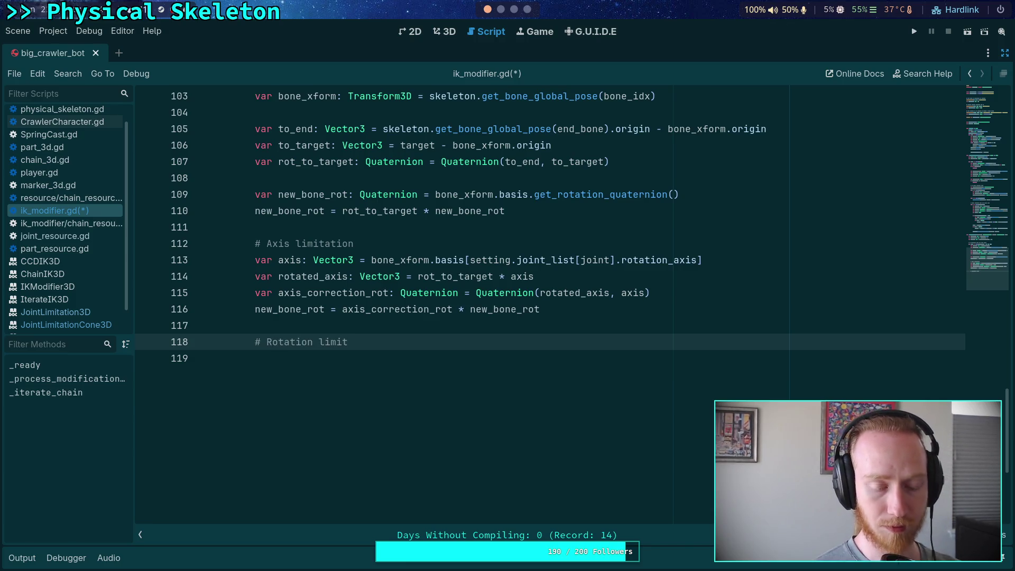
pyautogui.write('ation')
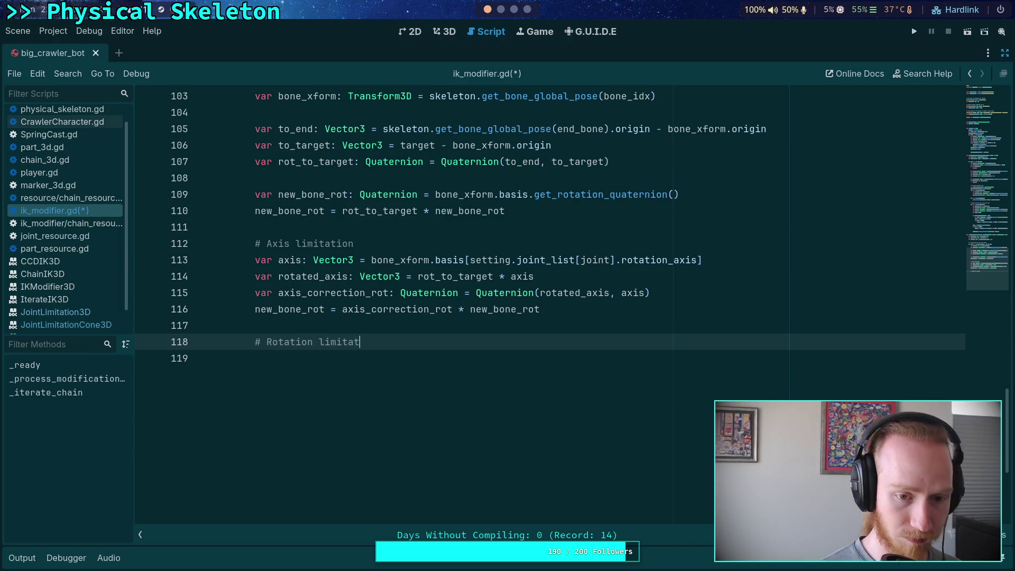
pyautogui.press('Return')
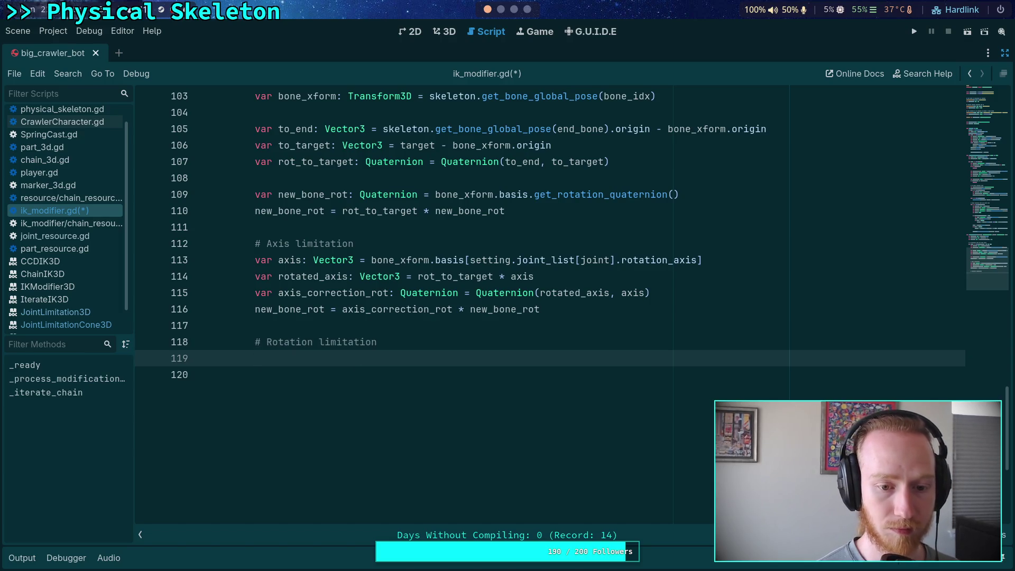
pyautogui.write('if')
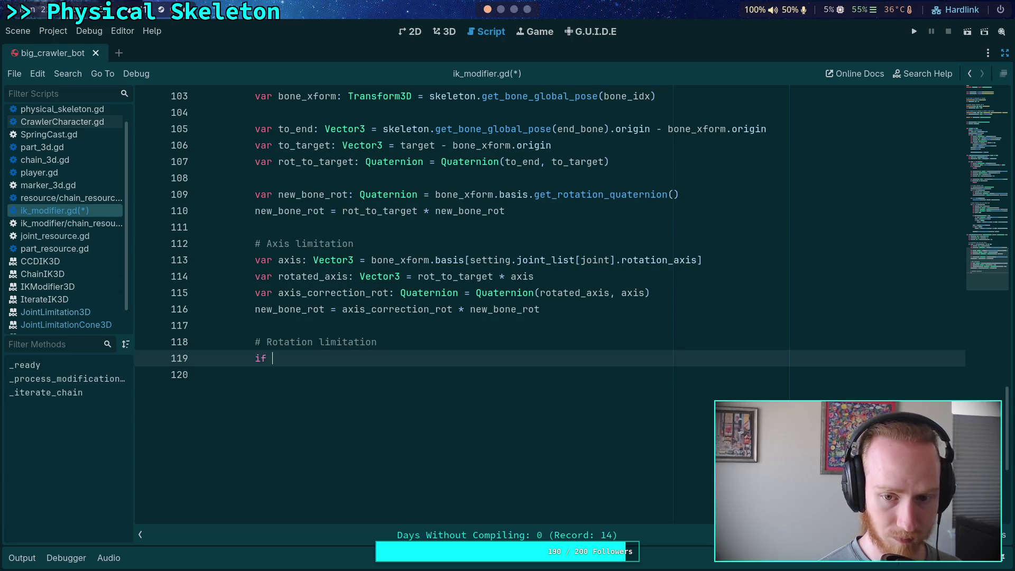
# - Insert a new blank line right after the joint for-loop line
pyautogui.click(431, 243)
pyautogui.scroll(5, 406, 264)
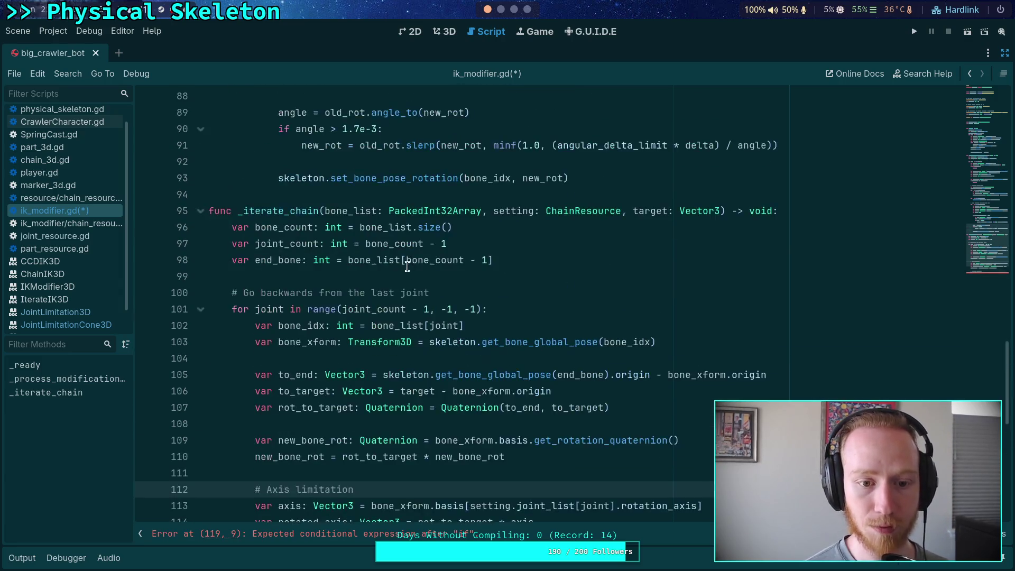
pyautogui.scroll(-2, 406, 264)
pyautogui.click(546, 211)
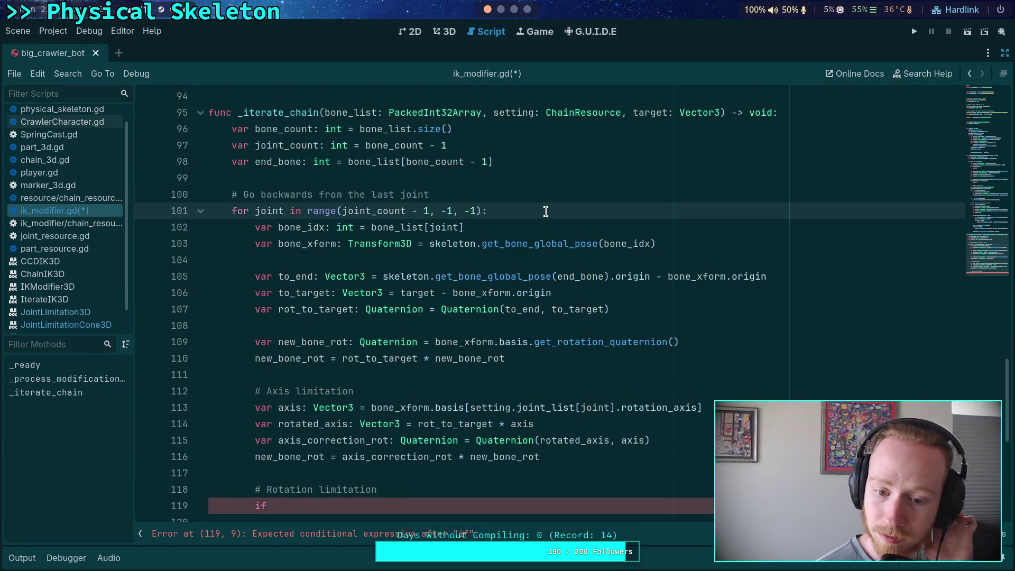
pyautogui.press('Return')
# - Declare 'var joint_setting: JointResource = setting.joint_list[joint]' at the start of the loop
pyautogui.write('var ')
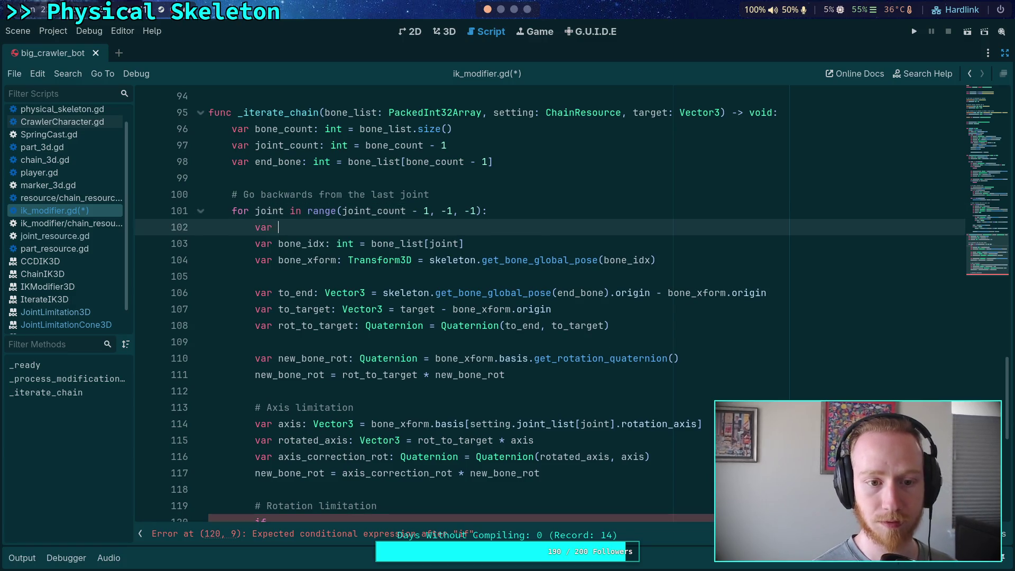
pyautogui.write('joint_')
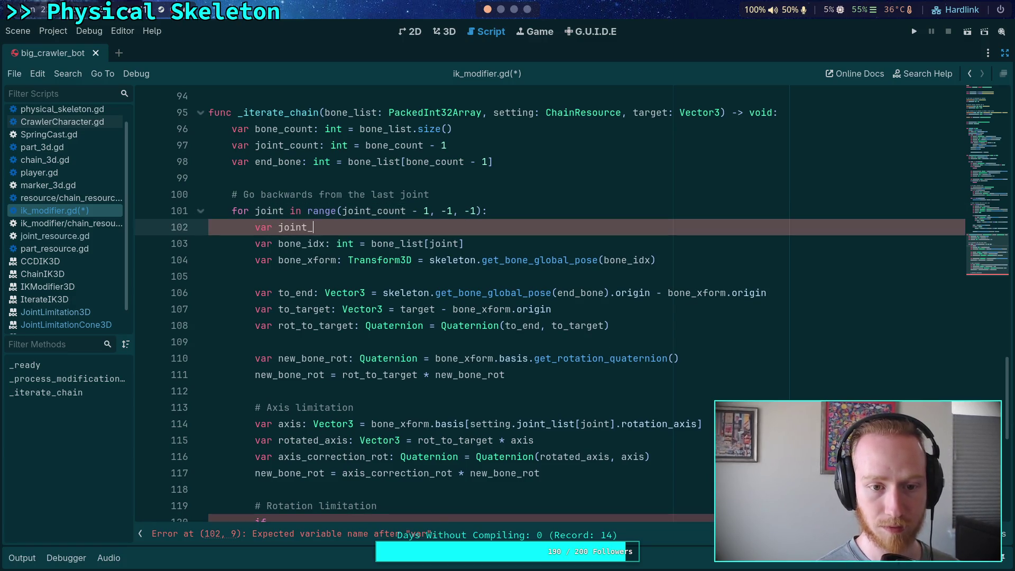
pyautogui.write('setting: Joint')
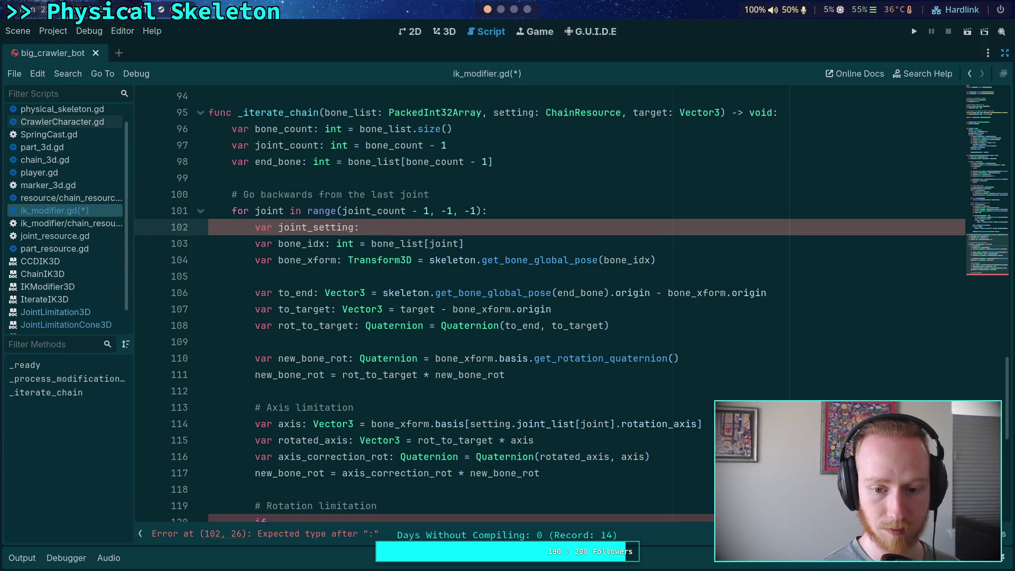
pyautogui.press('Return')
pyautogui.write('= ')
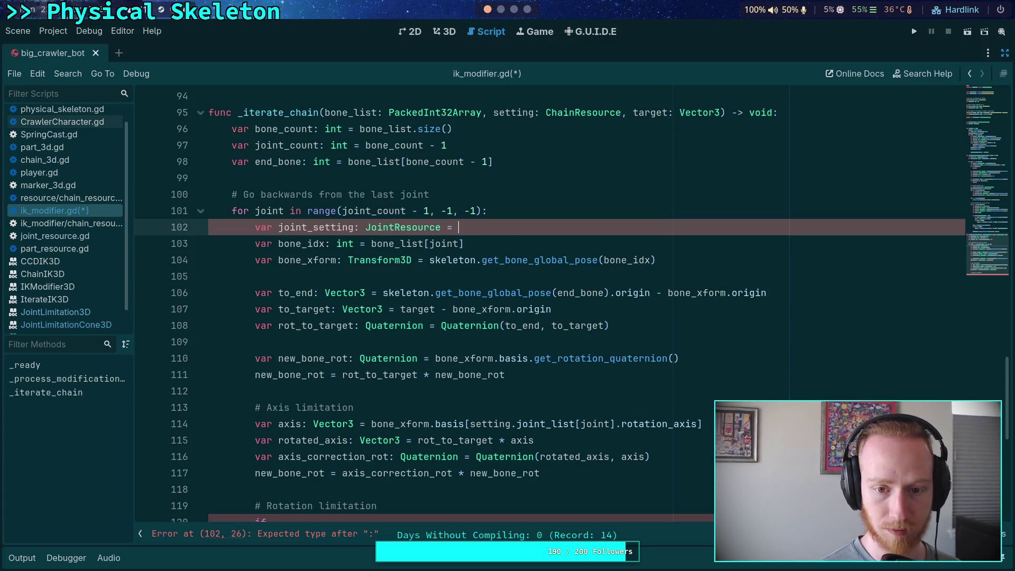
pyautogui.write('setti')
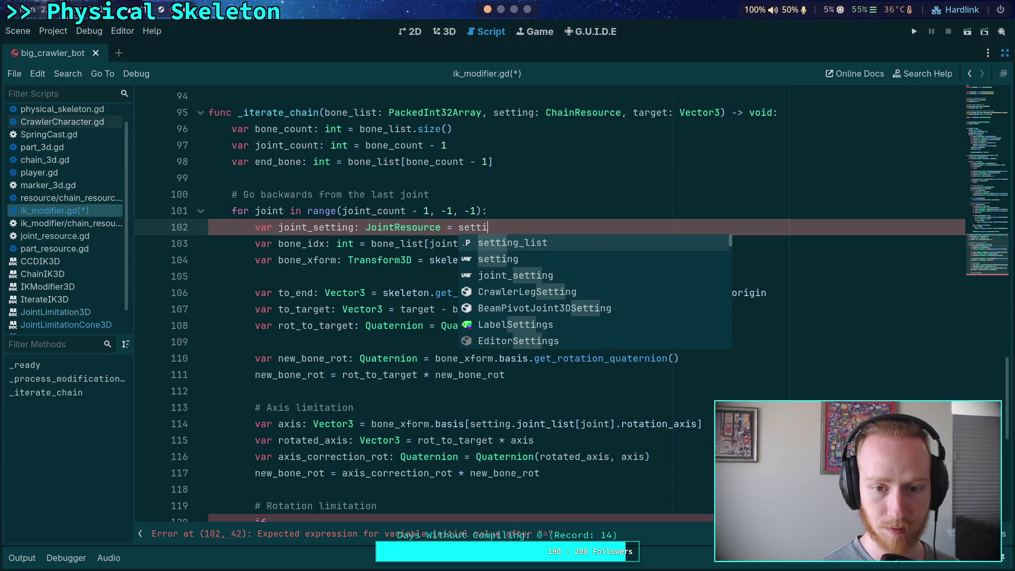
pyautogui.write('ng.joint_list[joint]')
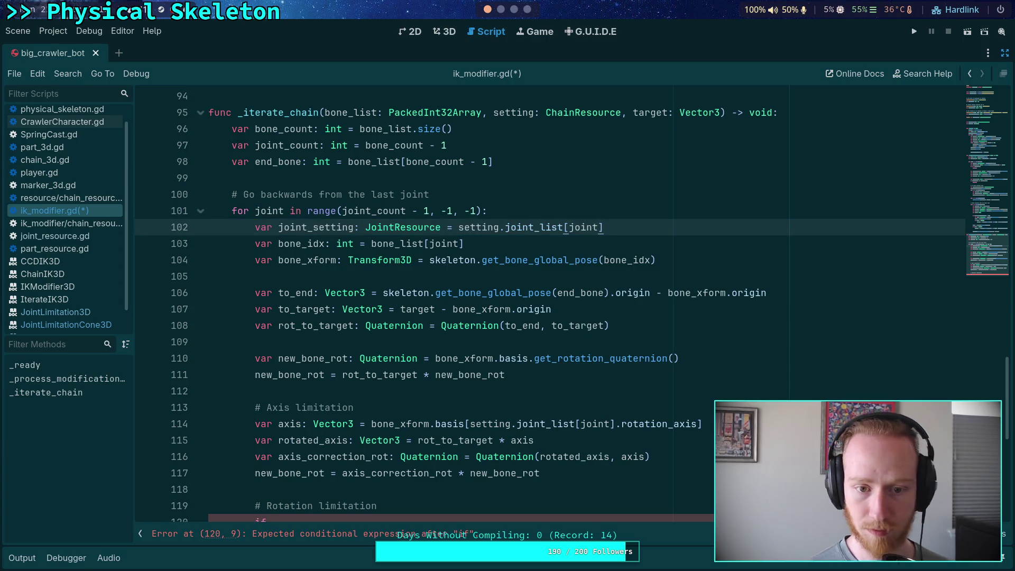
# - Change the axis lookup on line 114 to basis[joint_setting.rotation_axis]
pyautogui.moveTo(470, 423); pyautogui.dragTo(507, 424)
pyautogui.press('BackSpace')
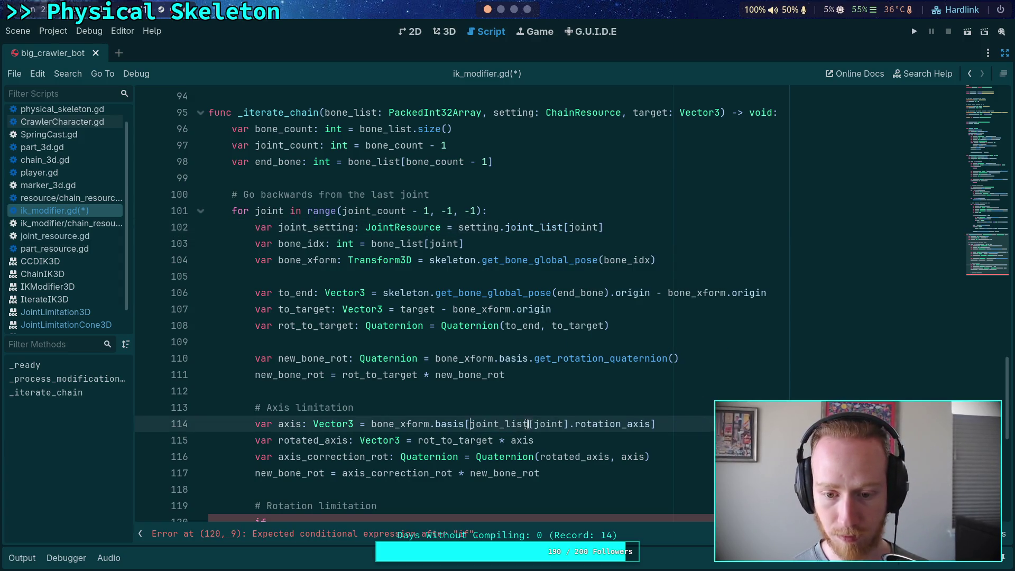
pyautogui.moveTo(569, 424); pyautogui.dragTo(506, 424)
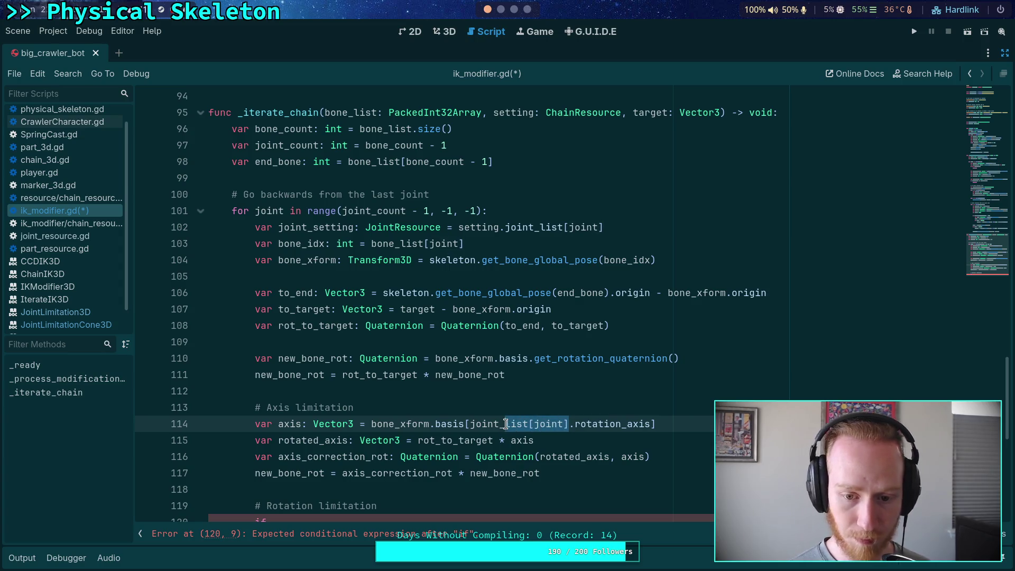
pyautogui.write('setting')
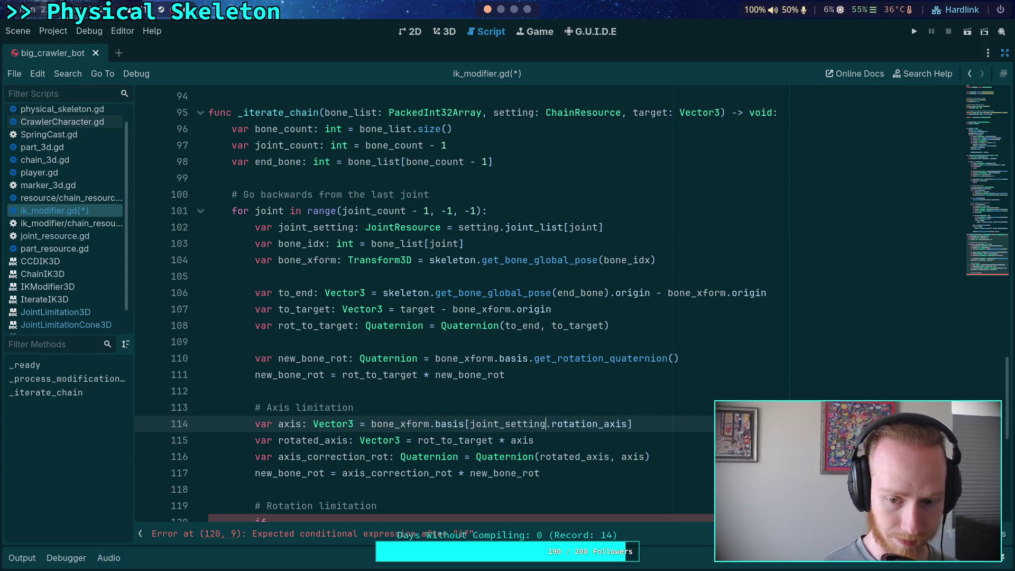
pyautogui.scroll(-3, 514, 384)
pyautogui.click(451, 375)
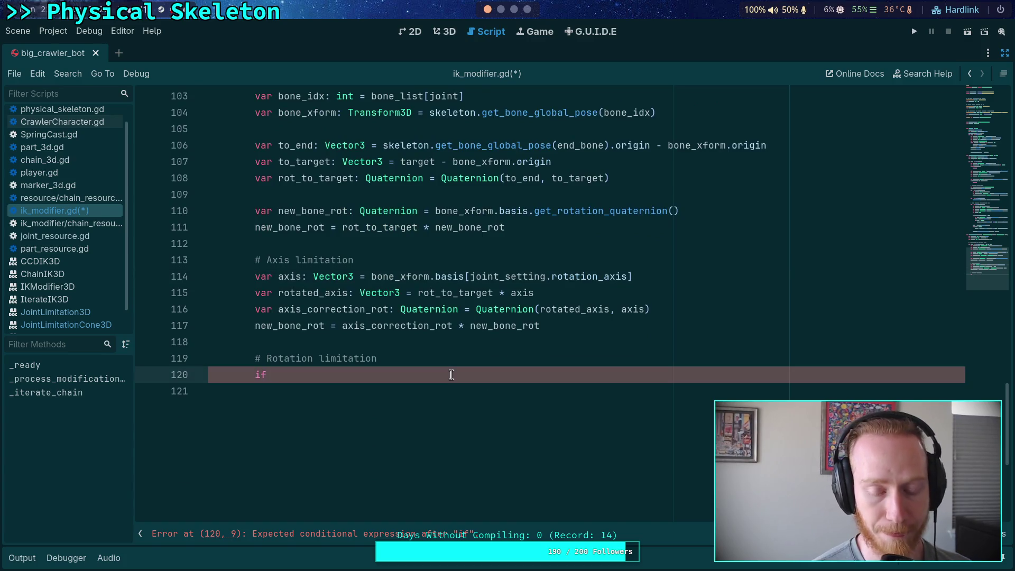
# - Complete the condition as 'if joint_setting.limitation is JointLimitationCone3D:'
pyautogui.write(' joint_s')
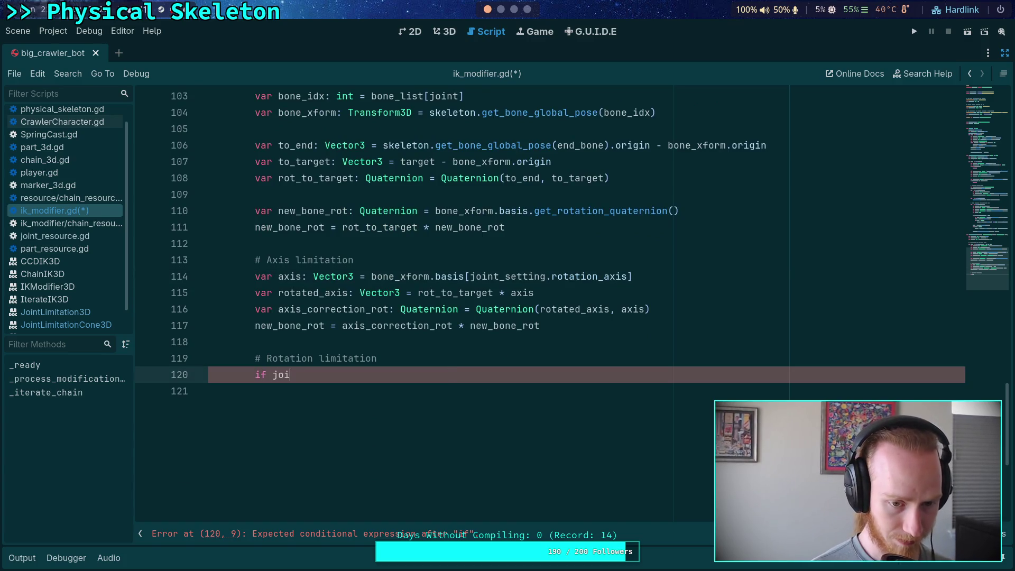
pyautogui.press('Return')
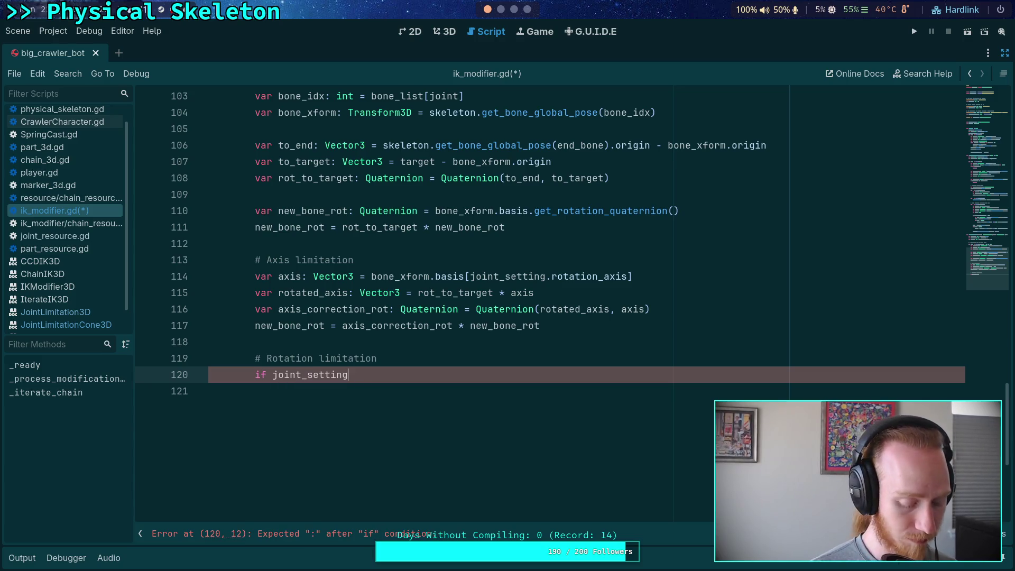
pyautogui.write(' is')
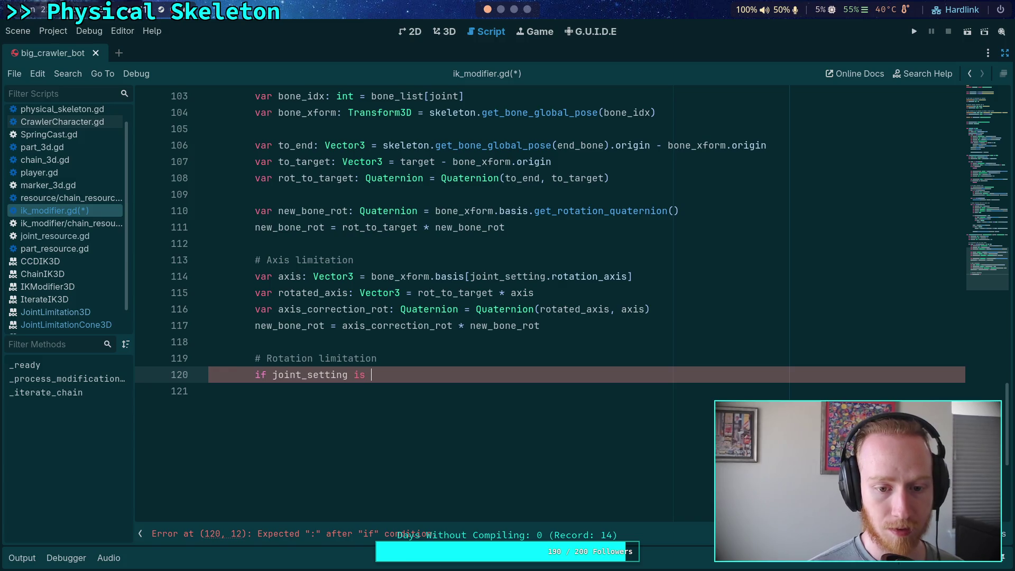
pyautogui.press('BackSpace')
pyautogui.press('BackSpace')
pyautogui.press('BackSpace')
pyautogui.write('lim')
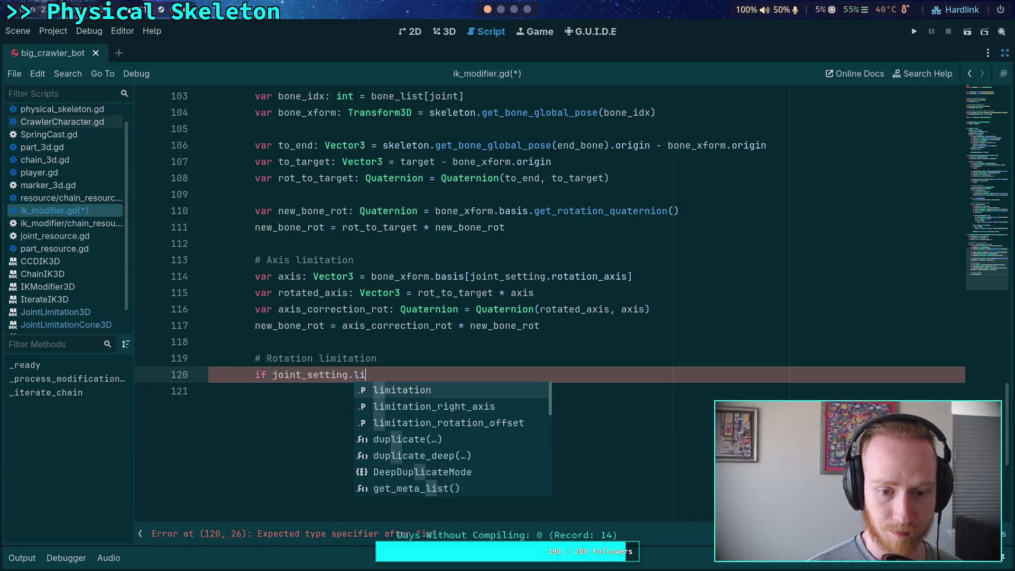
pyautogui.press('Return')
pyautogui.write('is JointLi')
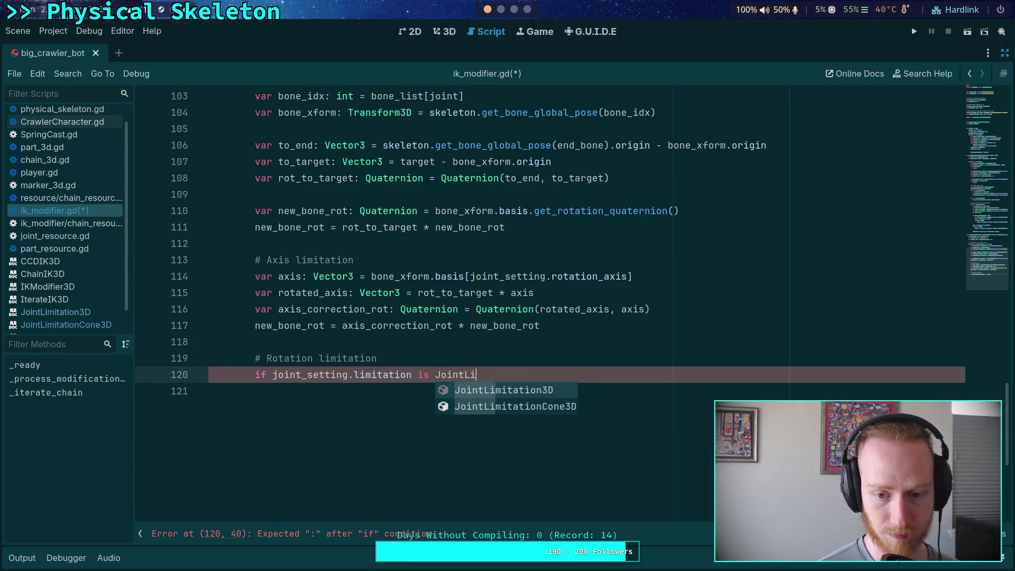
pyautogui.press('Down')
pyautogui.press('Return')
pyautogui.write(':')
pyautogui.press('Return')
# - Inside the branch, add 'var limit_angle: float = joint_setting.limitation.angle' followed by two blank lines
pyautogui.write('var angle_t')
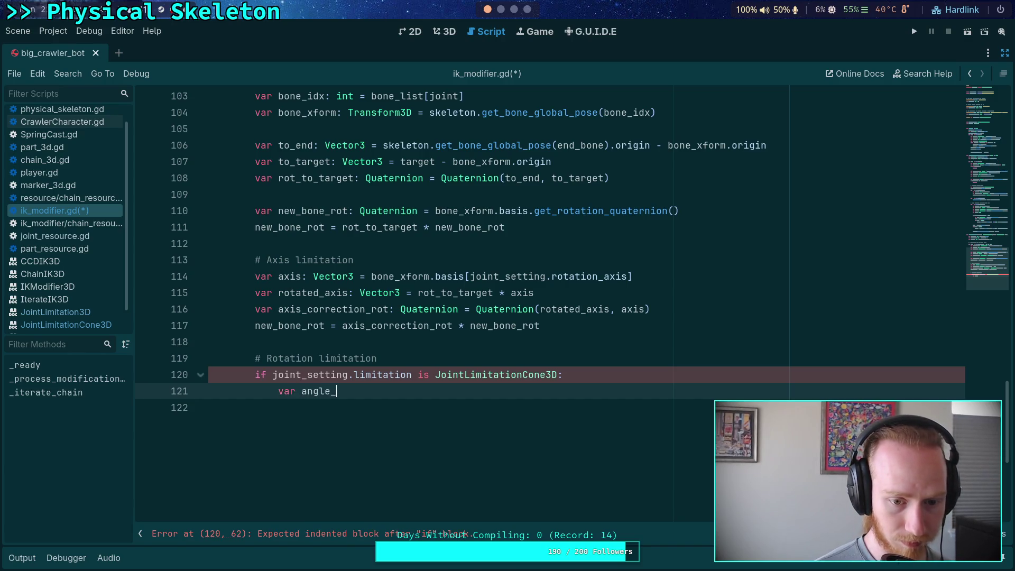
pyautogui.press('BackSpace')
pyautogui.press('BackSpace')
pyautogui.press('BackSpace')
pyautogui.press('BackSpace')
pyautogui.write('limit_angle: float = ')
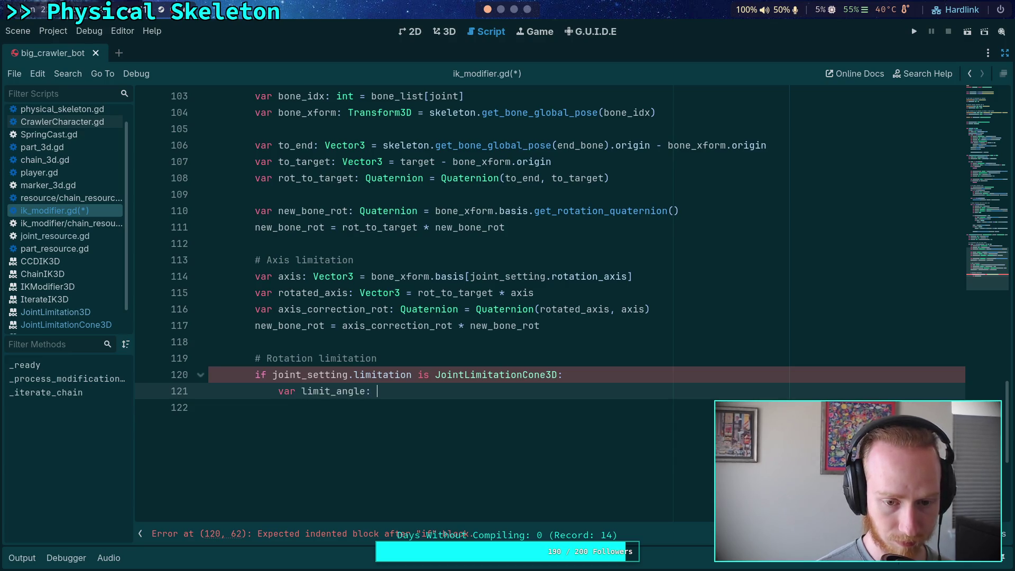
pyautogui.write('joint_se')
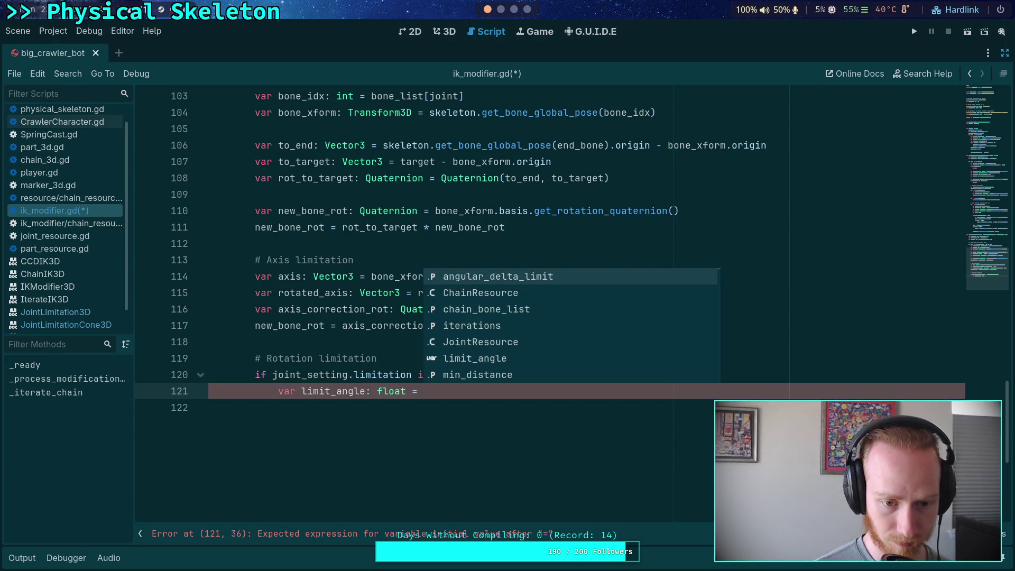
pyautogui.press('Return')
pyautogui.write('.lim')
pyautogui.press('Return')
pyautogui.write('.angle')
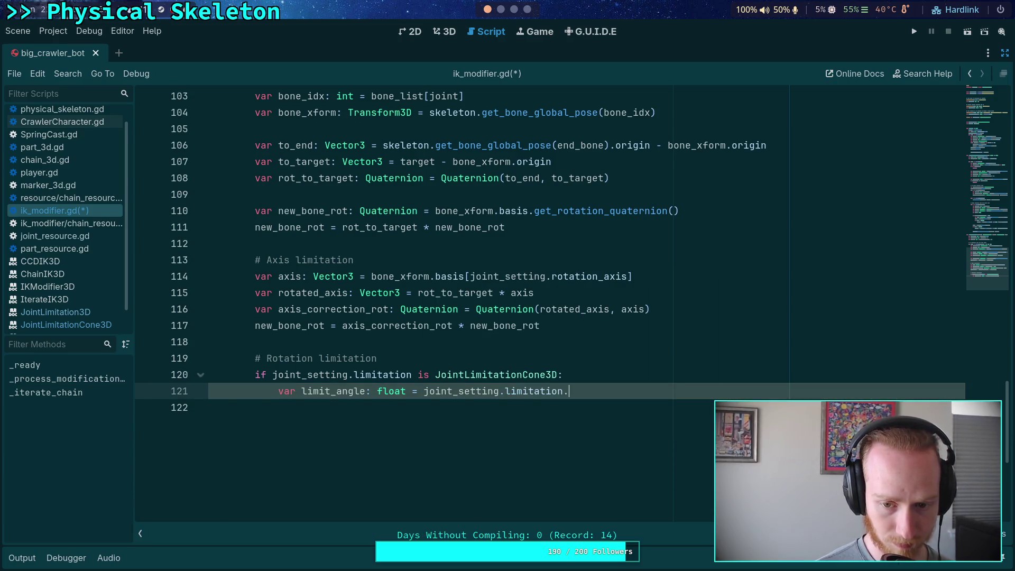
pyautogui.press('Return')
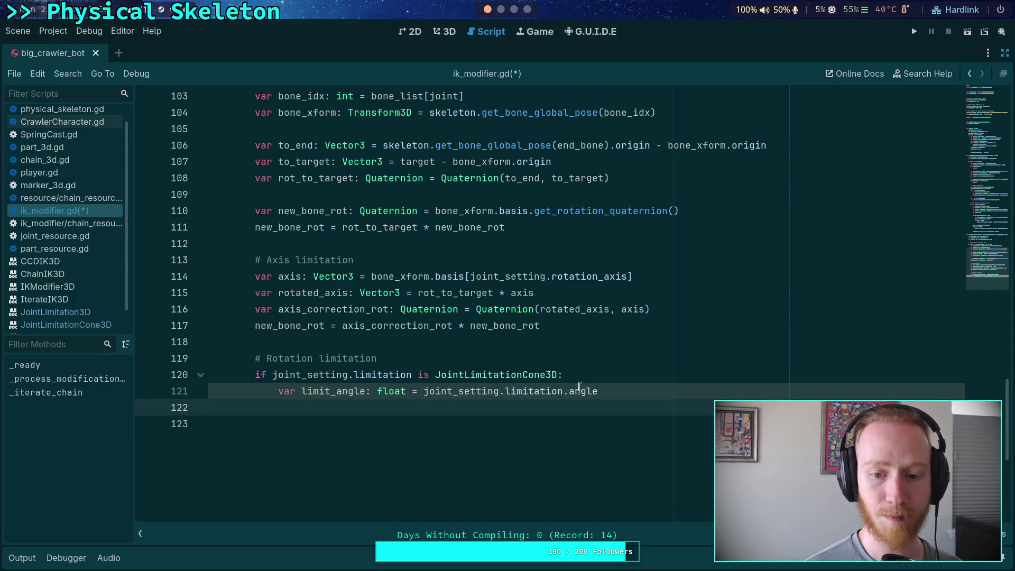
pyautogui.moveTo(549, 387)
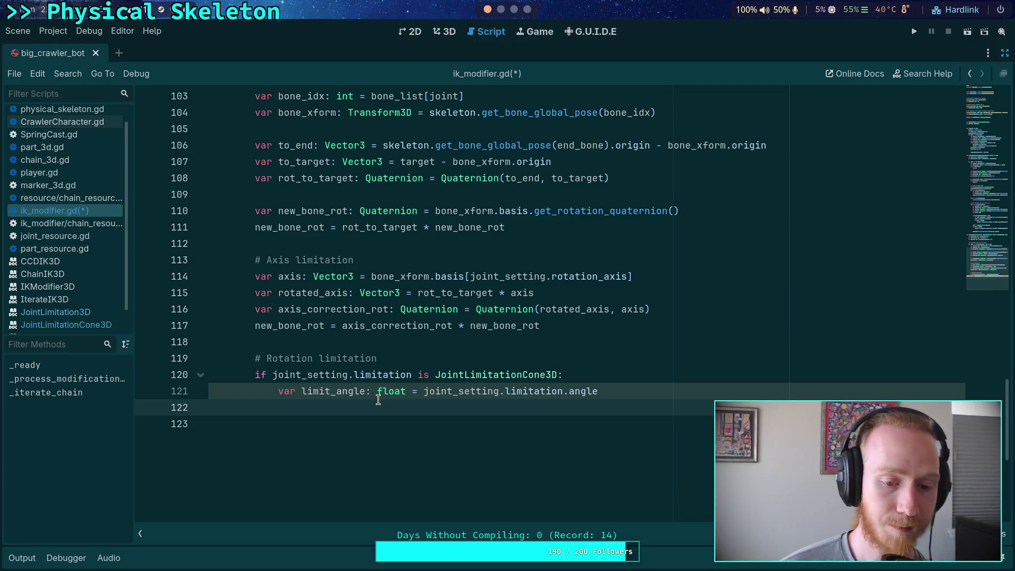
pyautogui.press('Return')
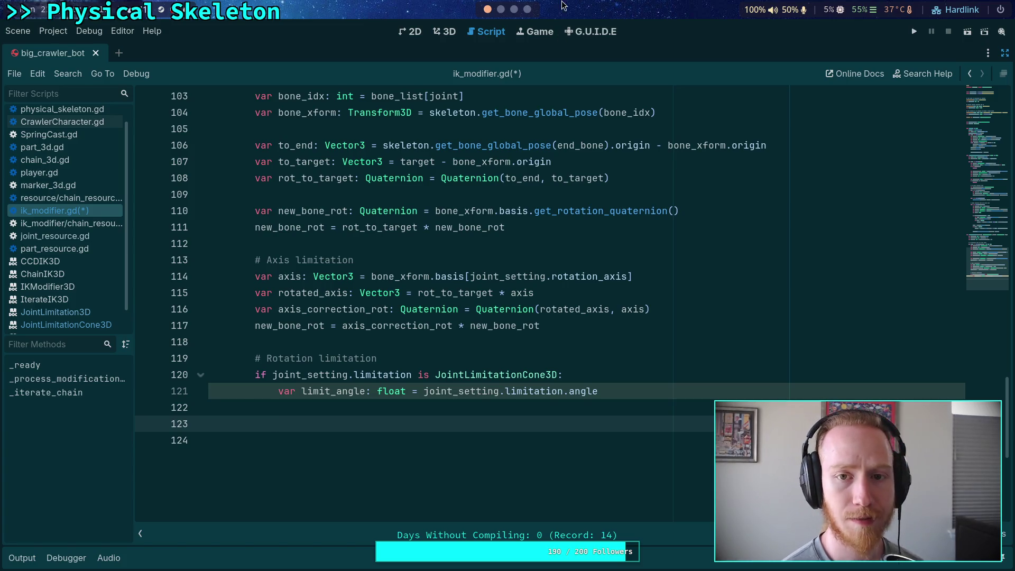
pyautogui.hotkey('alt', 'Tab')
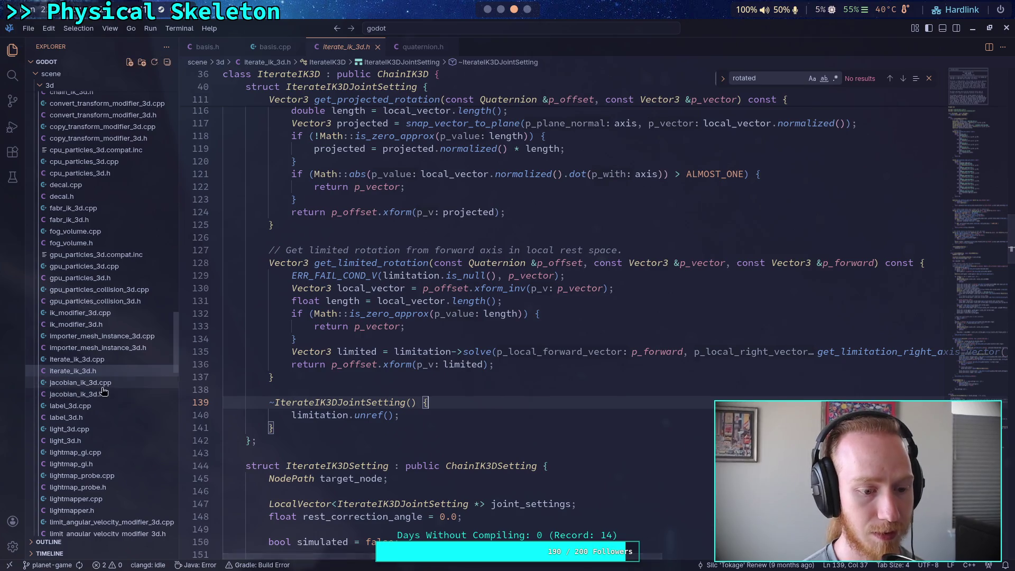
# - Expand scene/resources/3d and open joint_limitation_cone_3d and joint_limitation_3d .h/.cpp files
pyautogui.scroll(-1, 131, 407)
pyautogui.scroll(-10, 132, 414)
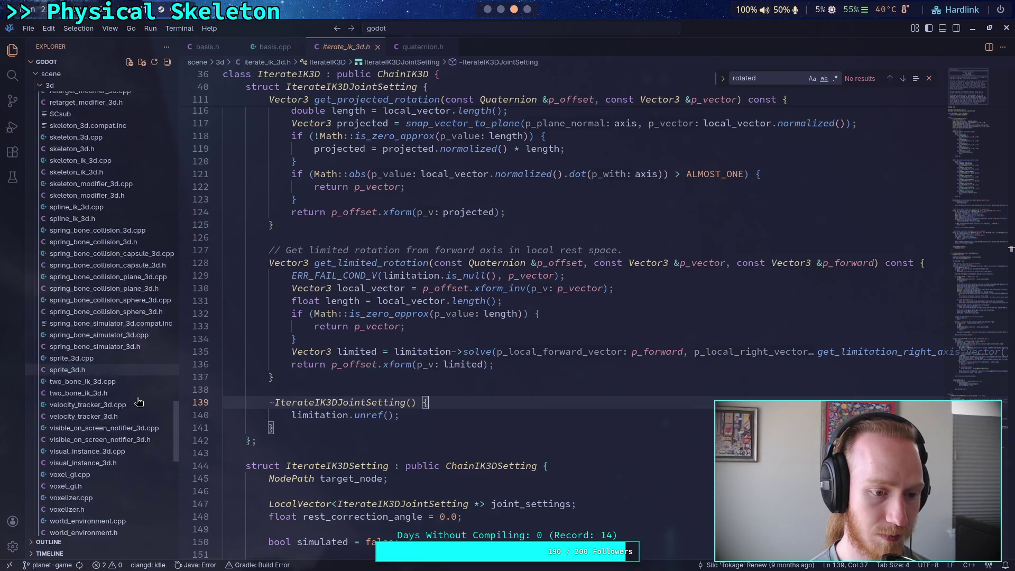
pyautogui.scroll(-10, 68, 363)
pyautogui.scroll(4, 68, 360)
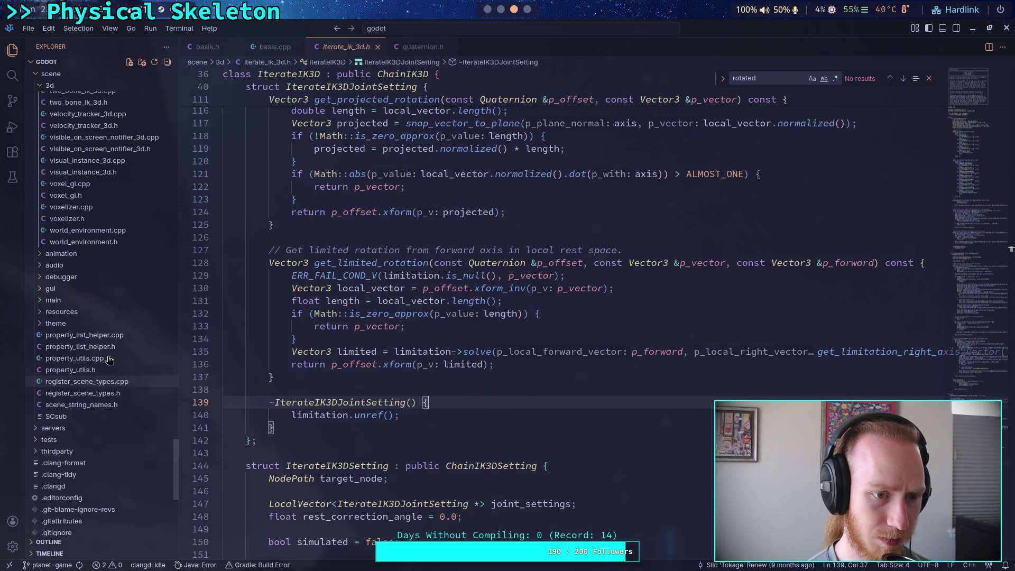
pyautogui.click(88, 305)
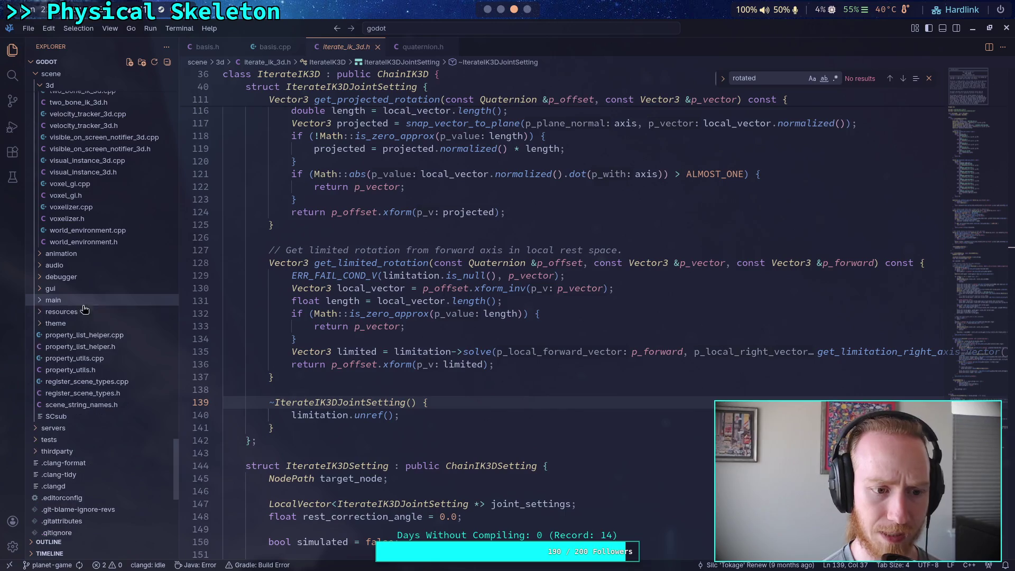
pyautogui.click(66, 312)
pyautogui.click(69, 310)
pyautogui.scroll(-5, 105, 328)
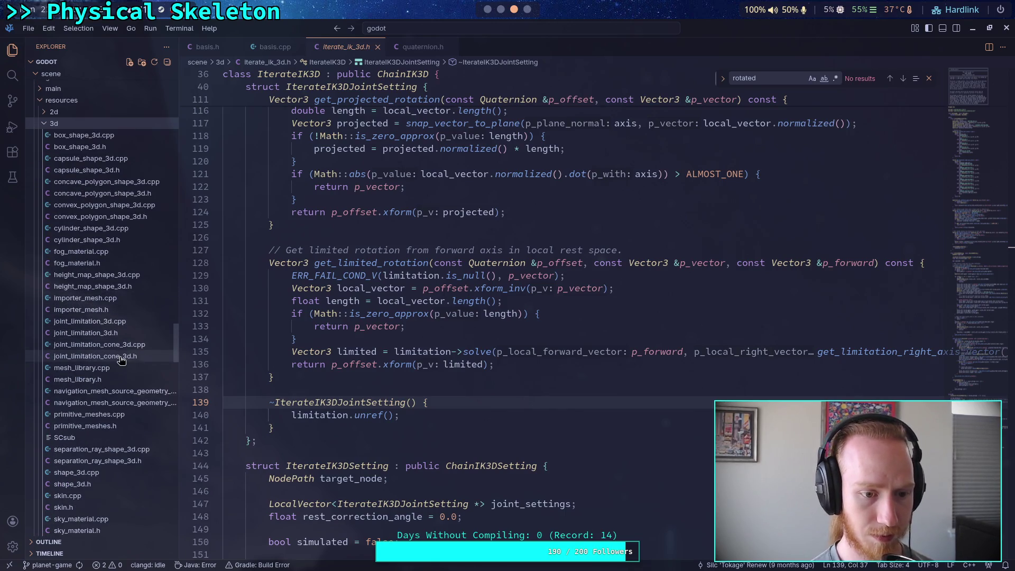
pyautogui.click(127, 356)
pyautogui.scroll(-4, 298, 365)
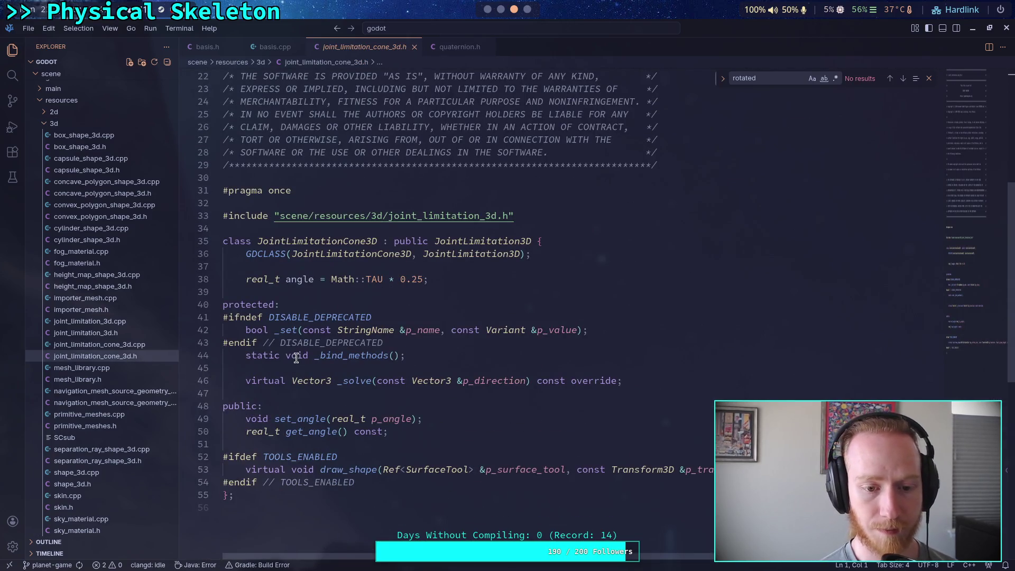
pyautogui.click(110, 333)
pyautogui.scroll(-8, 376, 344)
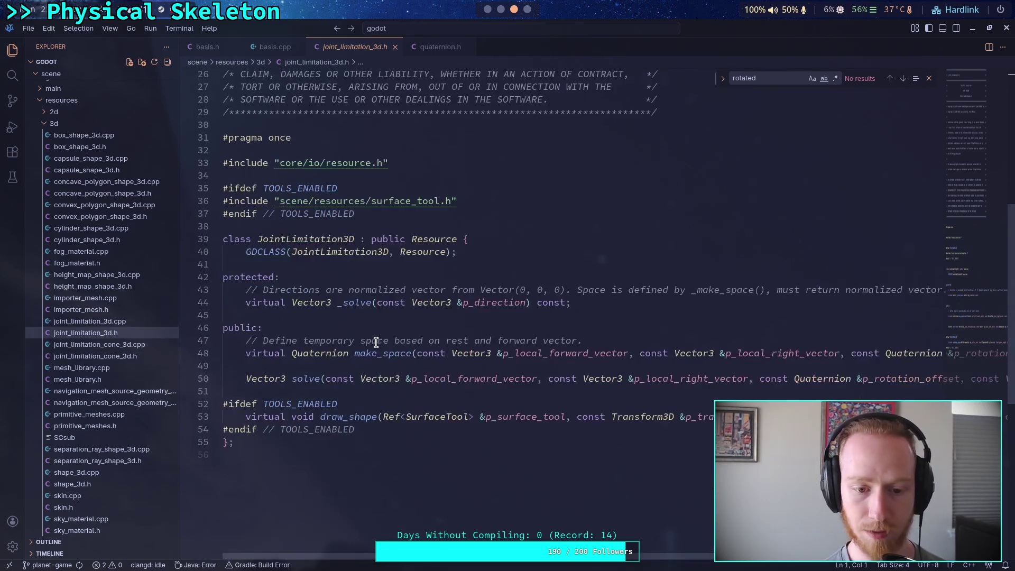
pyautogui.click(105, 323)
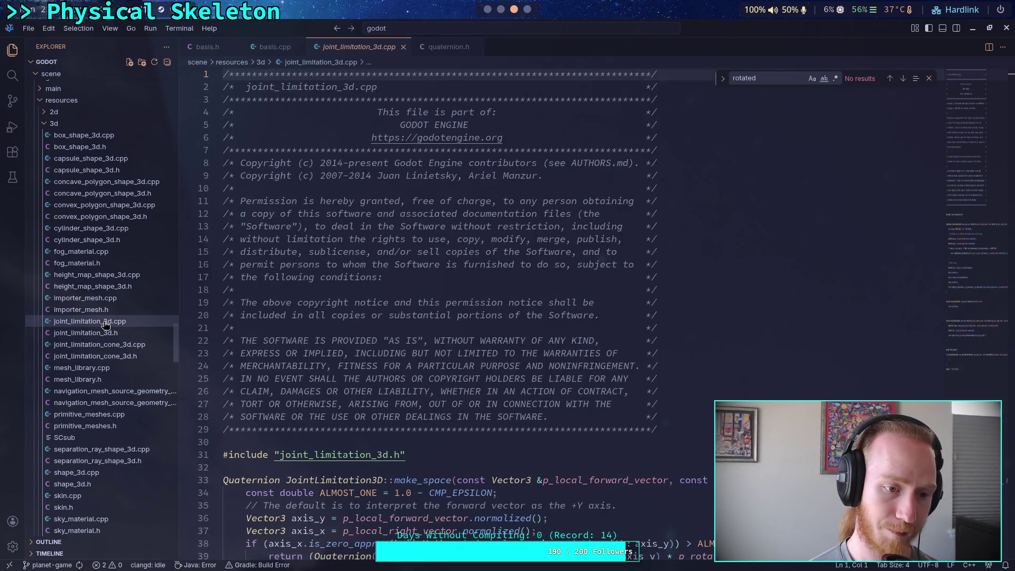
pyautogui.click(100, 344)
# - Scroll joint_limitation_3d.cpp to read its make_space and solve implementations
pyautogui.click(341, 51)
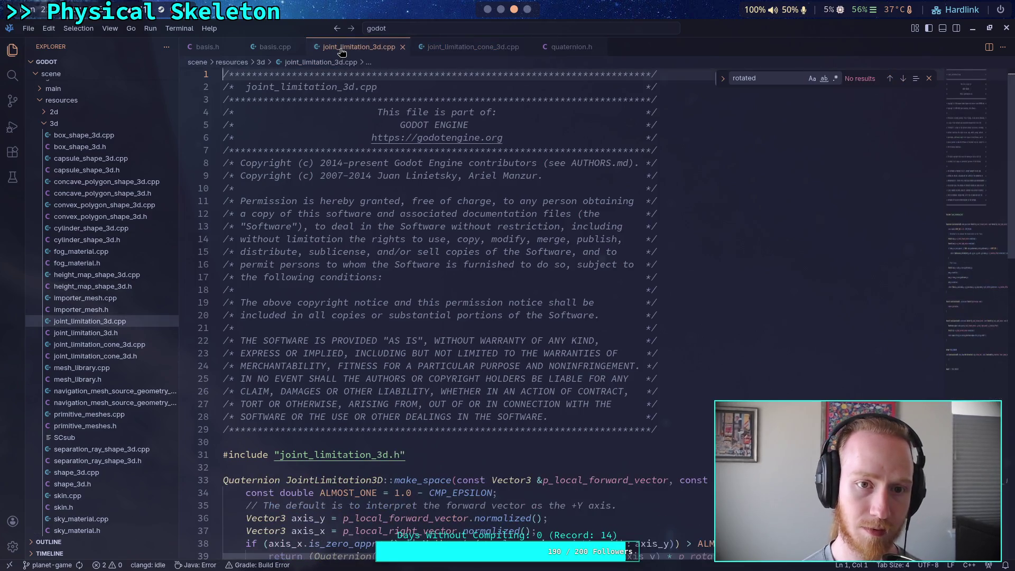
pyautogui.scroll(-10, 396, 353)
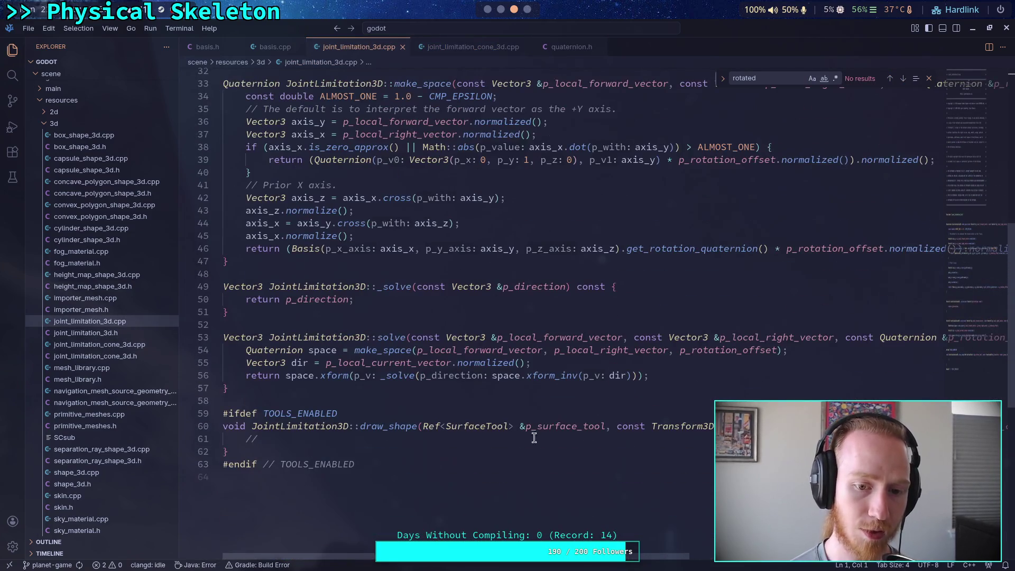
pyautogui.moveTo(548, 431)
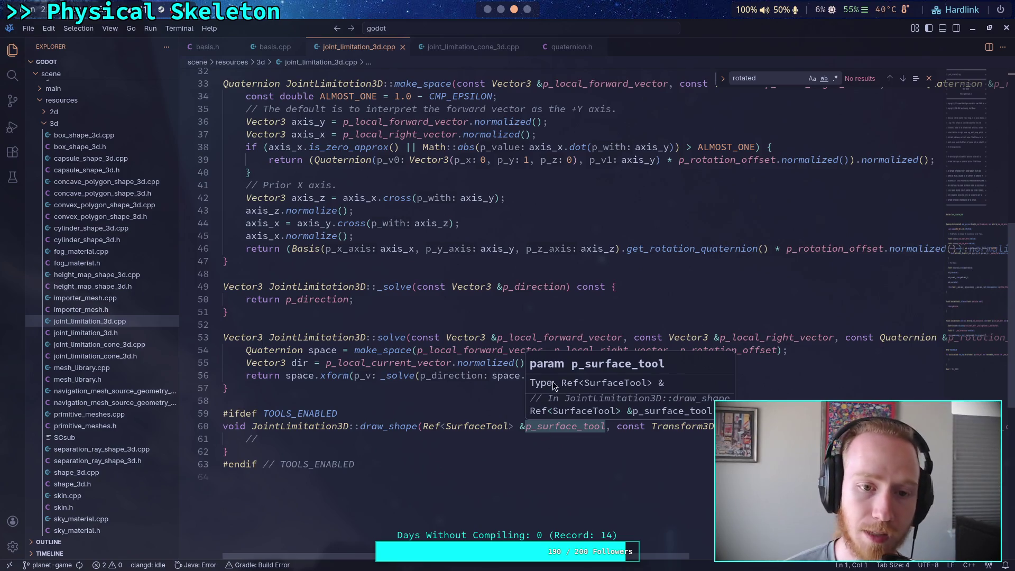
pyautogui.scroll(1, 467, 432)
pyautogui.moveTo(513, 458)
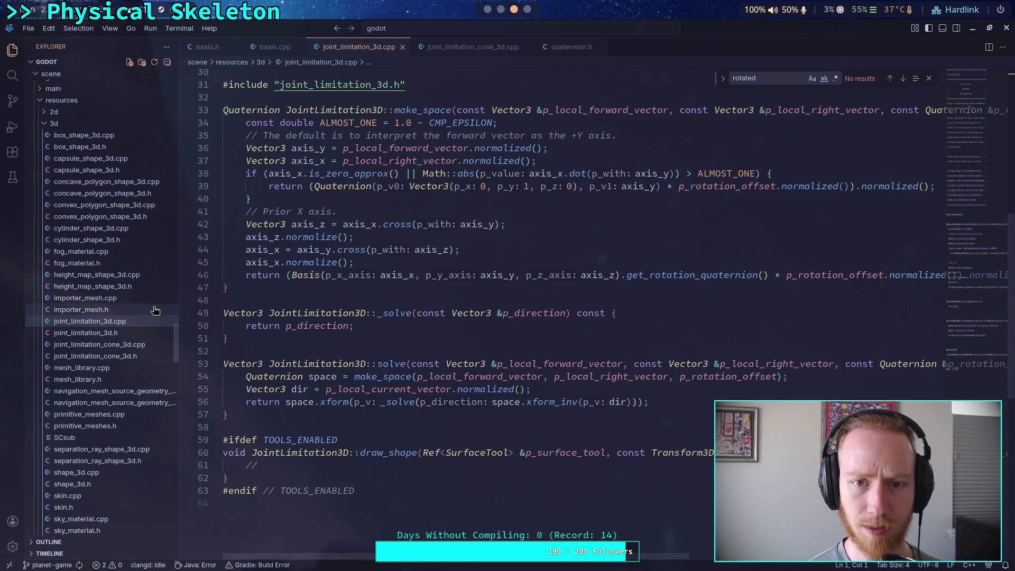
pyautogui.scroll(-20, 109, 416)
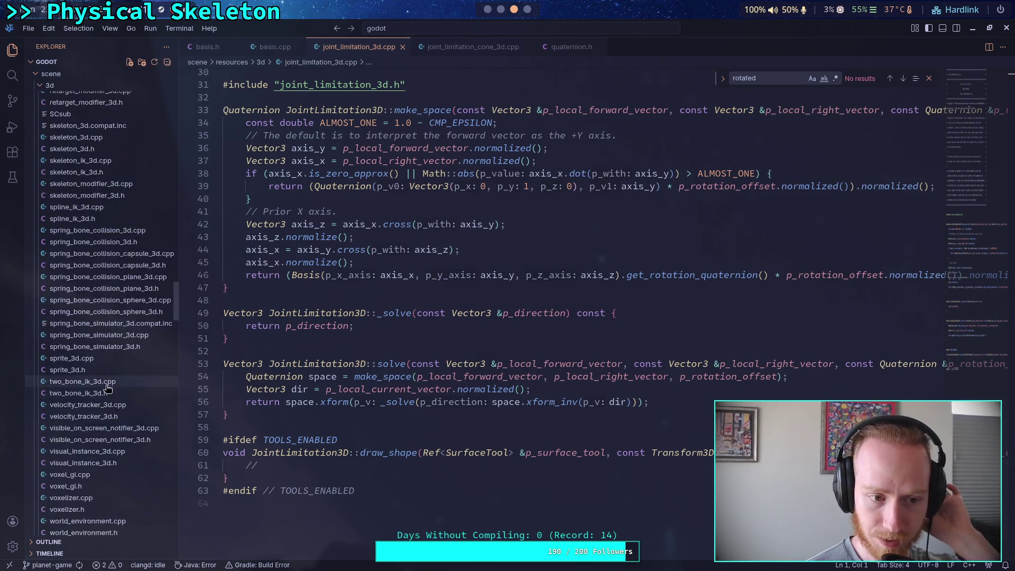
pyautogui.scroll(5, 109, 381)
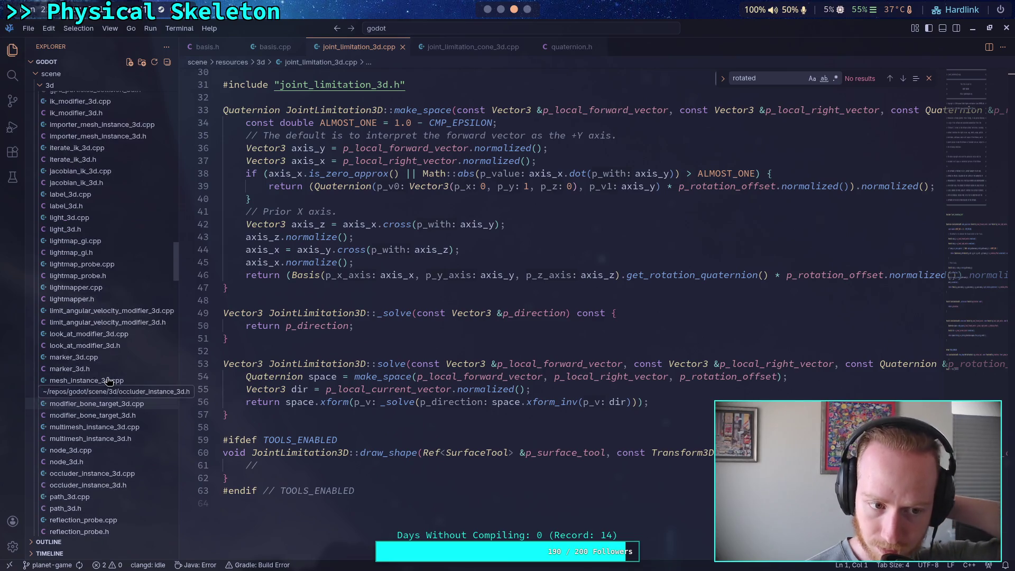
pyautogui.scroll(3, 85, 243)
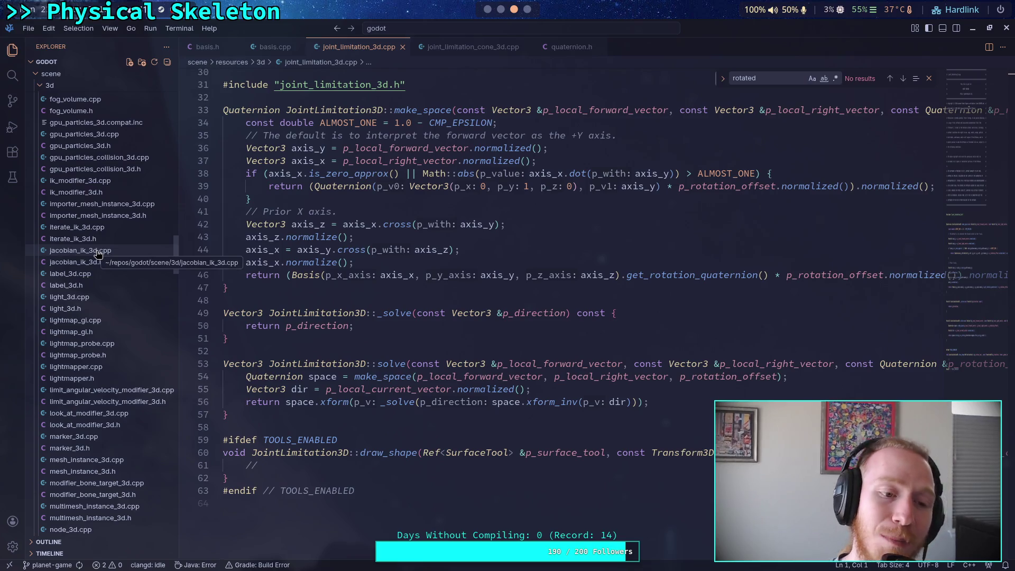
# - Open iterate_ik_3d.h with the sidebar hidden to widen the code view
pyautogui.click(113, 239)
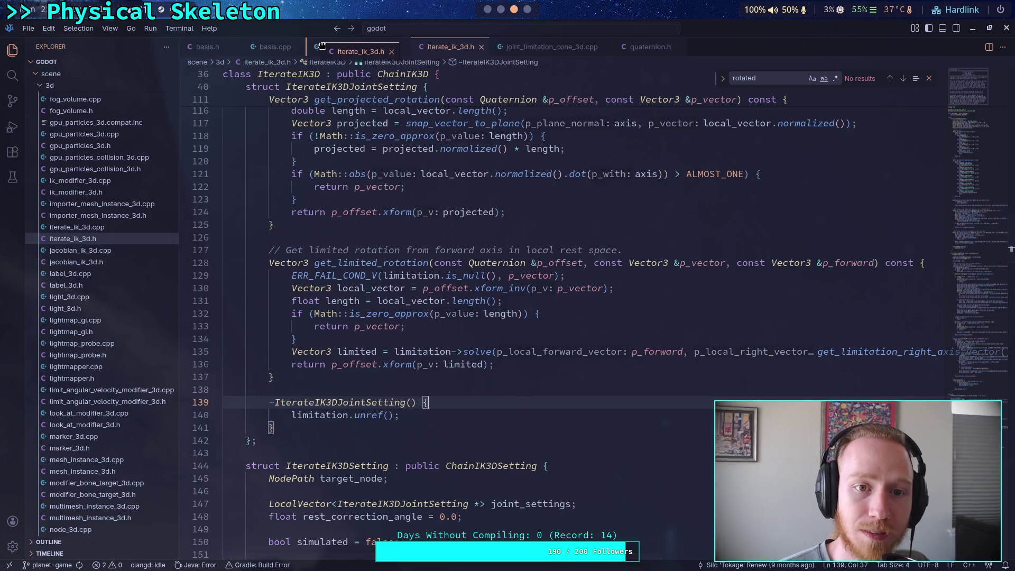
pyautogui.hotkey('ctrl', 'b')
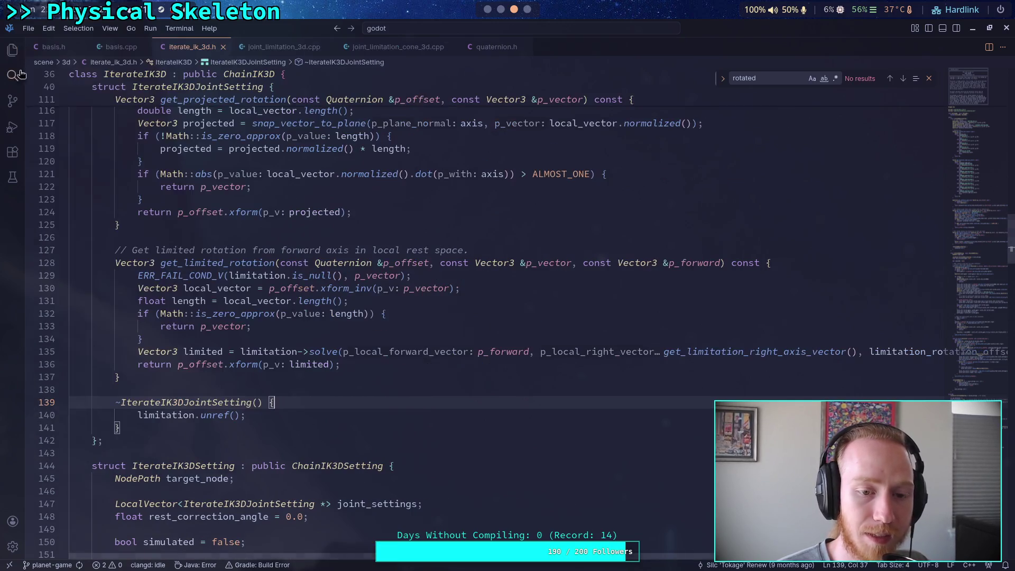
pyautogui.hscroll(3, 656, 561)
pyautogui.hscroll(1, 679, 559)
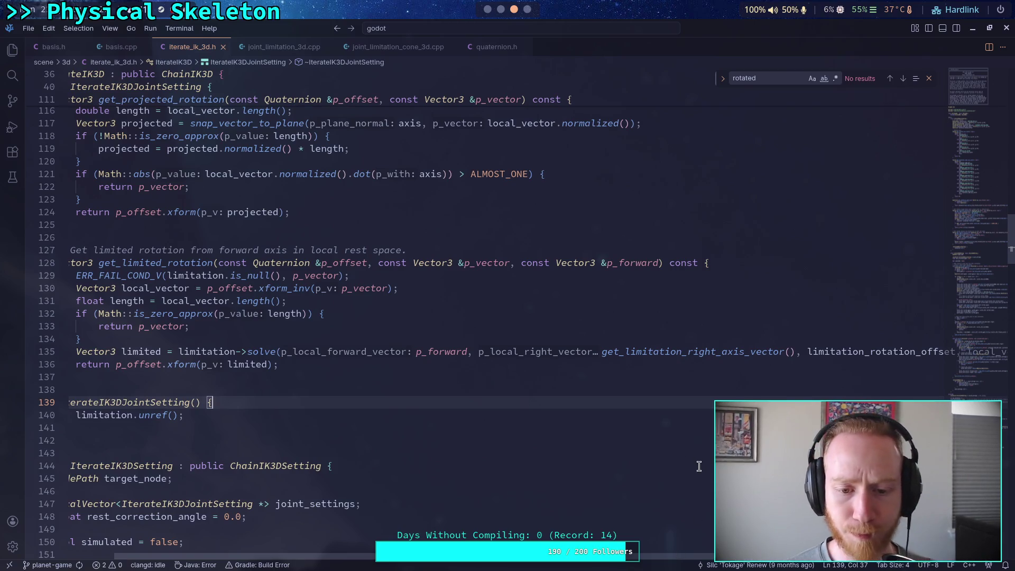
# - Highlight every use of p_local_forward_vector in joint_limitation_3d.cpp
pyautogui.click(286, 50)
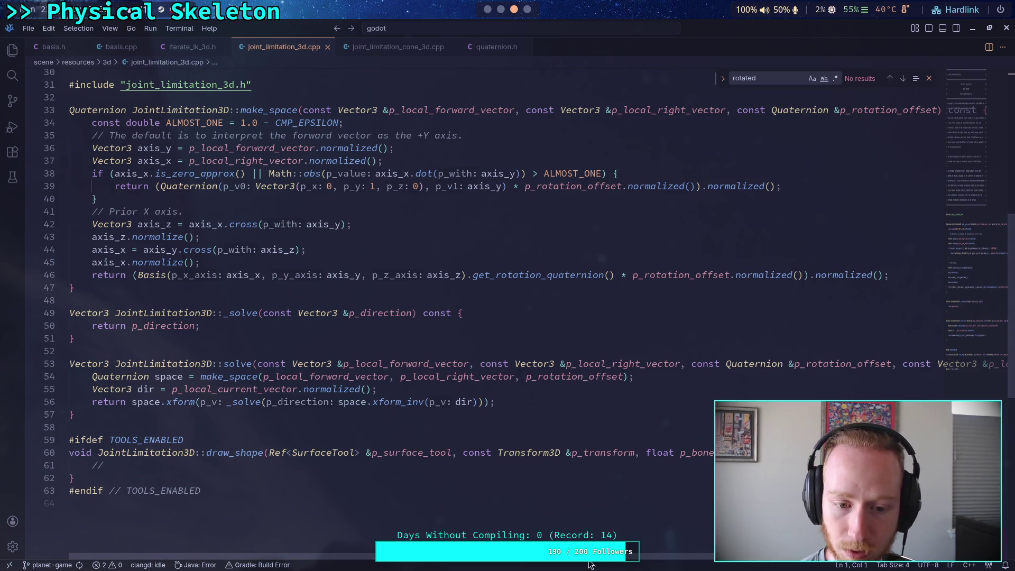
pyautogui.hscroll(5, 585, 565)
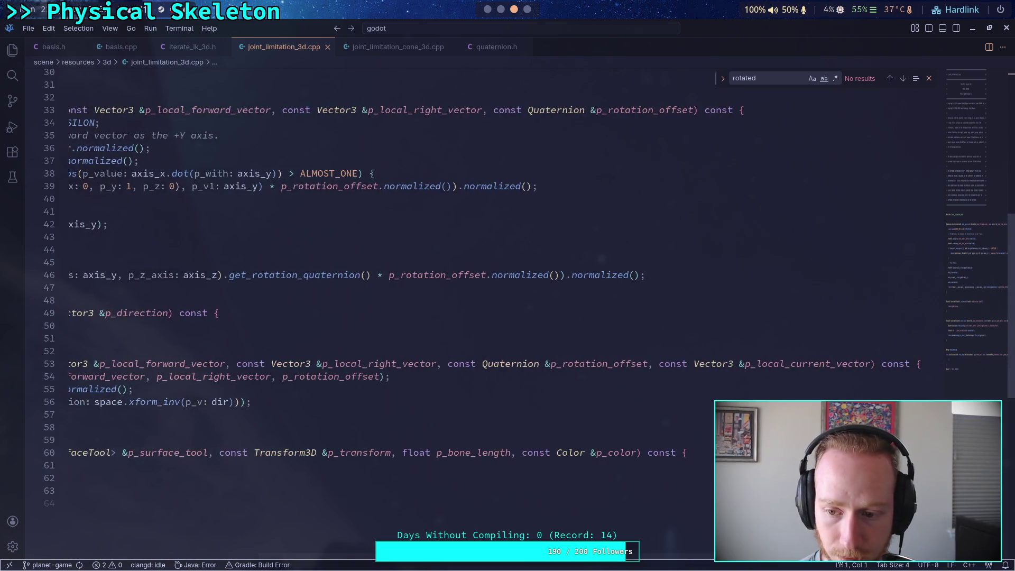
pyautogui.hscroll(-5, 661, 502)
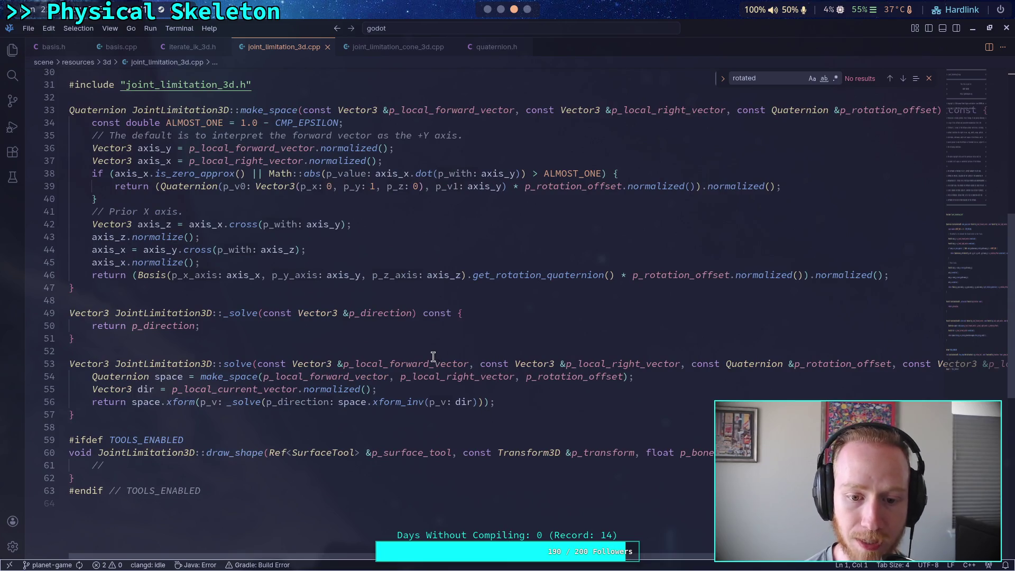
pyautogui.doubleClick(385, 365)
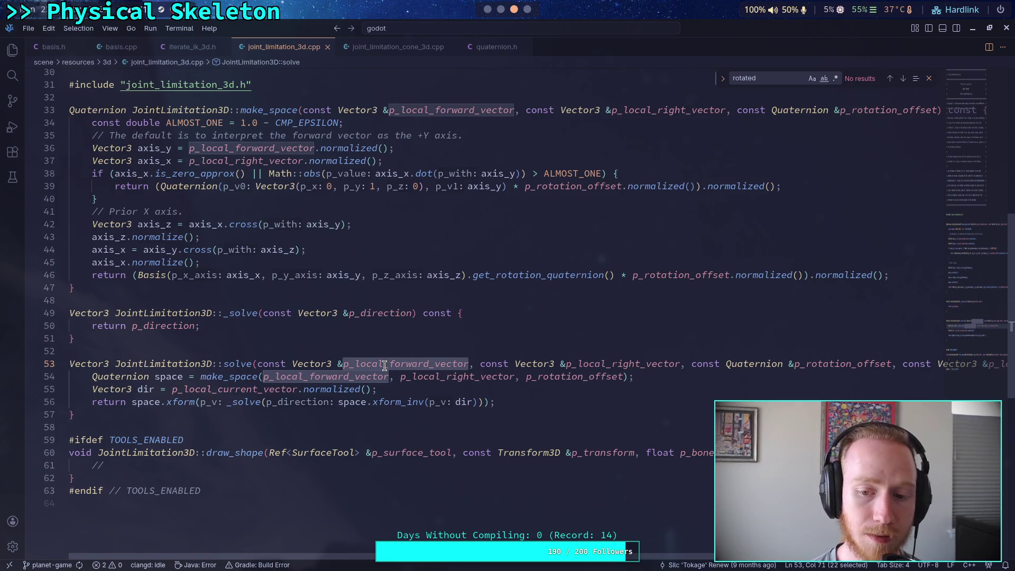
pyautogui.moveTo(385, 365)
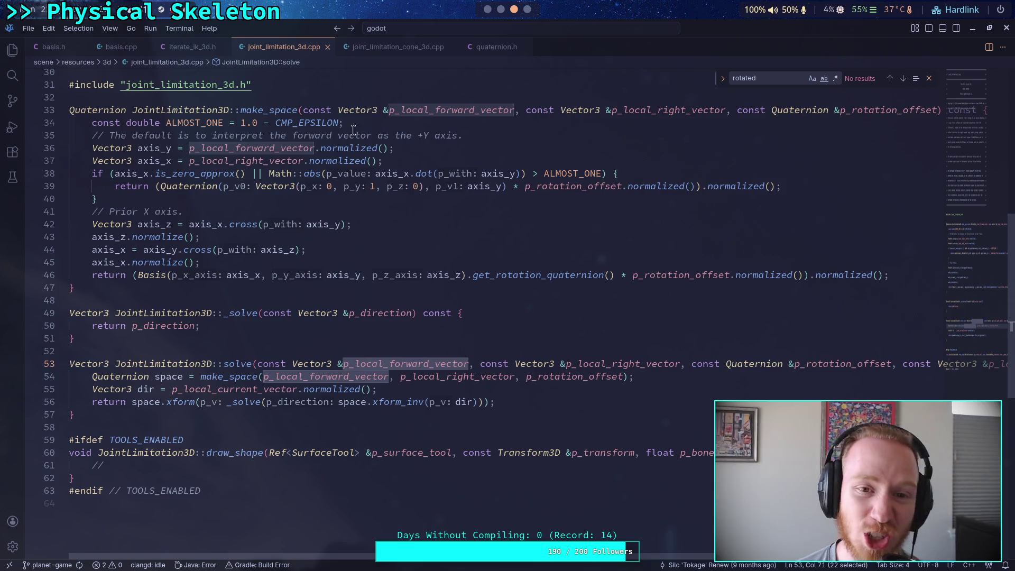
pyautogui.click(186, 48)
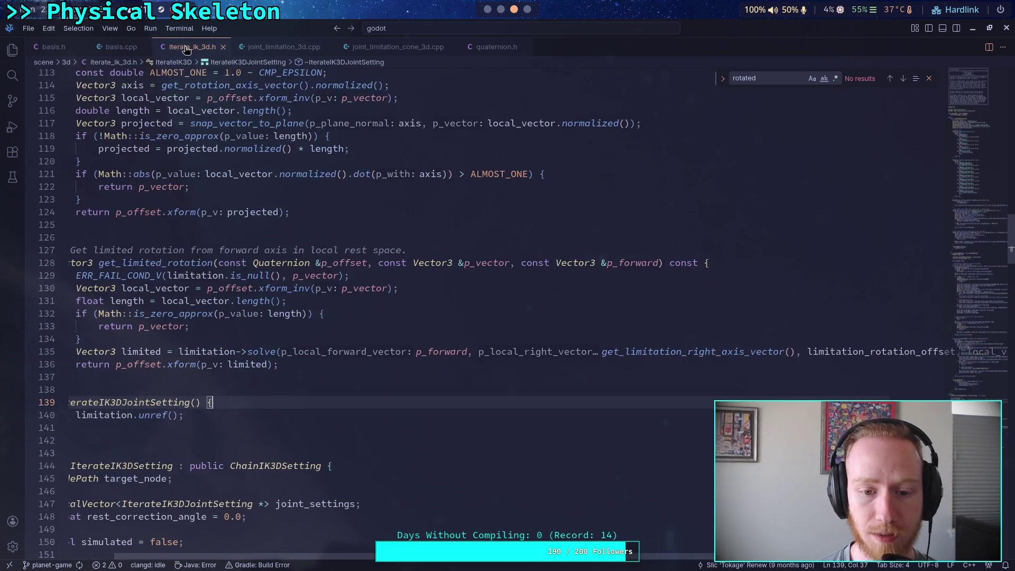
# - Highlight every use of p_forward in get_limited_rotation in iterate_ik_3d.h
pyautogui.click(444, 352)
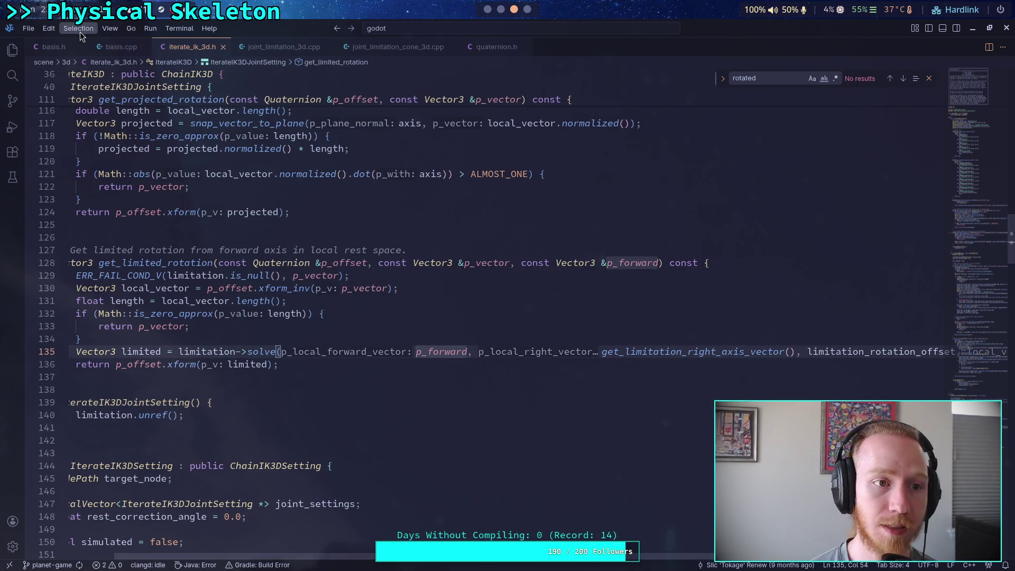
pyautogui.moveTo(209, 288)
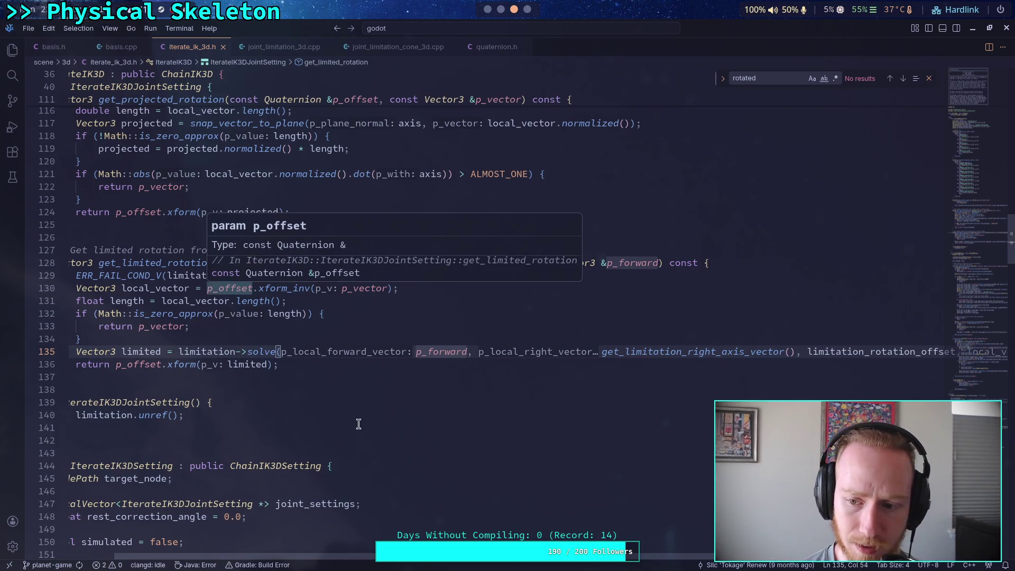
pyautogui.hscroll(5, 342, 411)
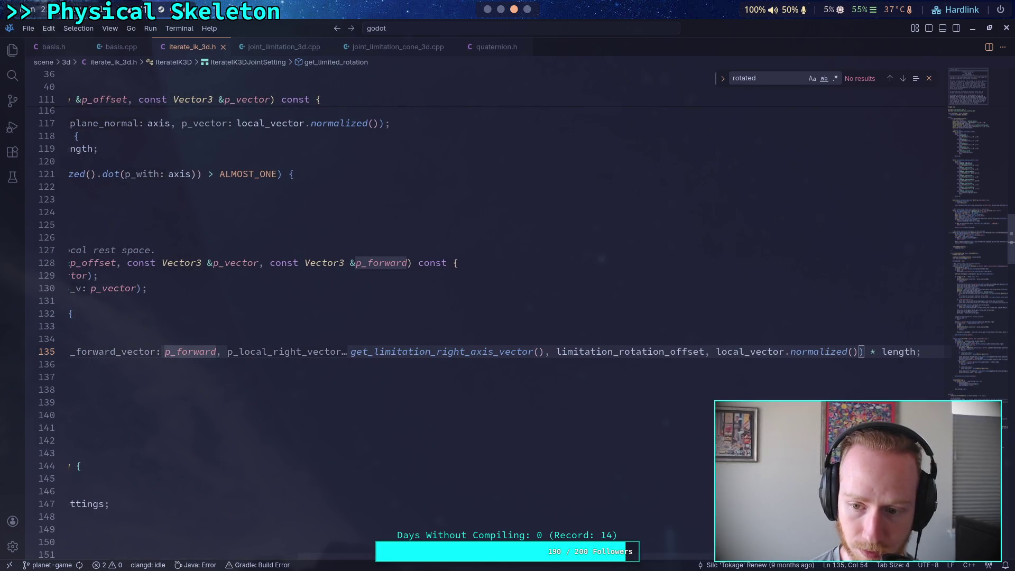
pyautogui.hscroll(-6, 400, 400)
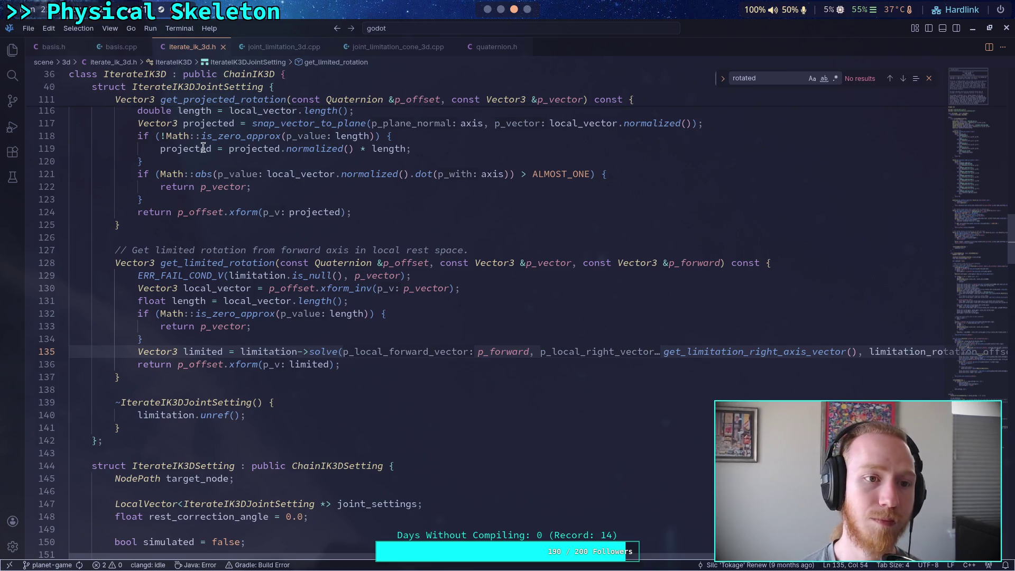
# - Show the Explorer again and highlight every occurrence of local_vector
pyautogui.hotkey('ctrl', 'b')
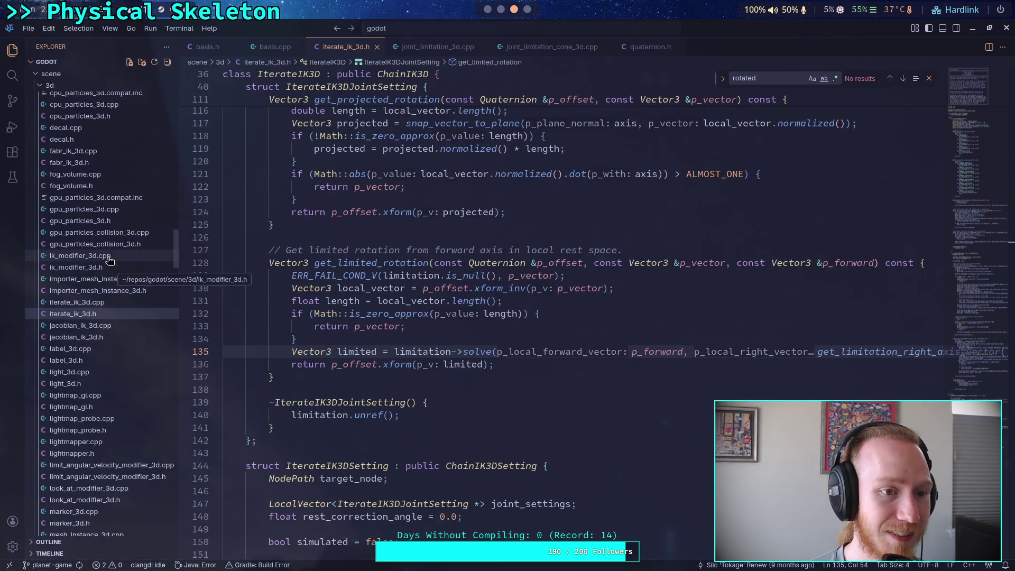
pyautogui.scroll(5, 109, 259)
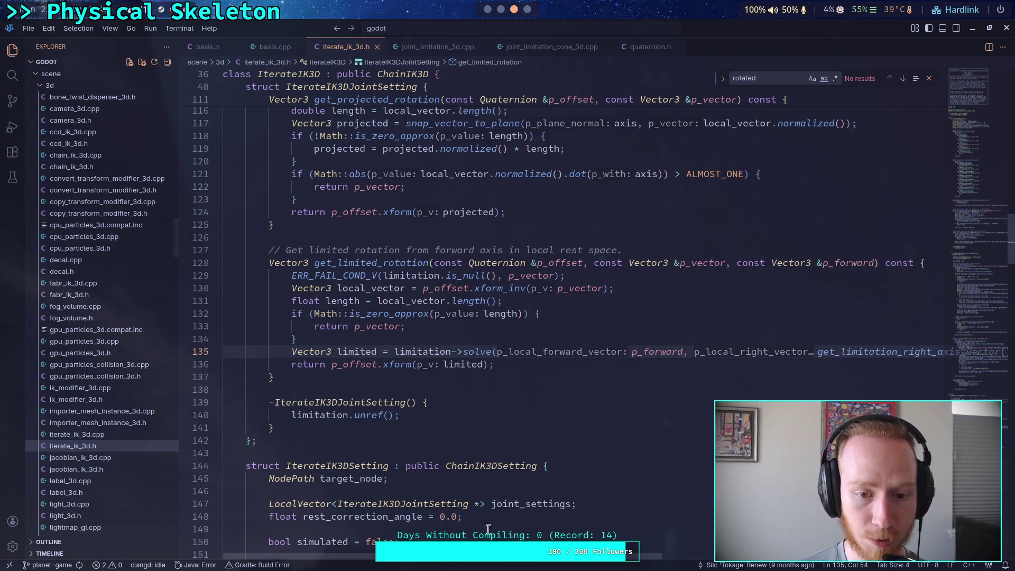
pyautogui.moveTo(540, 556); pyautogui.dragTo(825, 556)
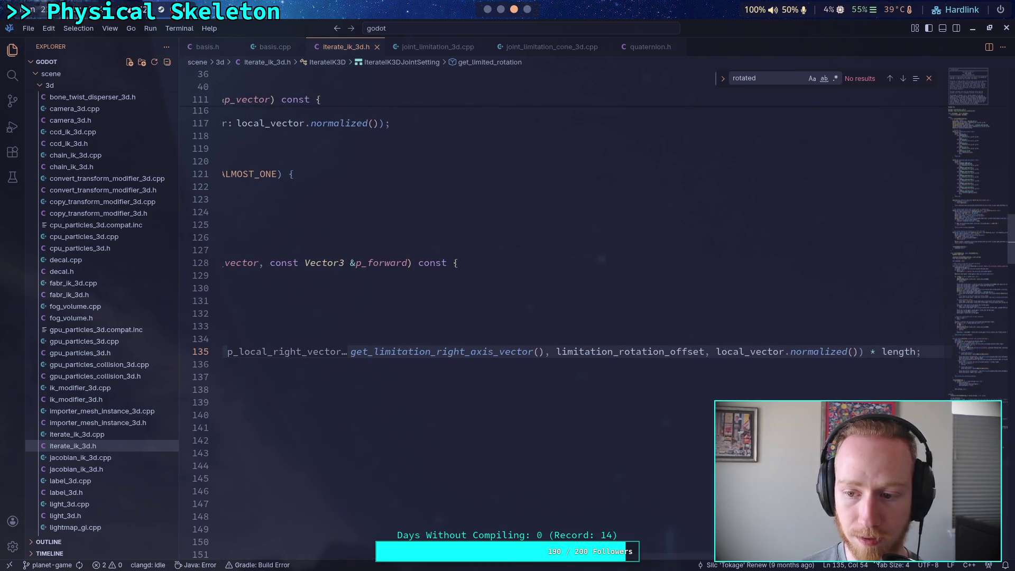
pyautogui.hscroll(-5, 446, 377)
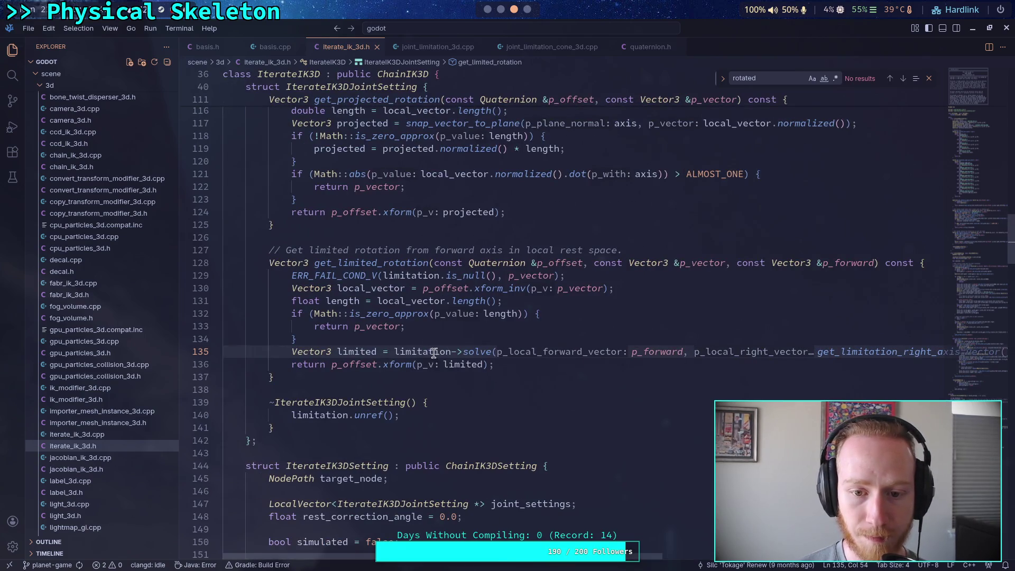
pyautogui.doubleClick(372, 288)
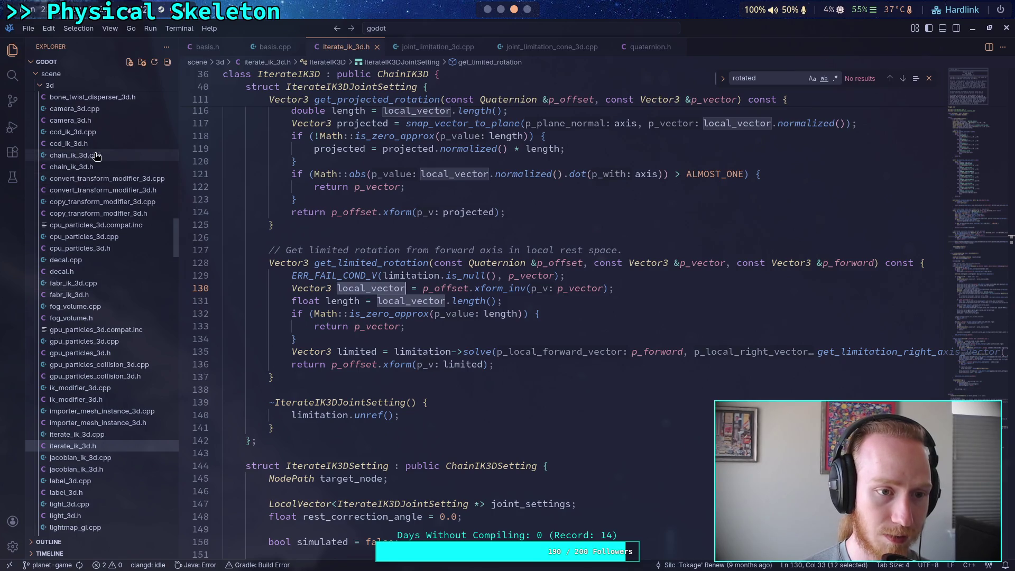
pyautogui.click(103, 134)
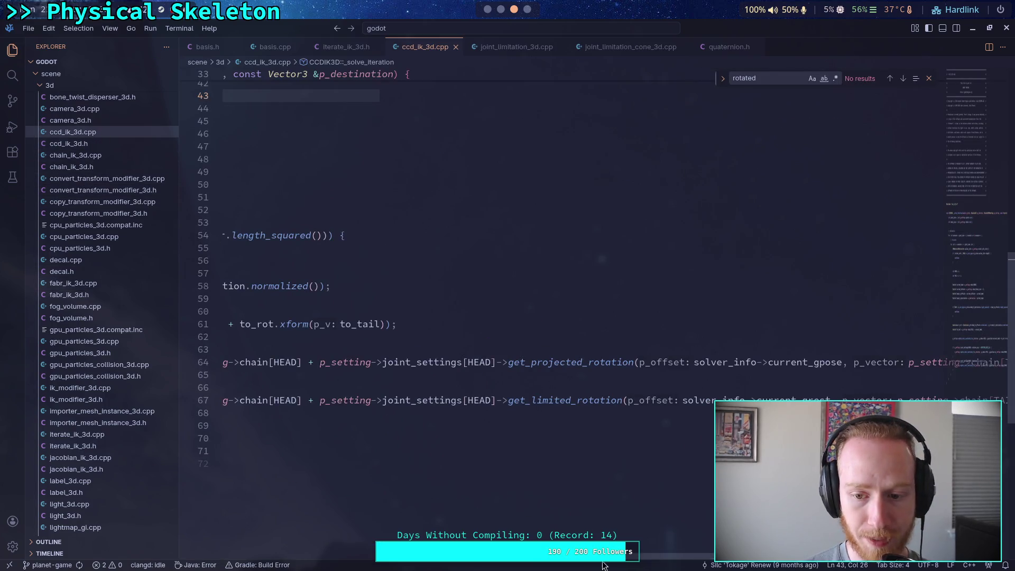
# - Read the get_projected_rotation and get_limited_rotation calls on lines 64 and 67 of ccd_ik_3d.cpp
pyautogui.hscroll(5, 612, 563)
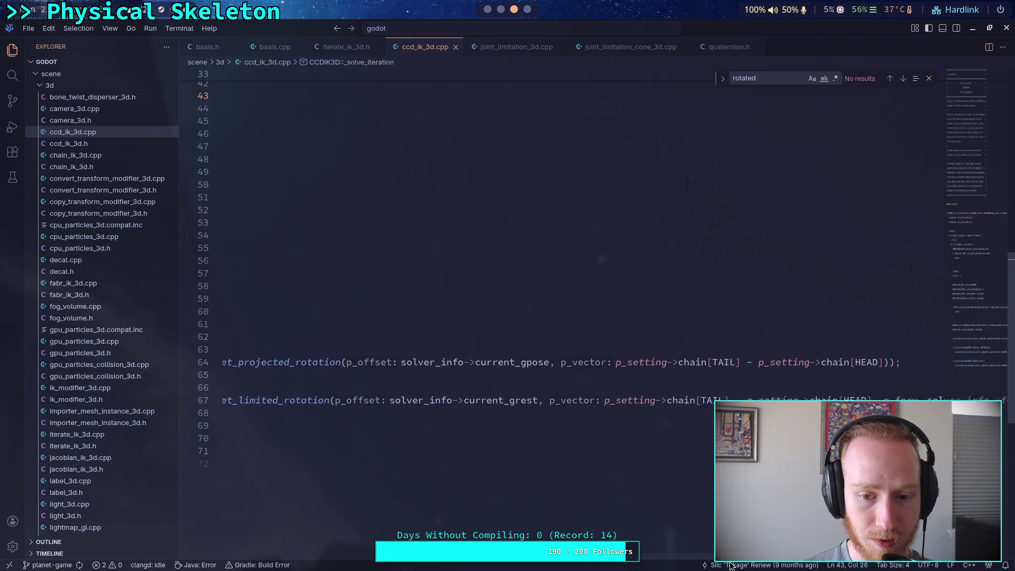
pyautogui.hscroll(2, 734, 566)
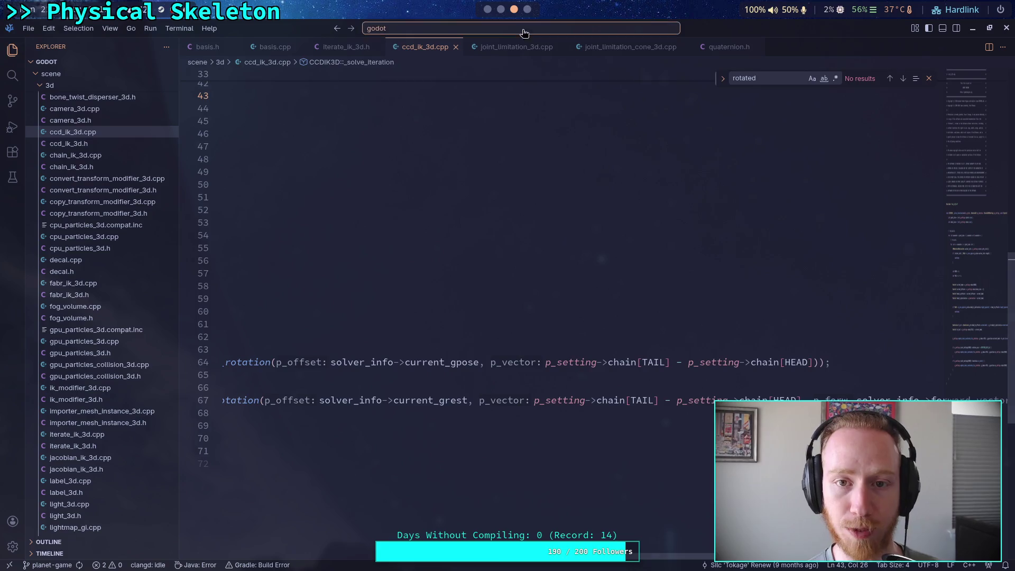
pyautogui.click(488, 9)
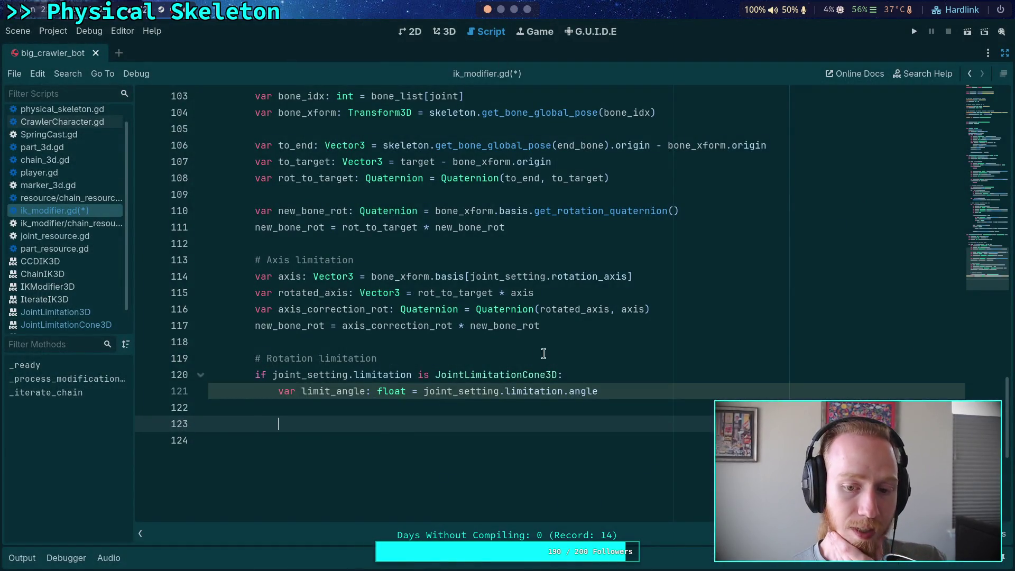
pyautogui.click(501, 9)
pyautogui.click(514, 9)
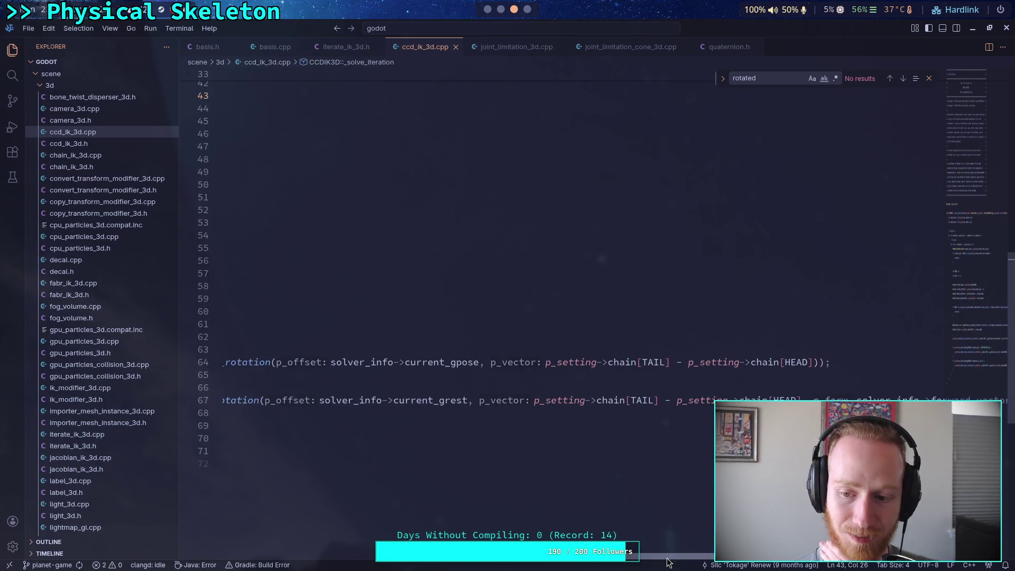
pyautogui.moveTo(668, 562); pyautogui.dragTo(789, 565)
pyautogui.moveTo(726, 565)
pyautogui.mouseDown()
pyautogui.moveTo(680, 566)
pyautogui.moveTo(711, 569)
pyautogui.moveTo(705, 560)
pyautogui.mouseUp()
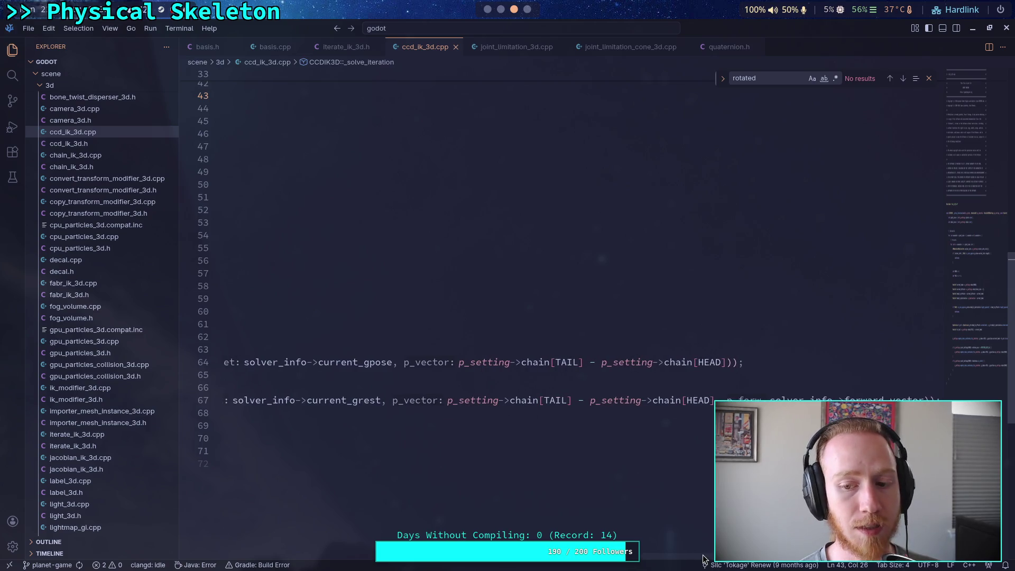
pyautogui.moveTo(705, 560); pyautogui.dragTo(703, 559)
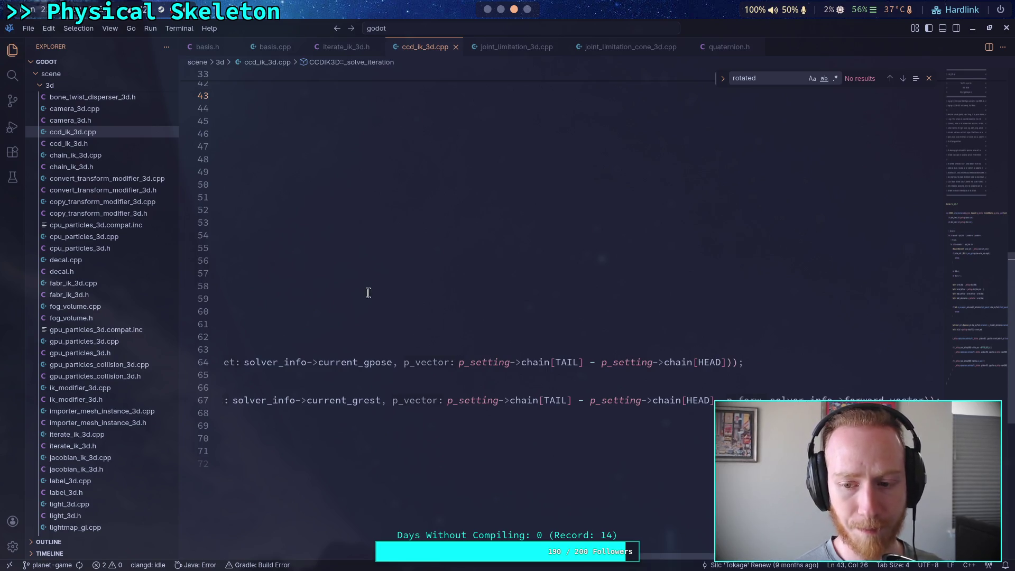
pyautogui.click(337, 54)
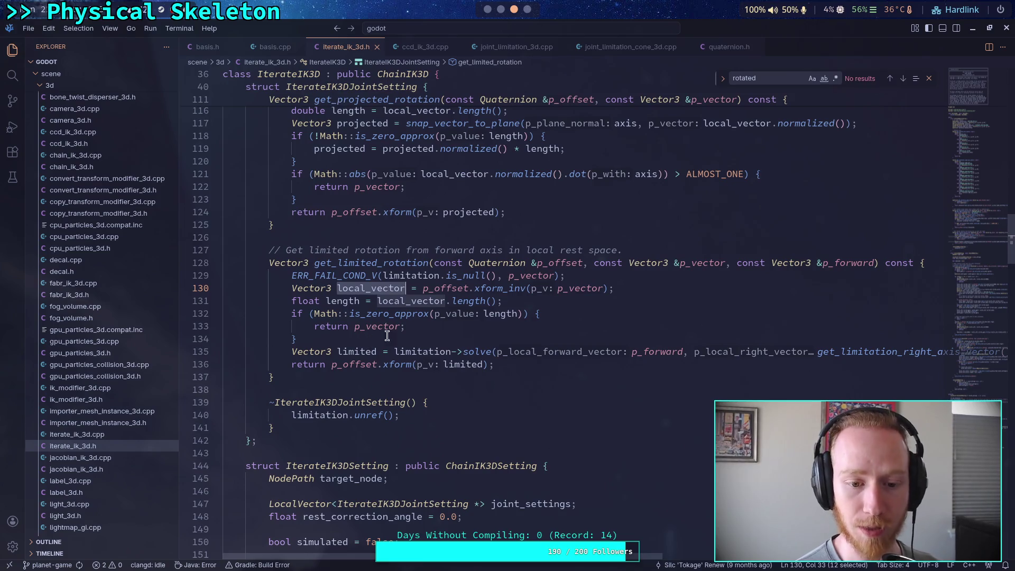
# - Search iterate_ik_3d.h for forward_vector and step through each match
pyautogui.tripleClick(765, 79)
pyautogui.write('f')
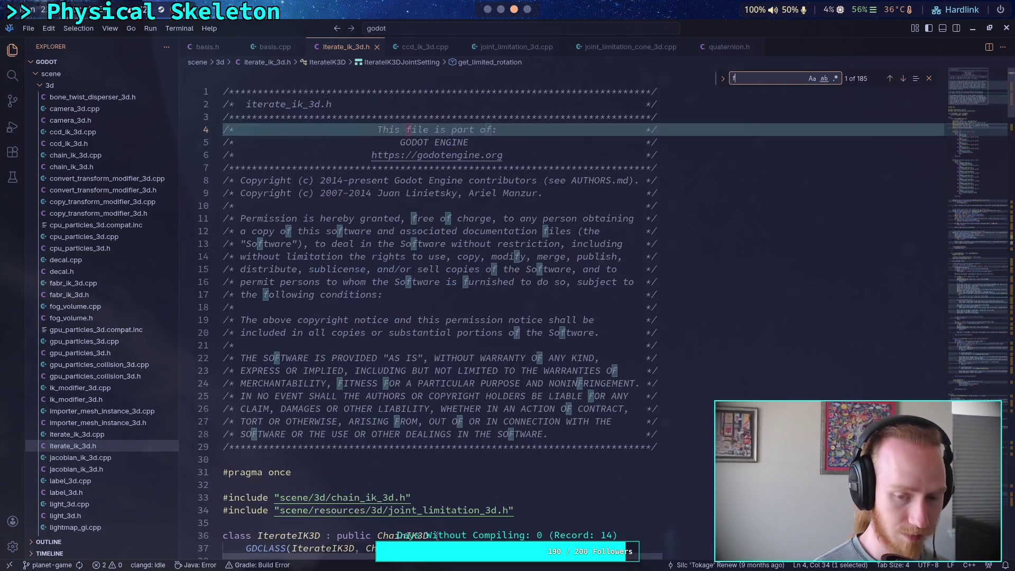
pyautogui.write('orward_vector')
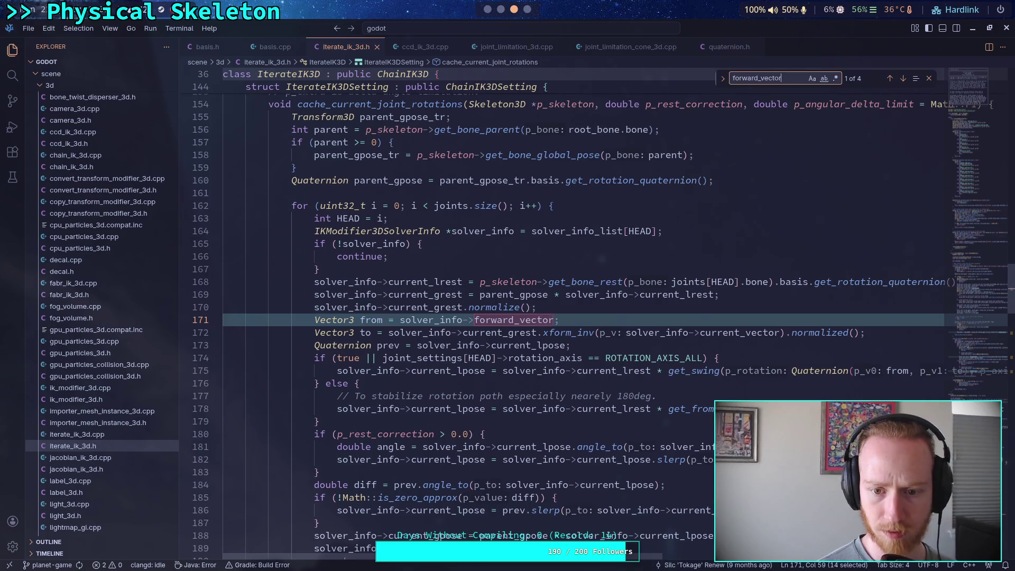
pyautogui.click(905, 79)
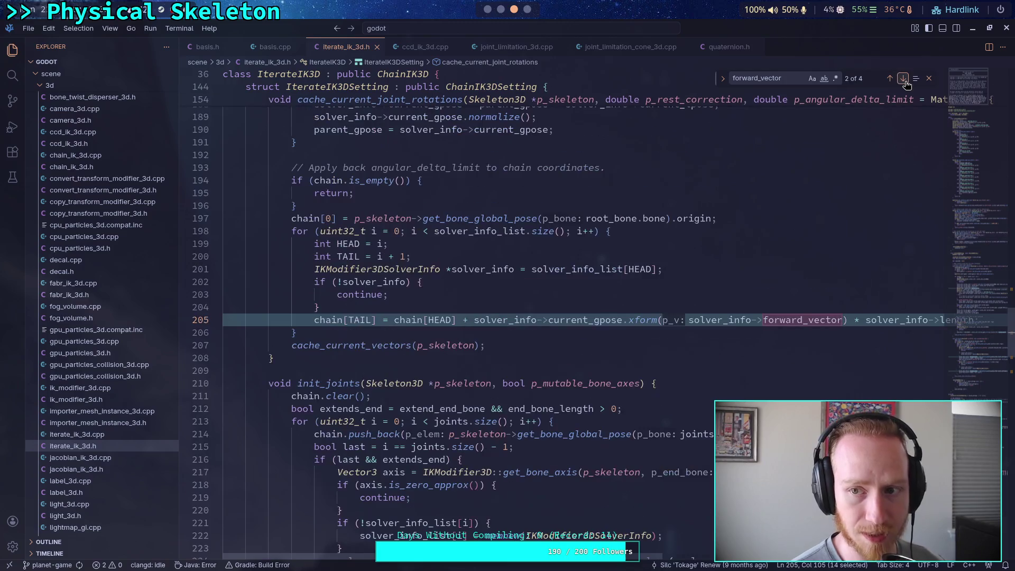
pyautogui.click(905, 79)
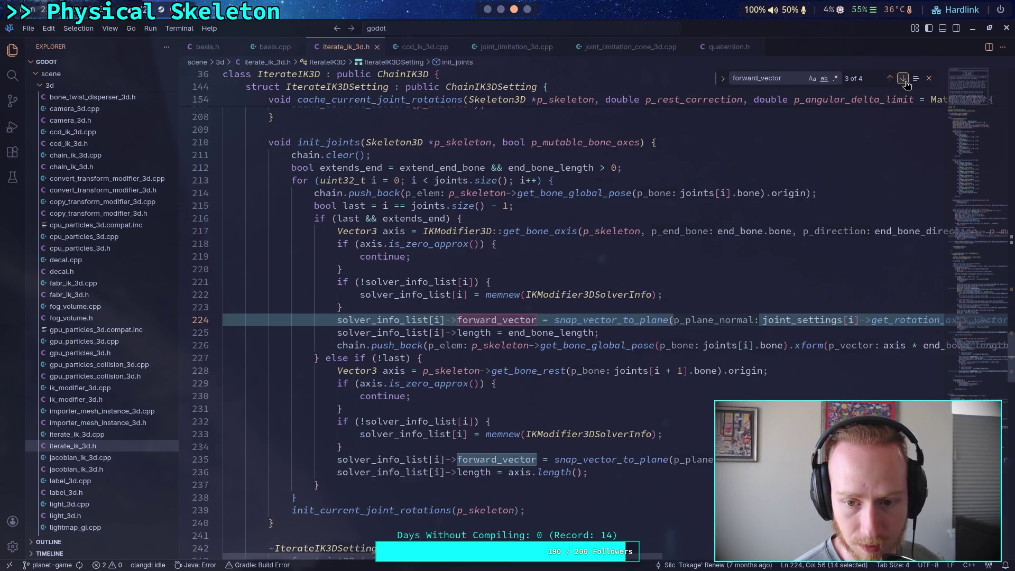
pyautogui.click(904, 78)
pyautogui.click(904, 79)
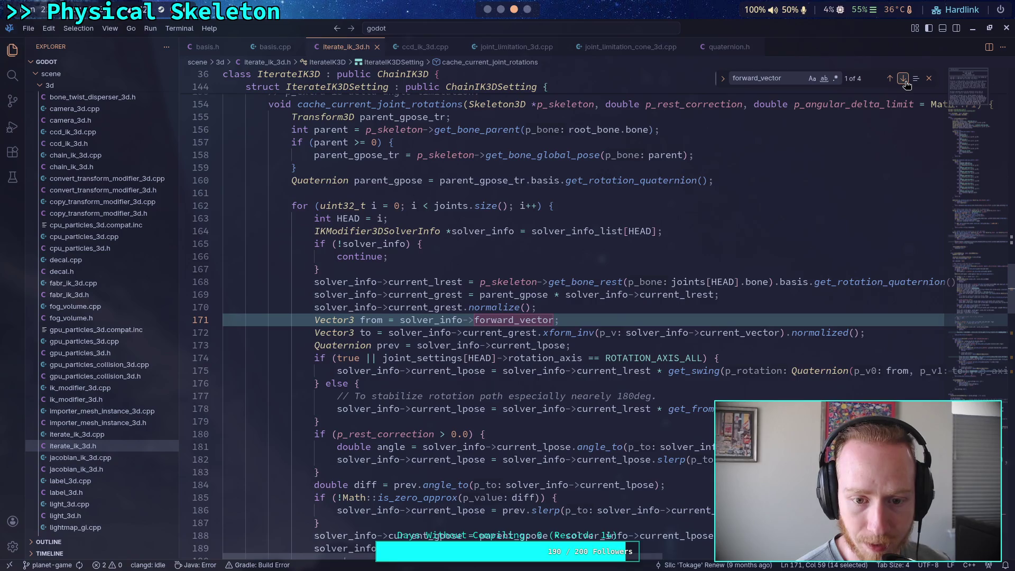
pyautogui.click(904, 78)
pyautogui.click(904, 79)
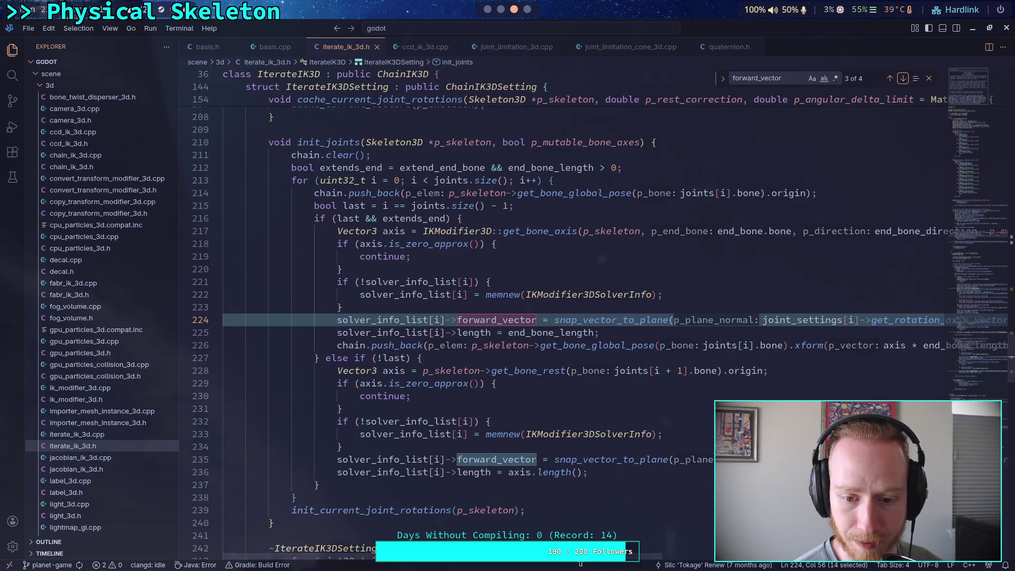
# - Select the bone-rest origin expression on line 228
pyautogui.moveTo(589, 562)
pyautogui.mouseDown()
pyautogui.moveTo(785, 561)
pyautogui.moveTo(379, 401)
pyautogui.mouseUp()
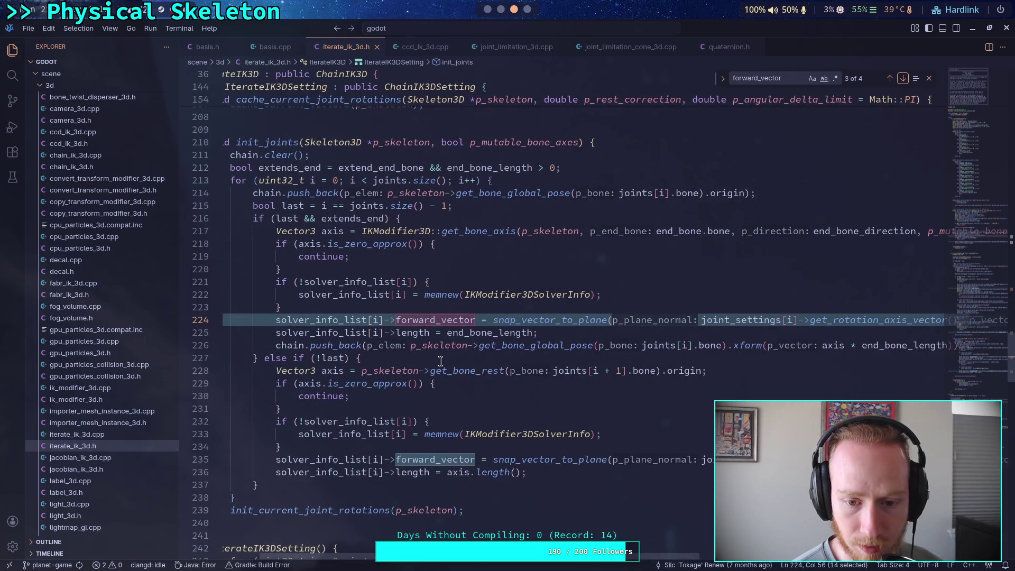
pyautogui.moveTo(302, 371); pyautogui.dragTo(739, 370)
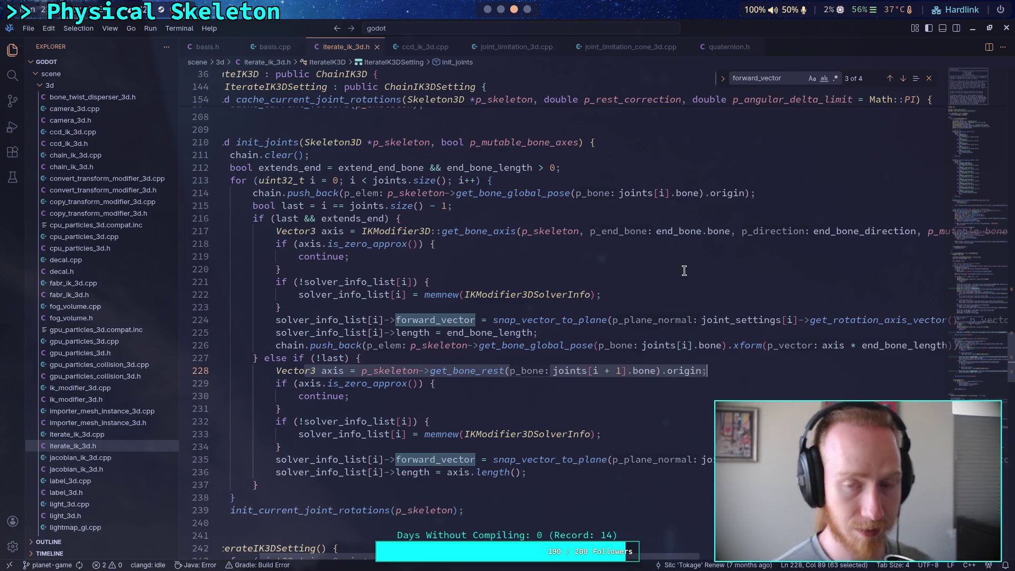
pyautogui.press('super+Left')
pyautogui.press('super+Left')
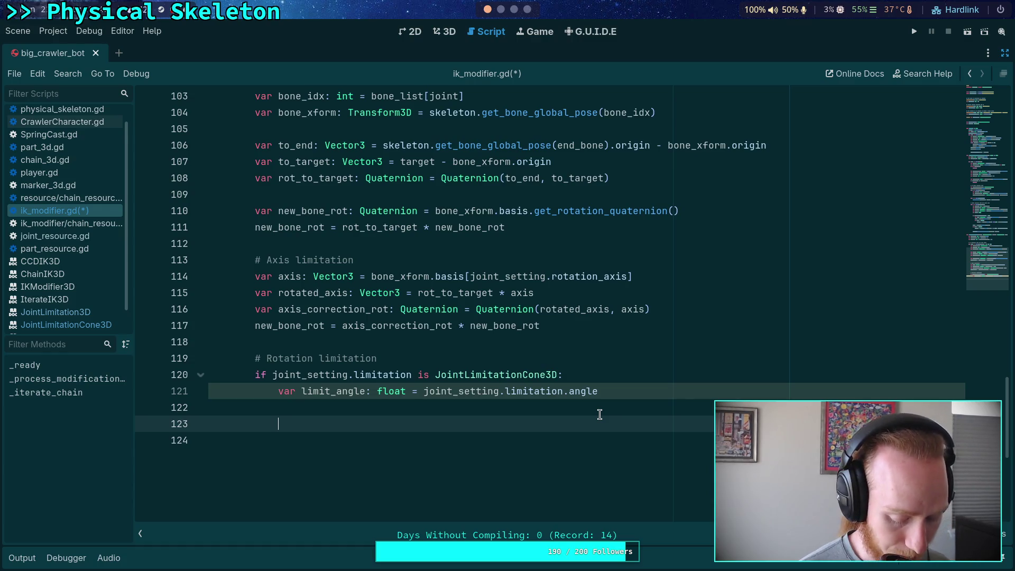
# - Add 'var forward_axis: Vector3 = bone_xform.basis.y' on line 123 and start a new line
pyautogui.write('var f')
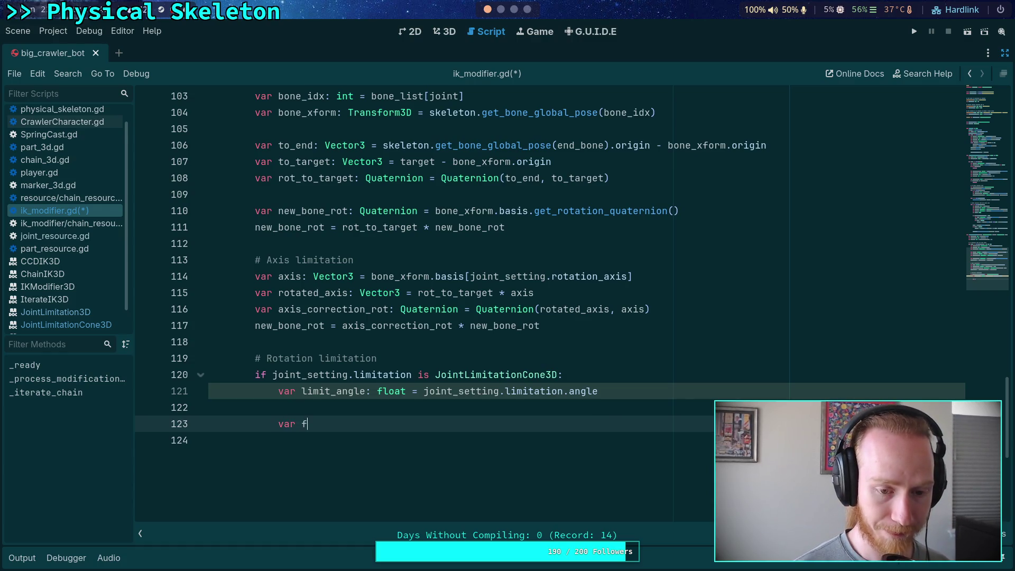
pyautogui.write('orward_axis: ')
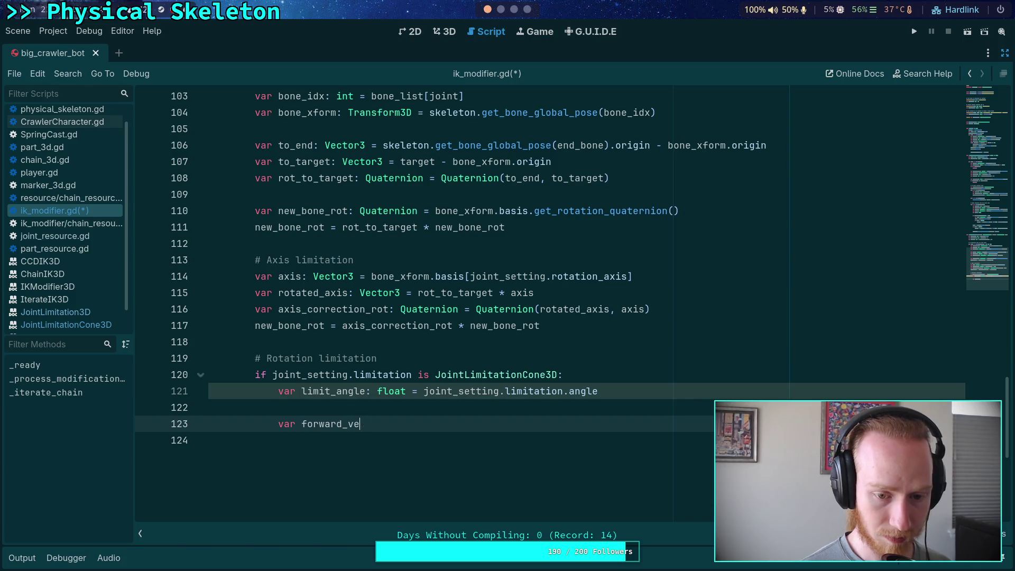
pyautogui.write('V')
pyautogui.press('BackSpace')
pyautogui.write('Vector3 = bone_xform.bas')
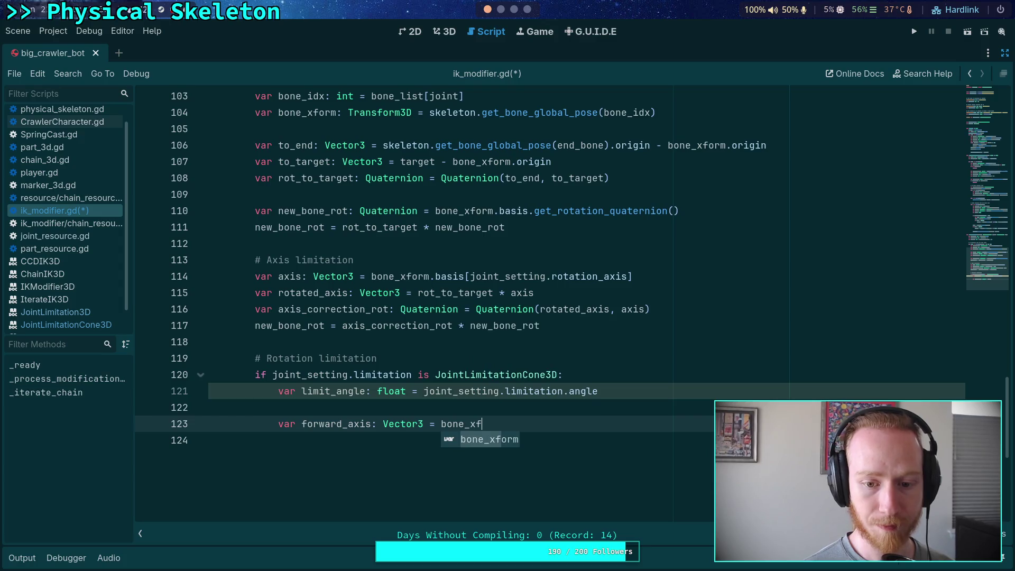
pyautogui.write('is.y')
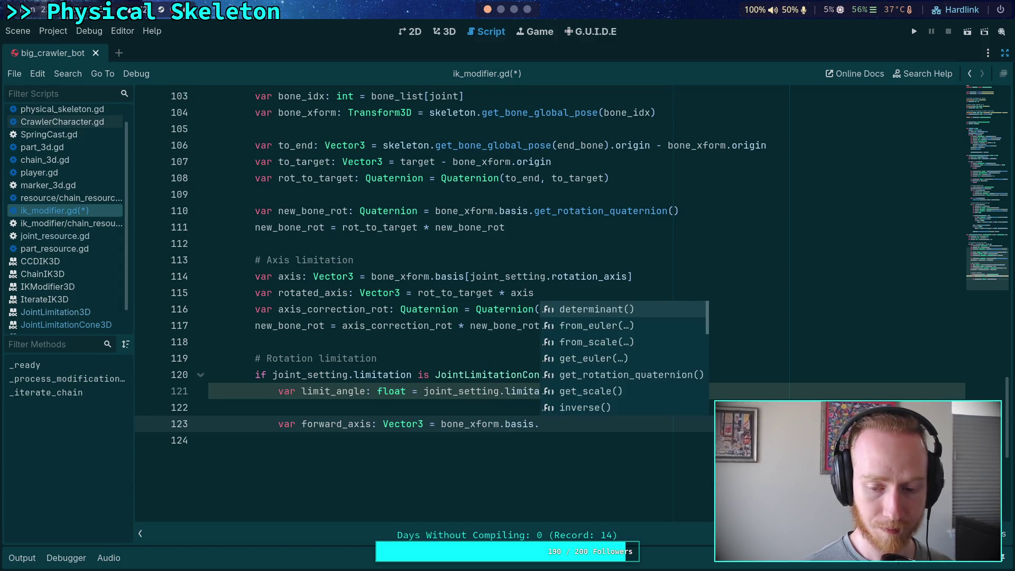
pyautogui.press('Return')
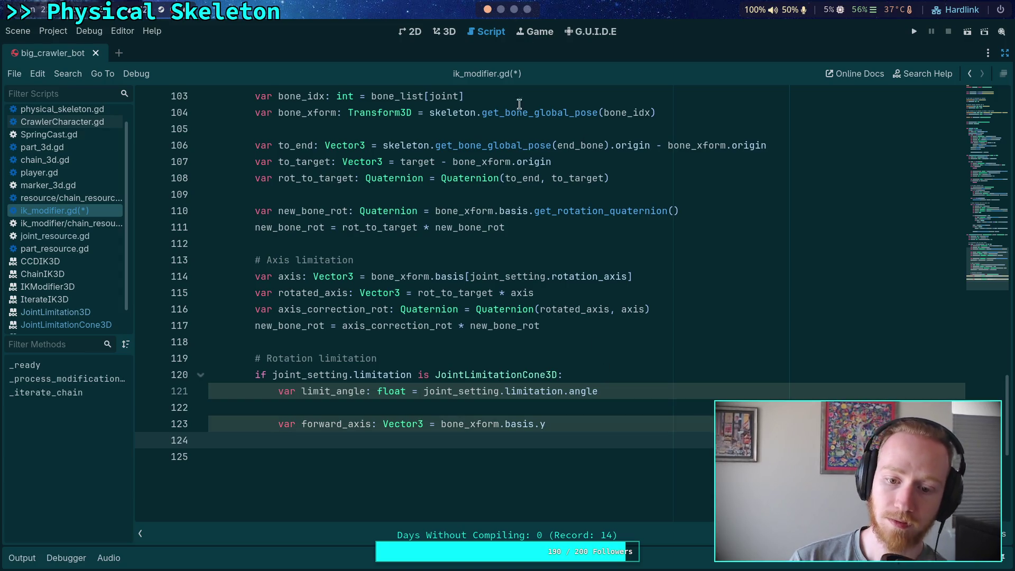
pyautogui.click(501, 10)
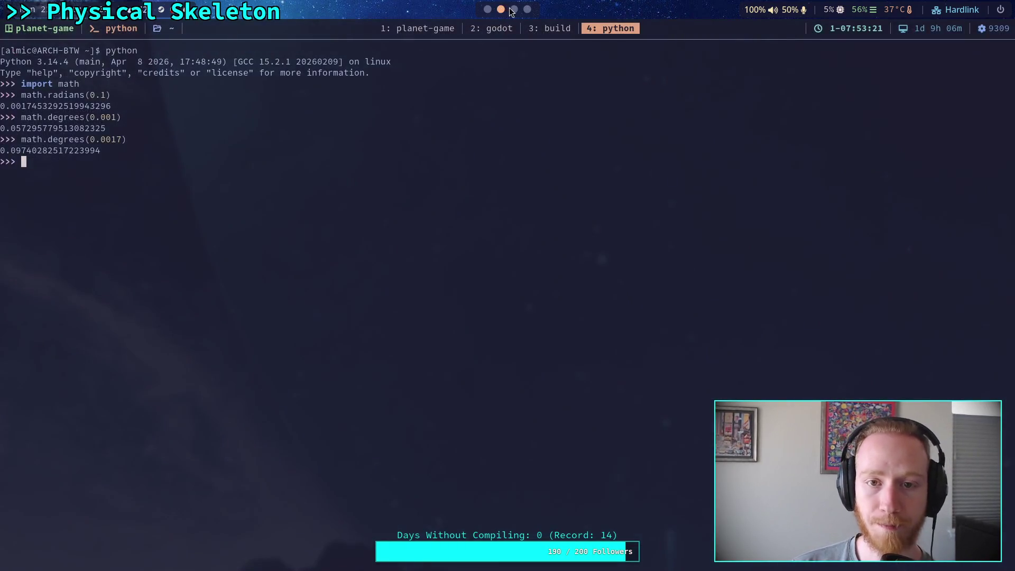
# - Review the CCD solver loop in ccd_ik_3d.cpp, then begin 'var offset: Quaternion' in ik_modifier.gd
pyautogui.click(514, 10)
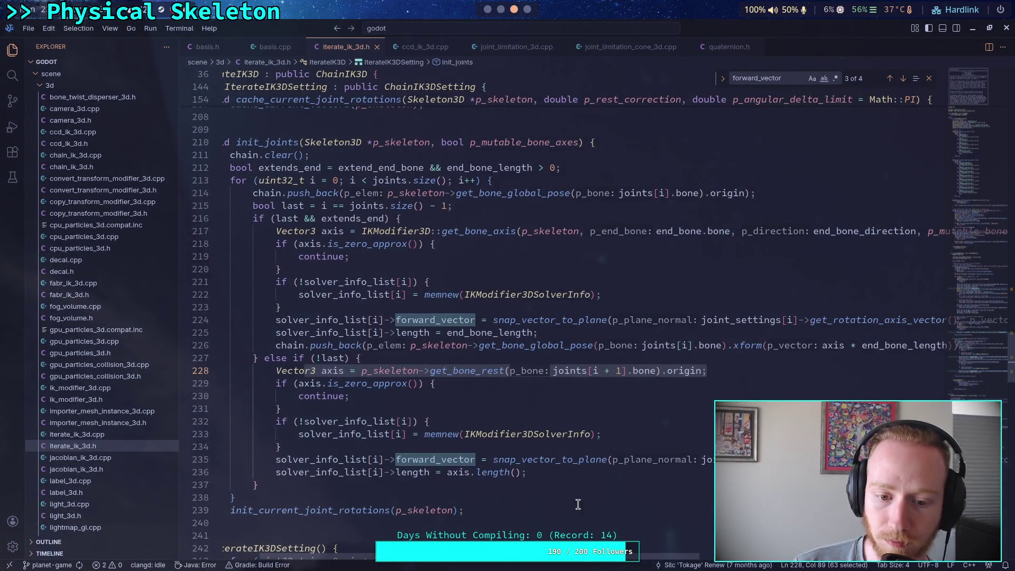
pyautogui.click(270, 53)
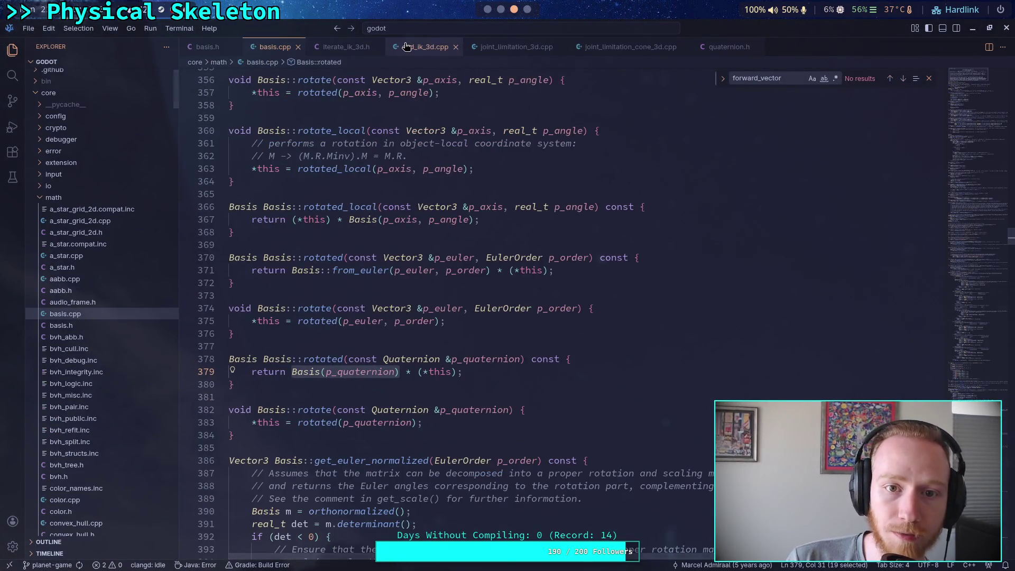
pyautogui.click(417, 46)
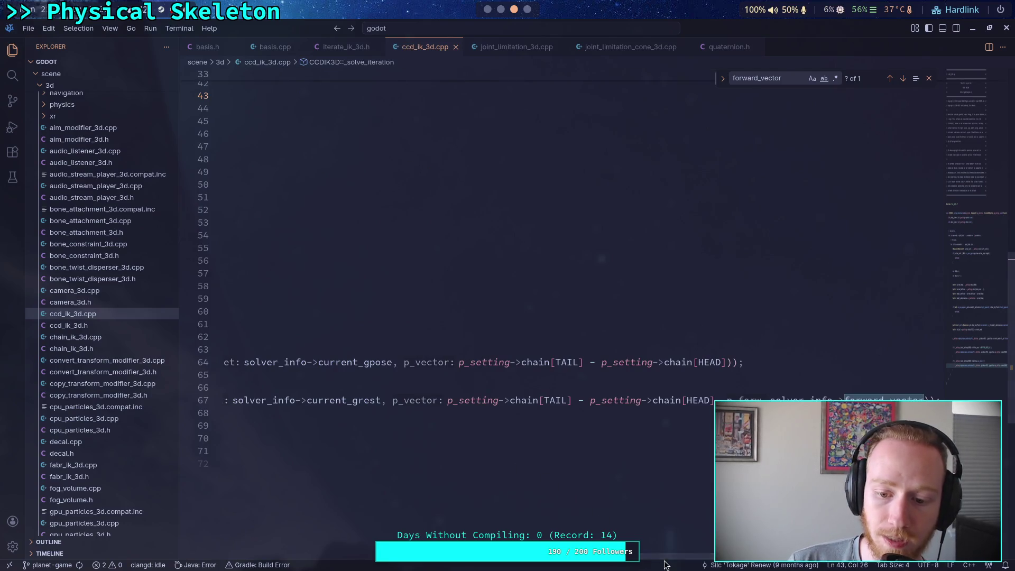
pyautogui.click(629, 539)
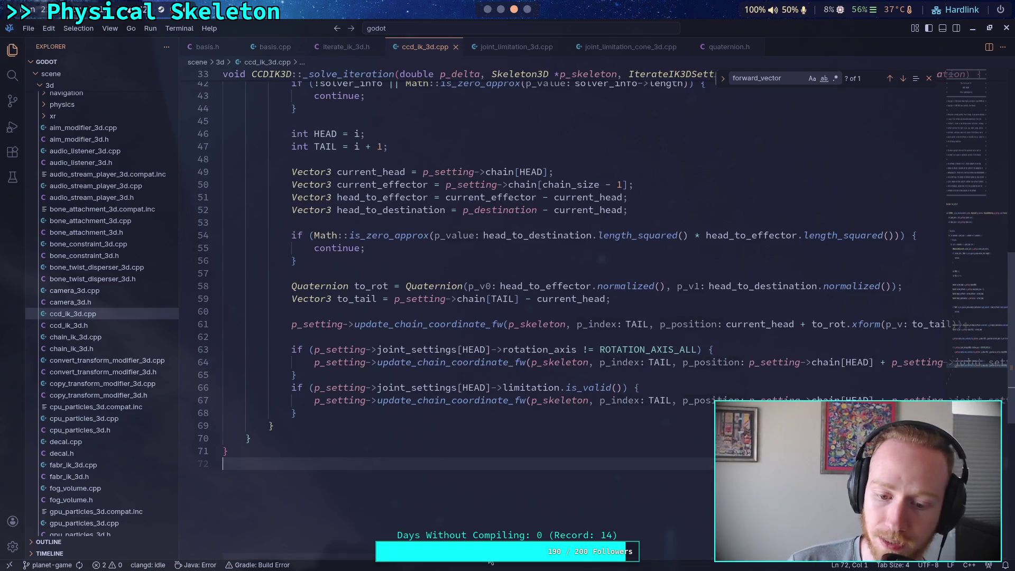
pyautogui.hscroll(10, 519, 538)
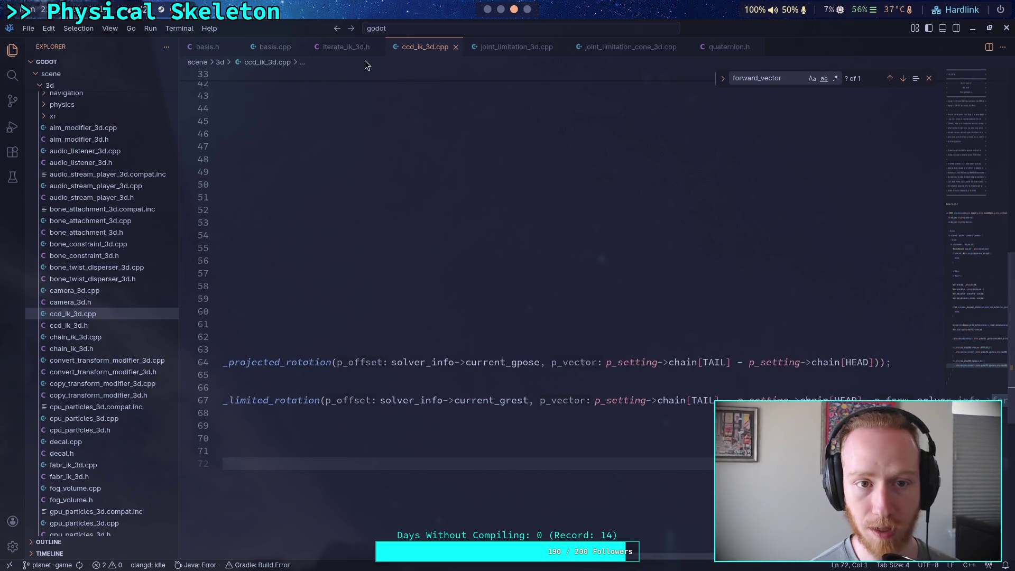
pyautogui.click(487, 10)
pyautogui.write('var offset: ')
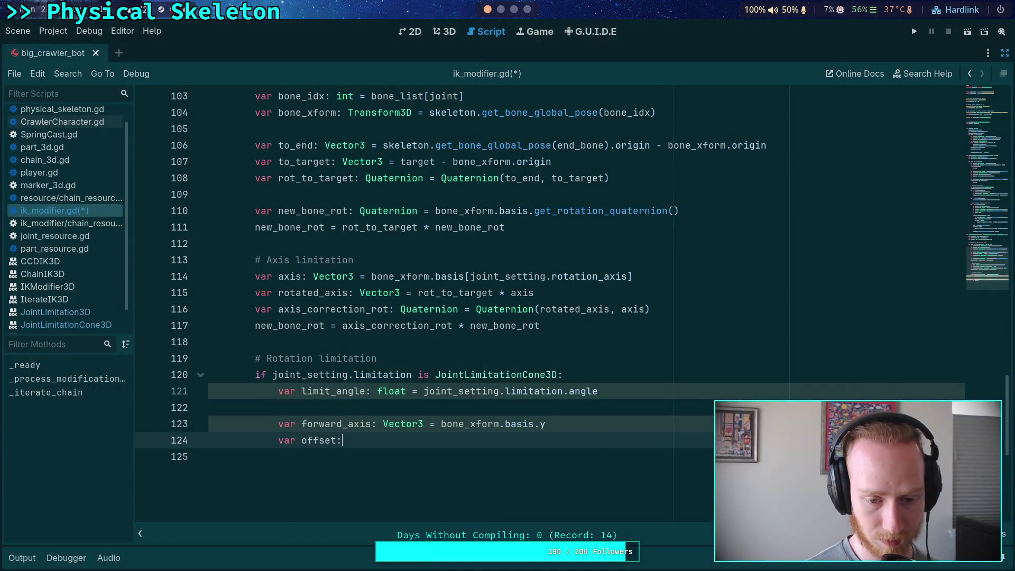
pyautogui.write('Quat')
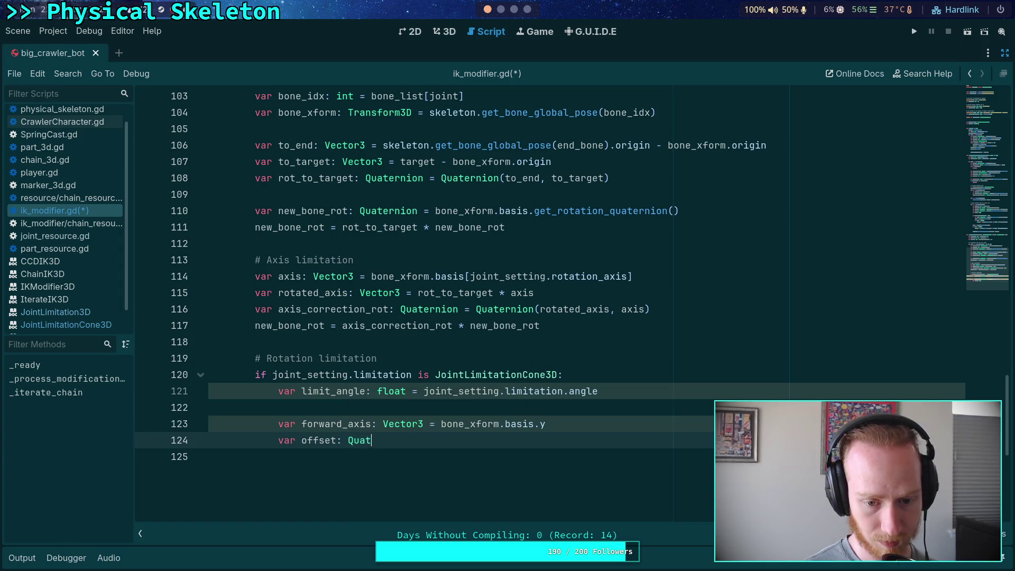
pyautogui.write('ernion')
# - Check the engine source in VS Code for the offset value, then dismiss the autocomplete in Godot
pyautogui.hotkey('ctrl', 'space')
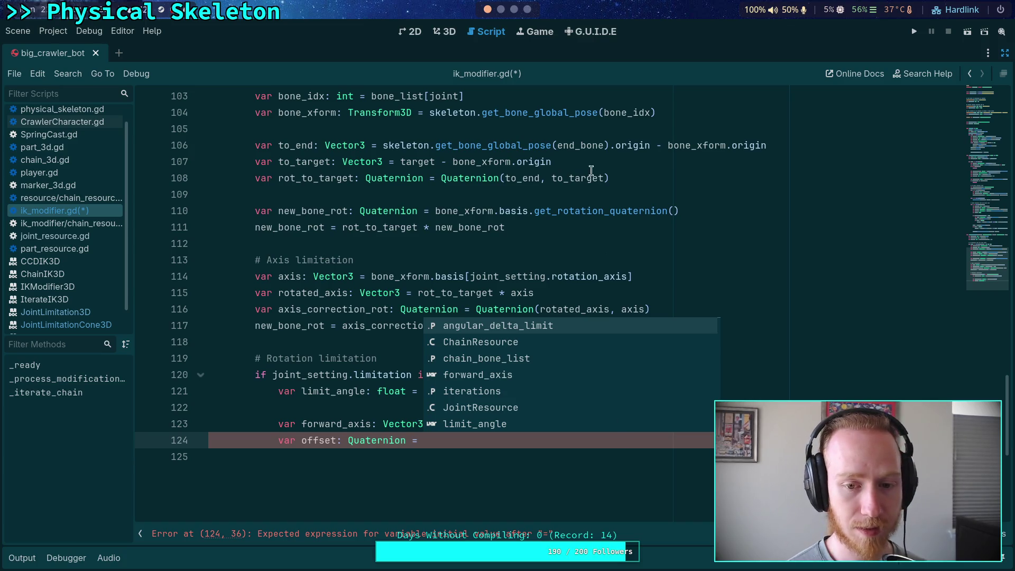
pyautogui.click(501, 9)
pyautogui.click(514, 9)
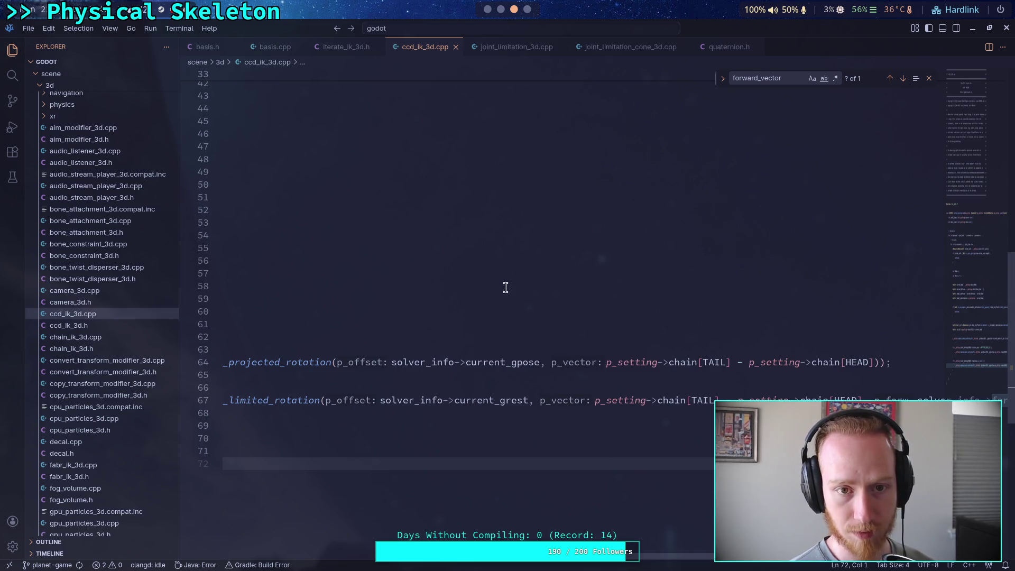
pyautogui.press('super+1')
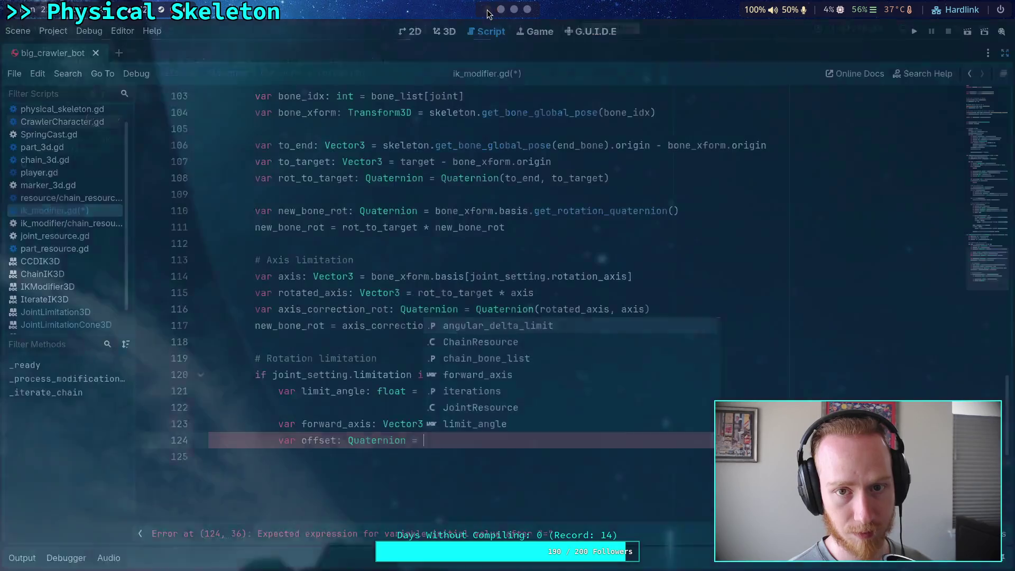
pyautogui.press('Escape')
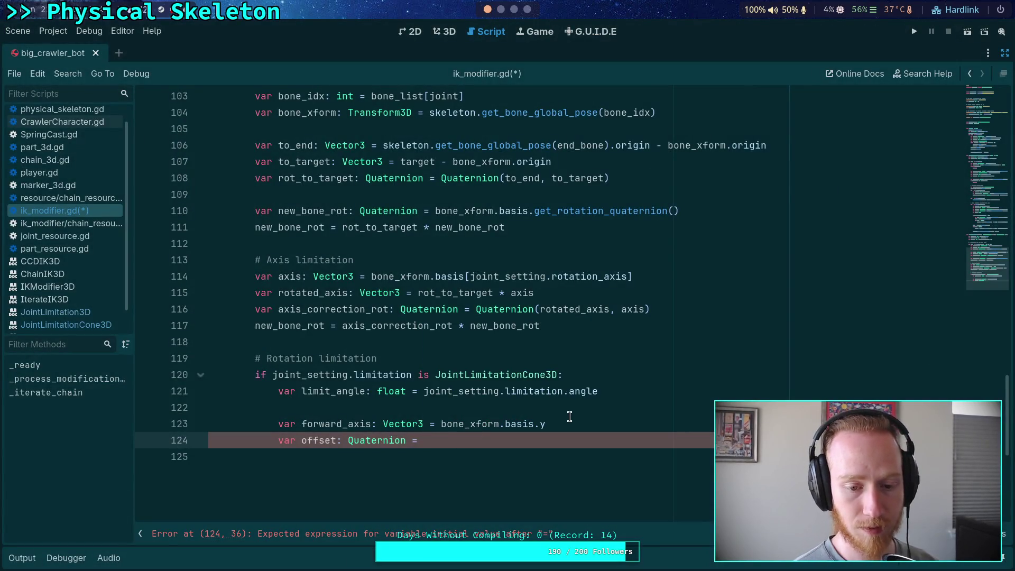
# - Insert an empty line after the limit_angle line, above forward_axis in the cone block
pyautogui.click(615, 375)
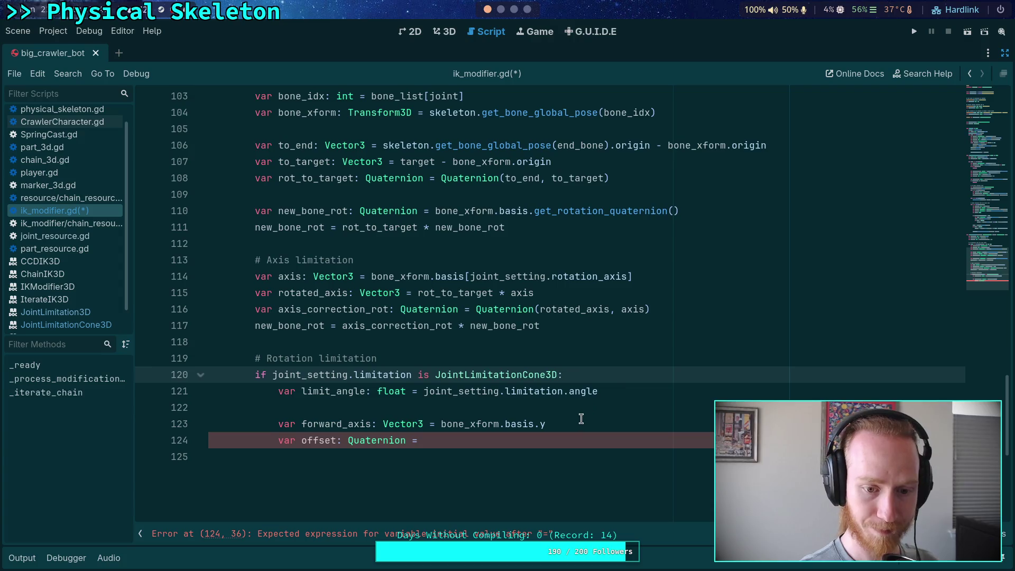
pyautogui.click(584, 412)
pyautogui.press('Return')
# - Write 'var grest: Basis = skeleton.get_bone_global_pose(skeleton.get_bone_parent(' with autocomplete
pyautogui.write('var gl')
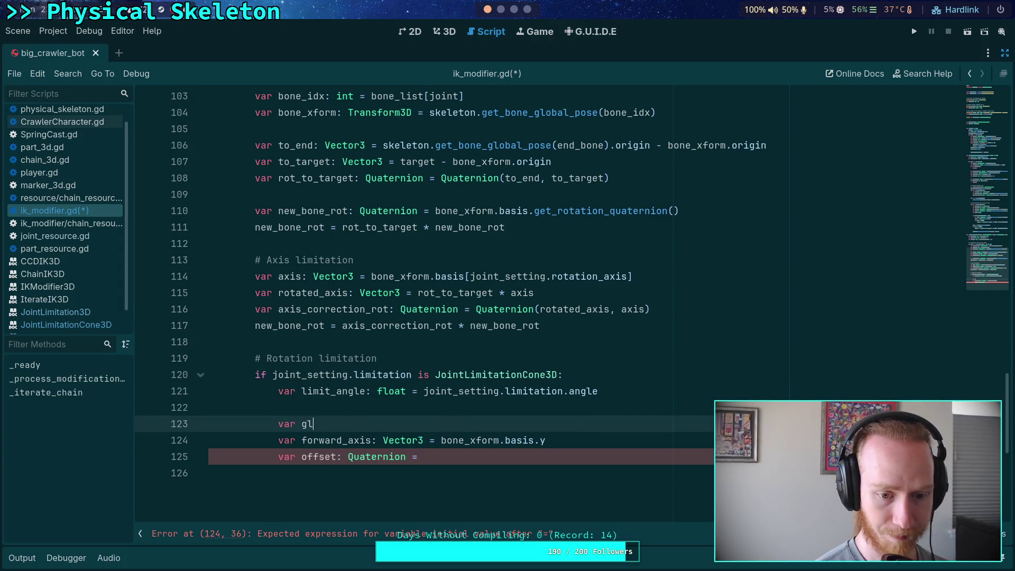
pyautogui.press('BackSpace')
pyautogui.write('rest: ')
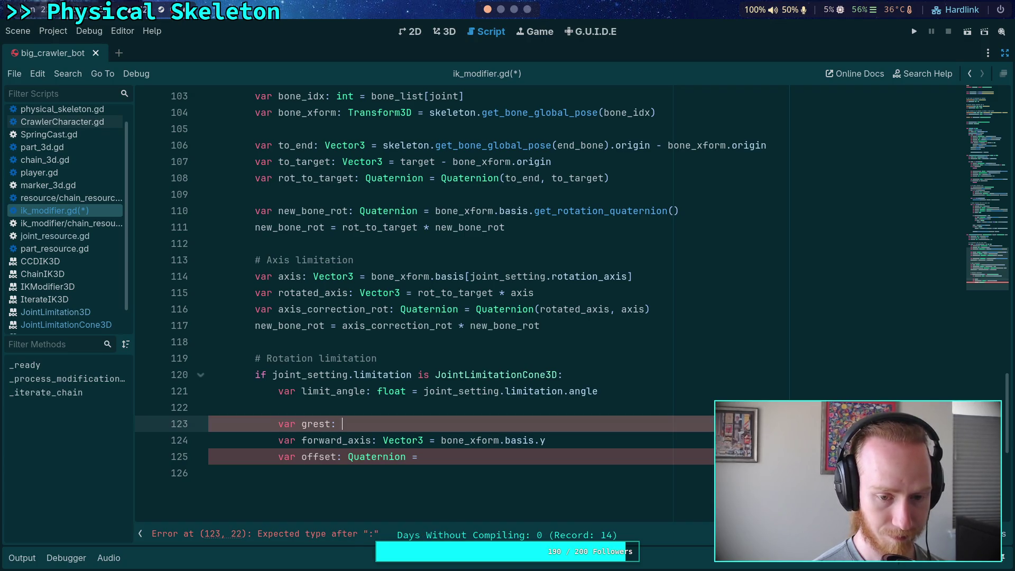
pyautogui.write('Basis =')
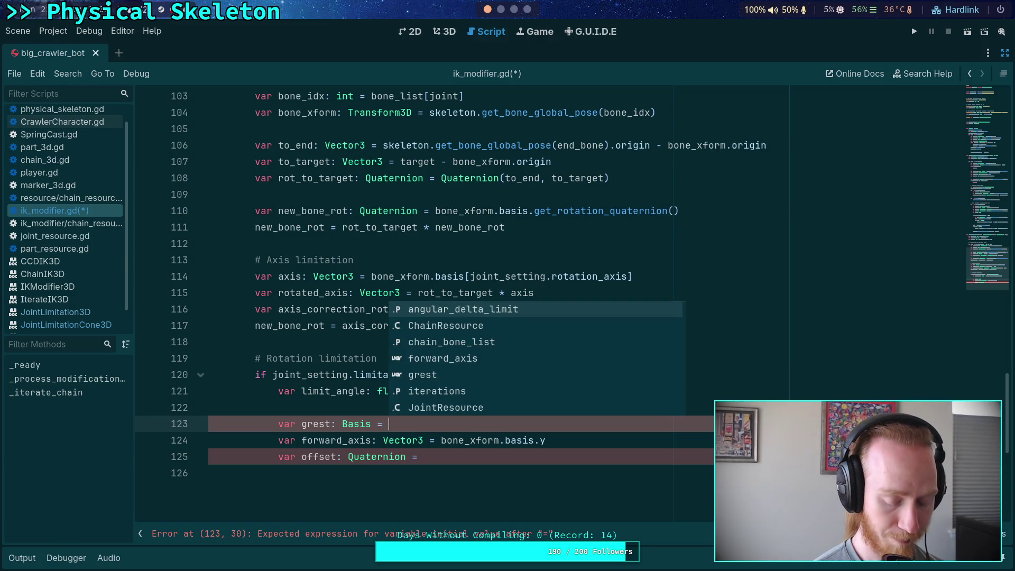
pyautogui.write(' skeleton.g')
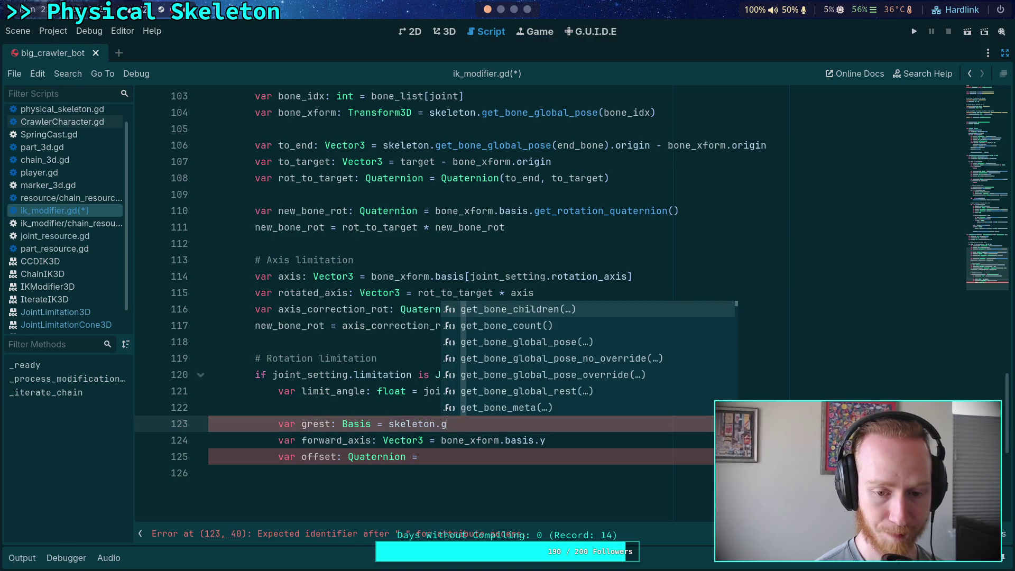
pyautogui.write('et_bon')
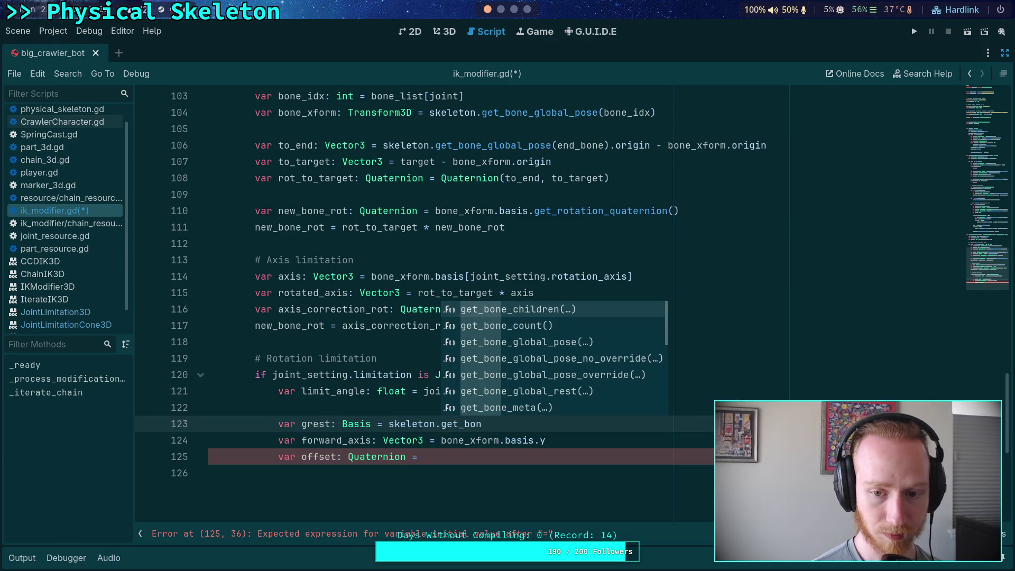
pyautogui.press('Down')
pyautogui.press('Down')
pyautogui.press('Return')
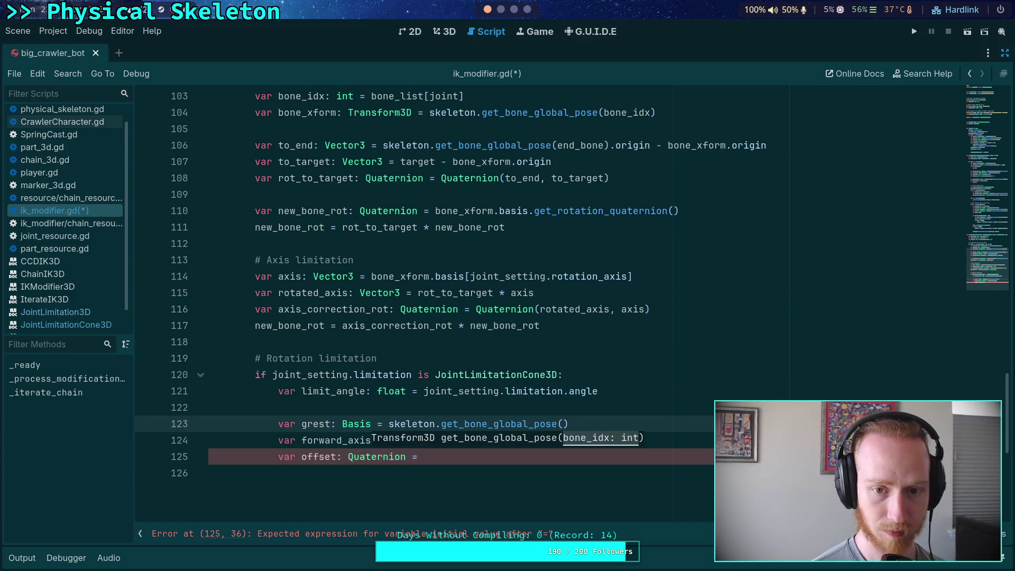
pyautogui.write('skeleton.b')
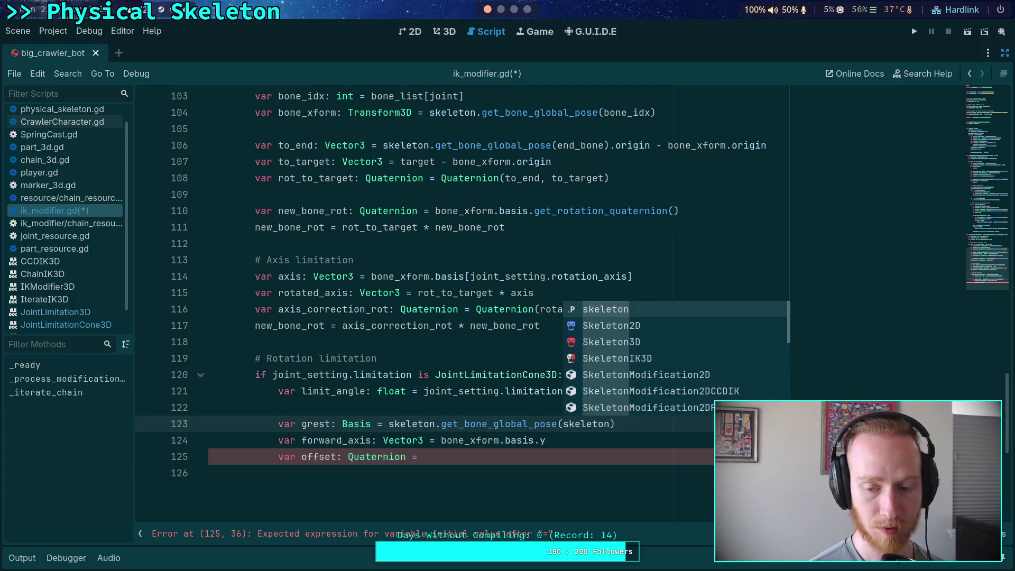
pyautogui.press('BackSpace')
pyautogui.write('get_bone_')
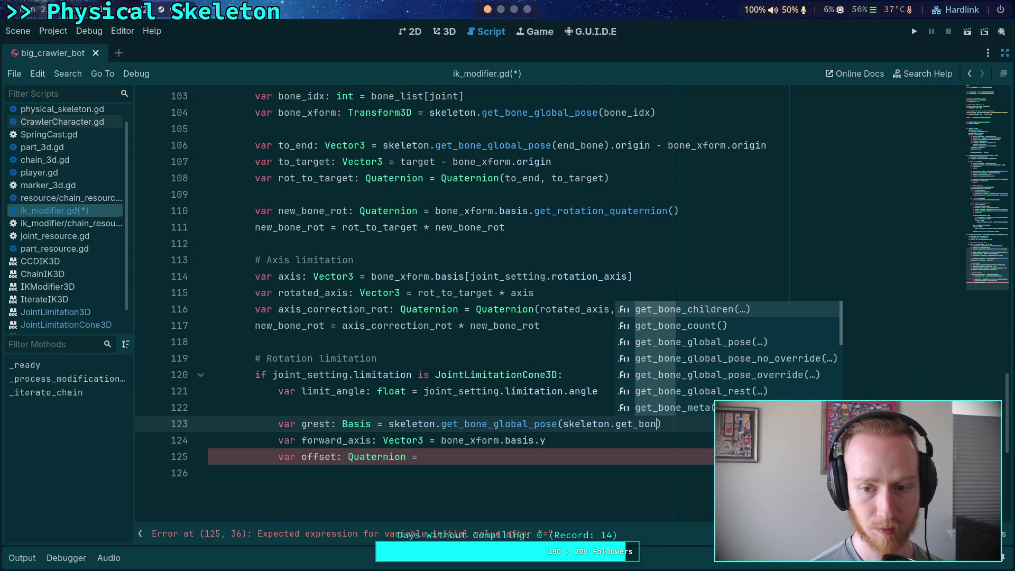
pyautogui.write('par')
pyautogui.press('Return')
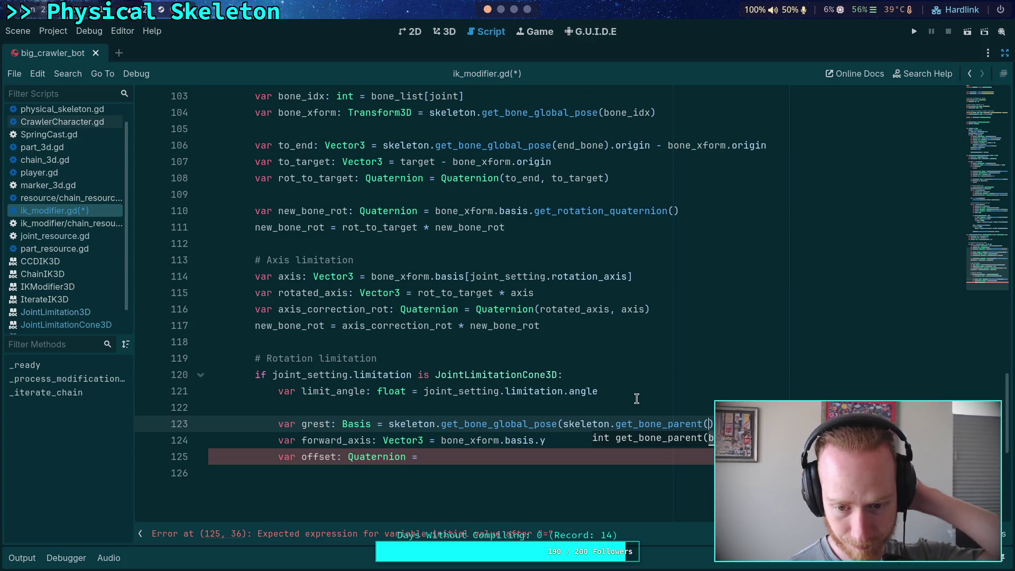
# - Start another 'var' line above the grest declaration
pyautogui.click(633, 413)
pyautogui.press('Return')
pyautogui.write('var')
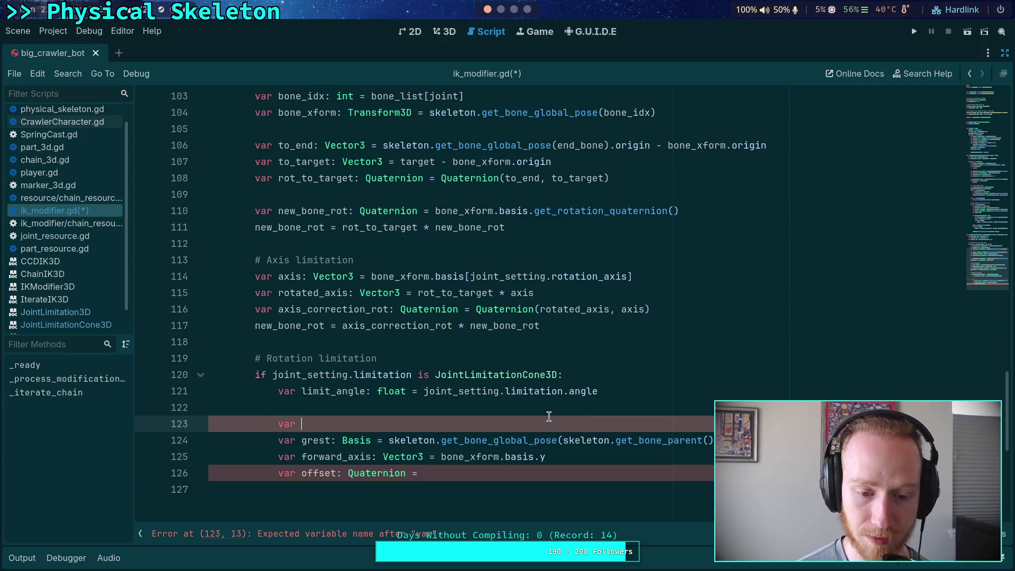
# - Delete the unfinished var line and extend grest with skeleton.get_bone_rest(bone_idx)
pyautogui.hotkey('ctrl', 'shift', 'k')
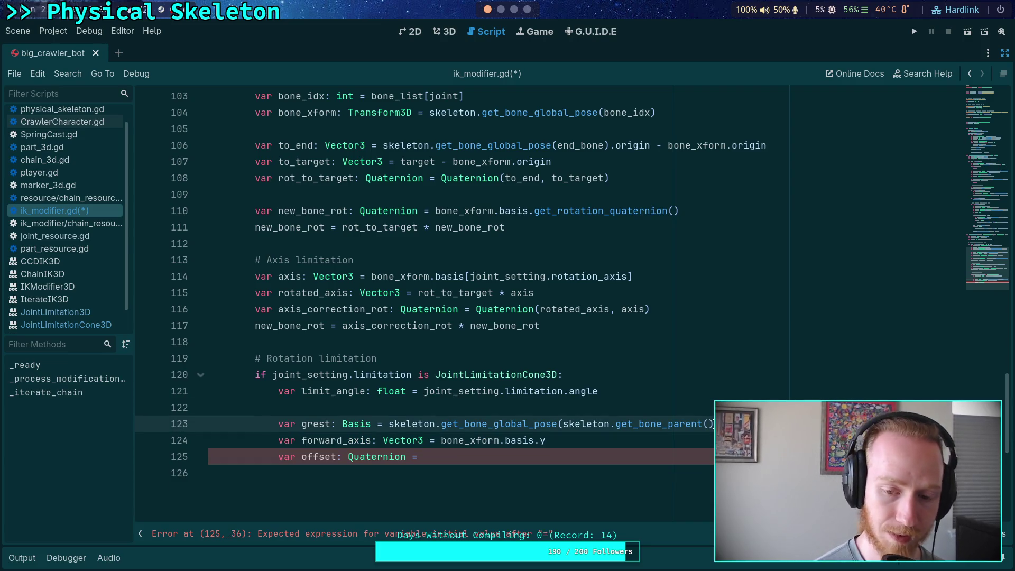
pyautogui.write('b')
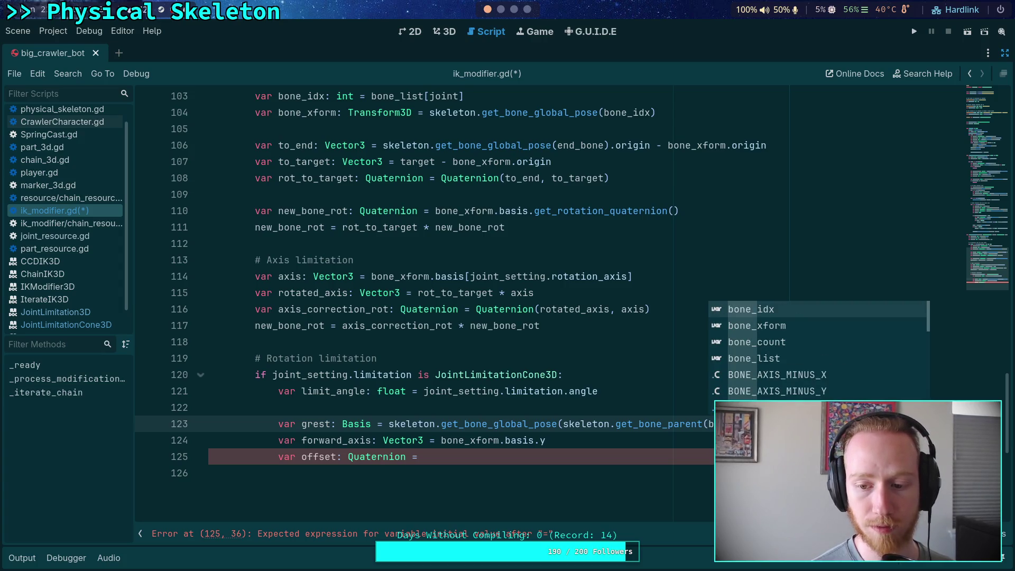
pyautogui.press('Escape')
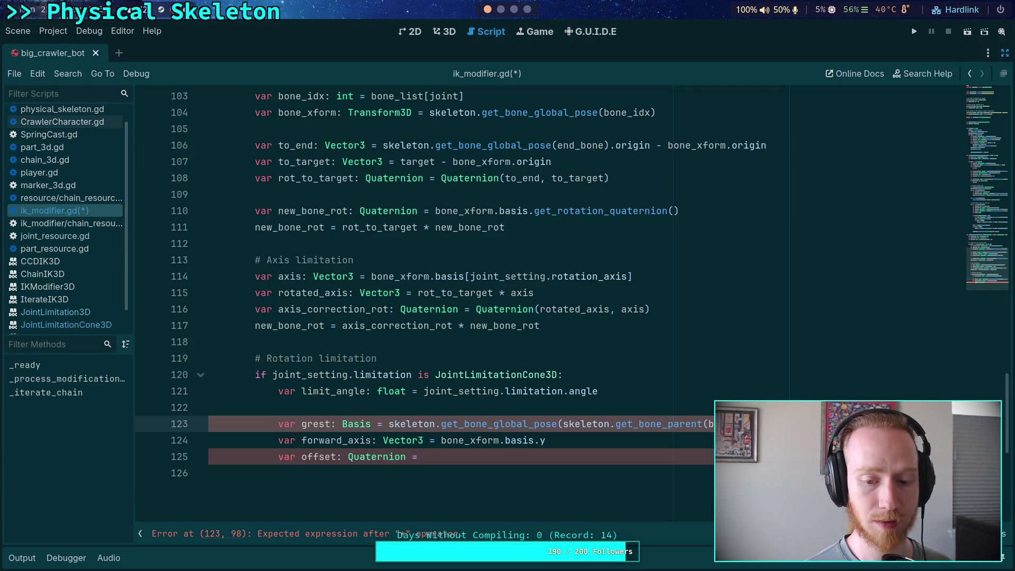
pyautogui.write('skeleton.get_bone')
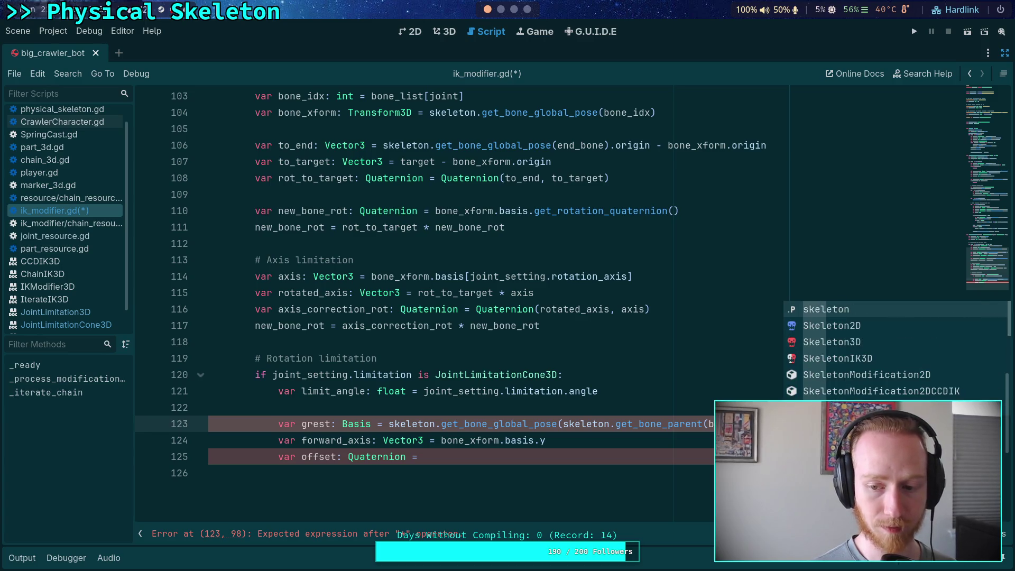
pyautogui.write('idx)).get_bone_re')
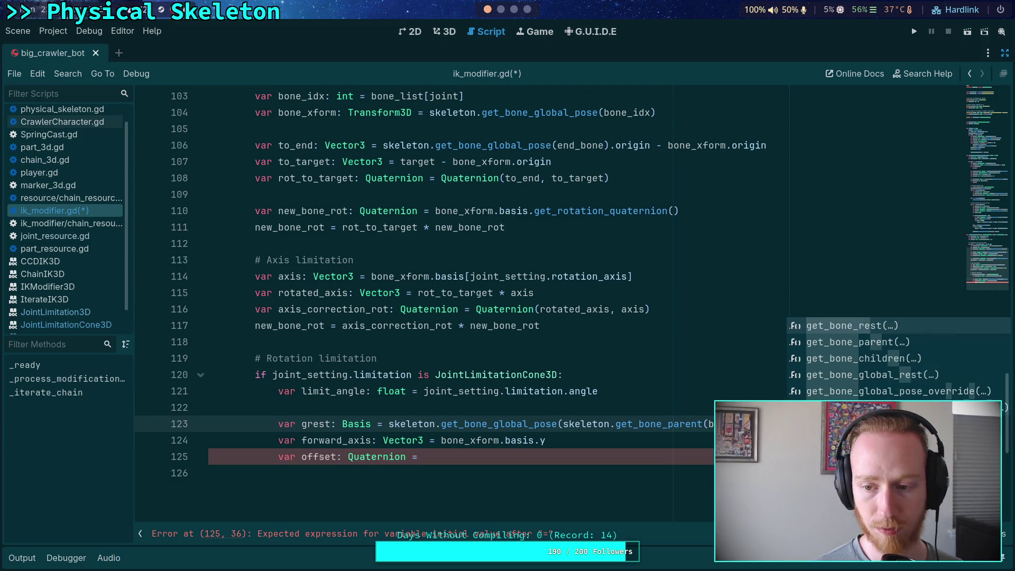
pyautogui.press('Escape')
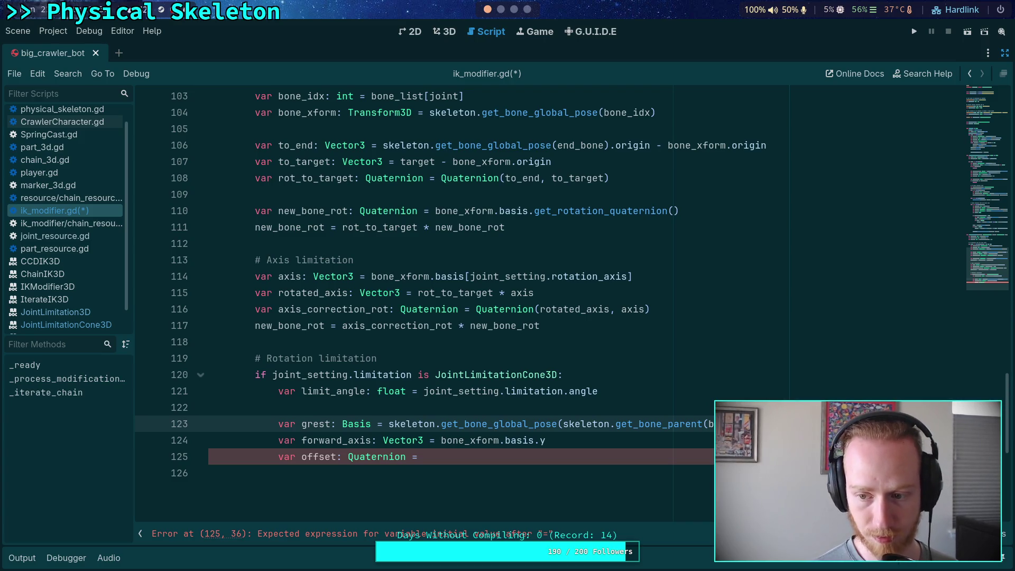
pyautogui.write('bone')
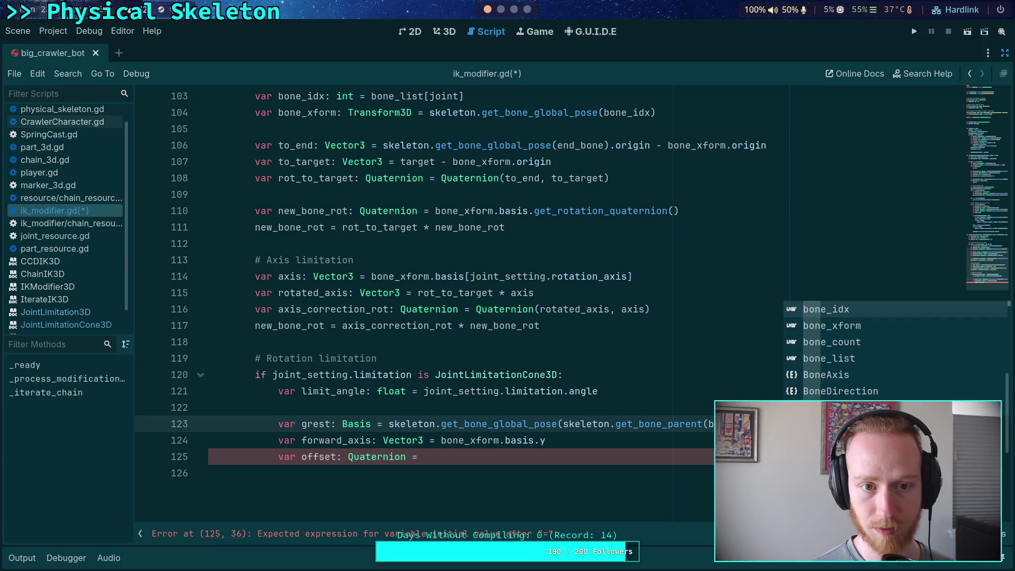
pyautogui.press('Return')
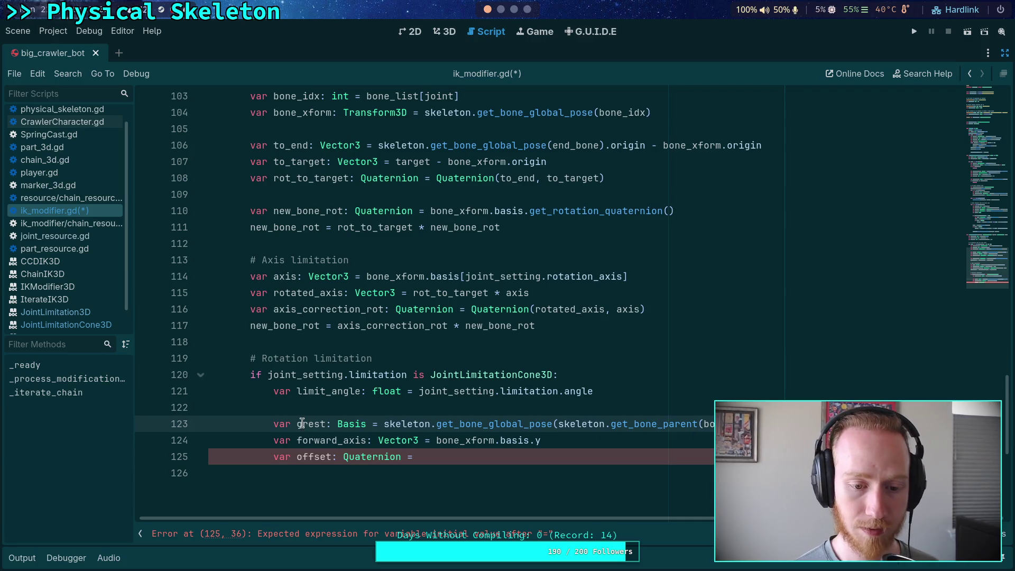
# - Assign grest to the offset variable
pyautogui.click(533, 453)
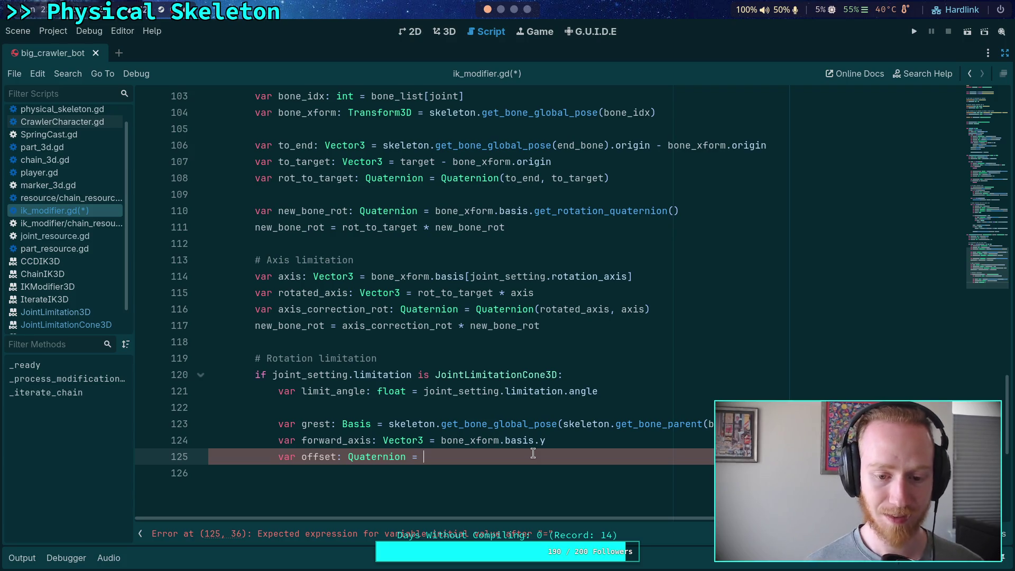
pyautogui.write('grest')
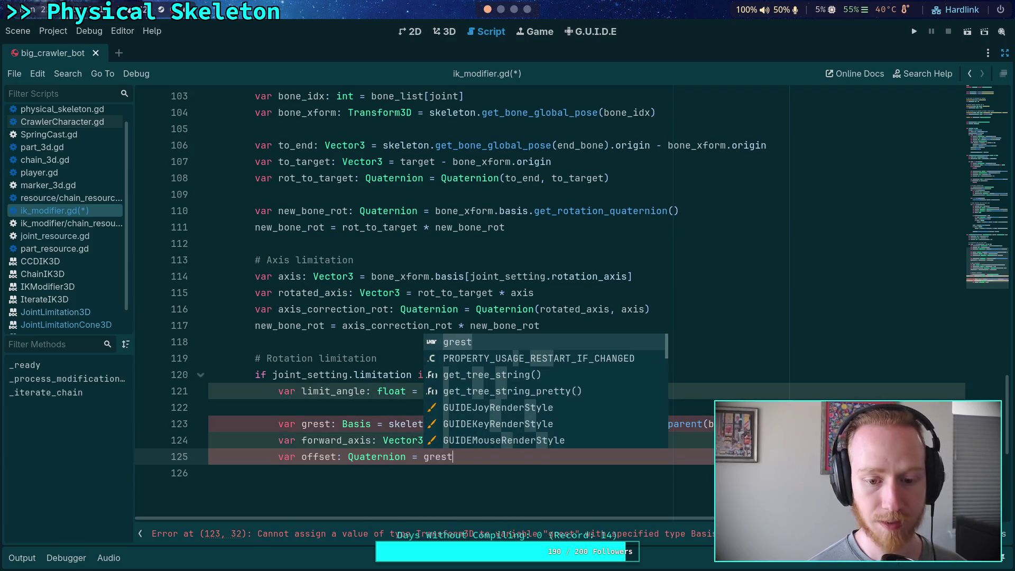
pyautogui.click(488, 469)
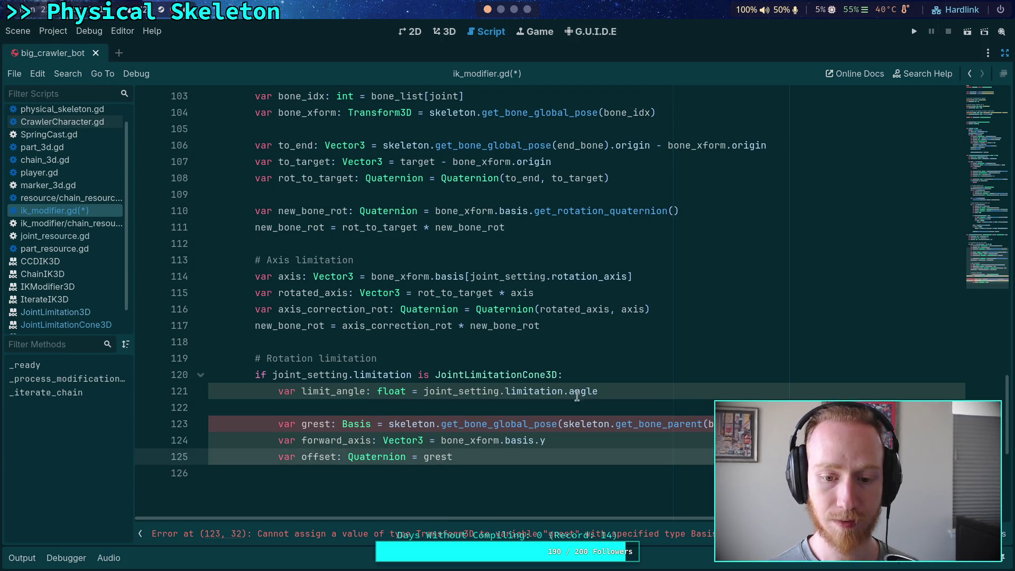
pyautogui.moveTo(636, 521); pyautogui.dragTo(643, 520)
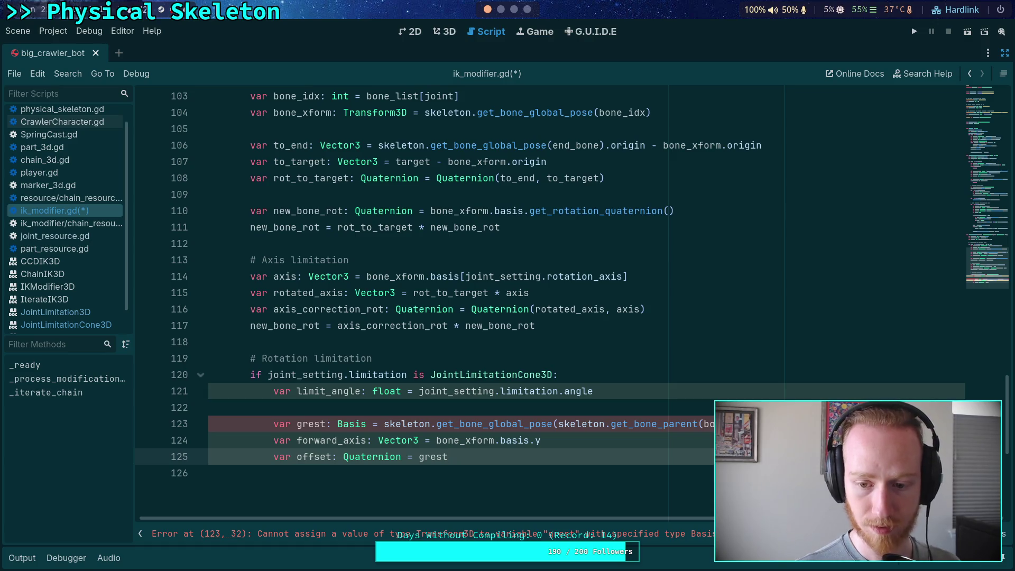
# - Append .basis to the end of the grest expression on line 123
pyautogui.click(554, 424)
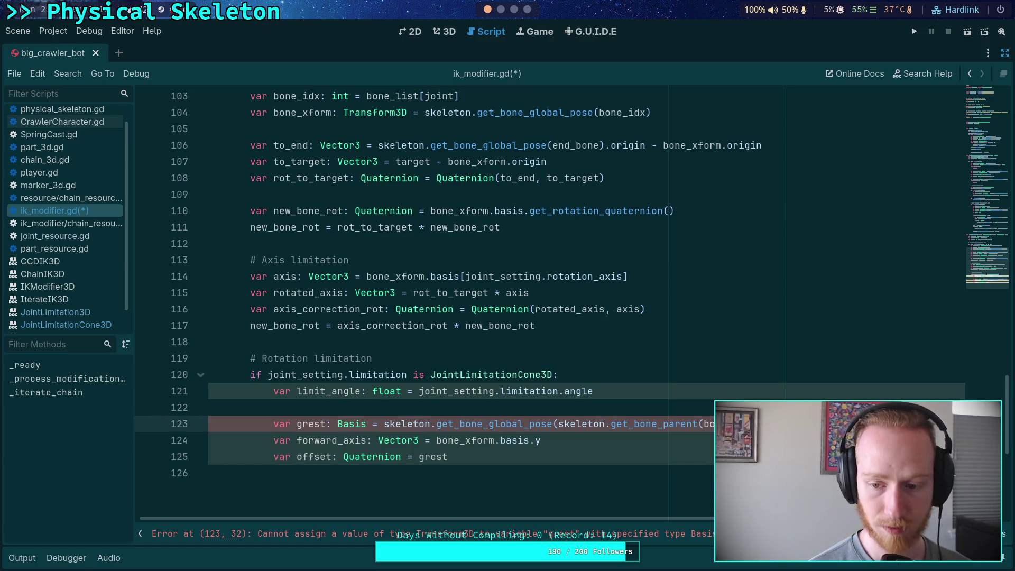
pyautogui.write('.')
pyautogui.press('BackSpace')
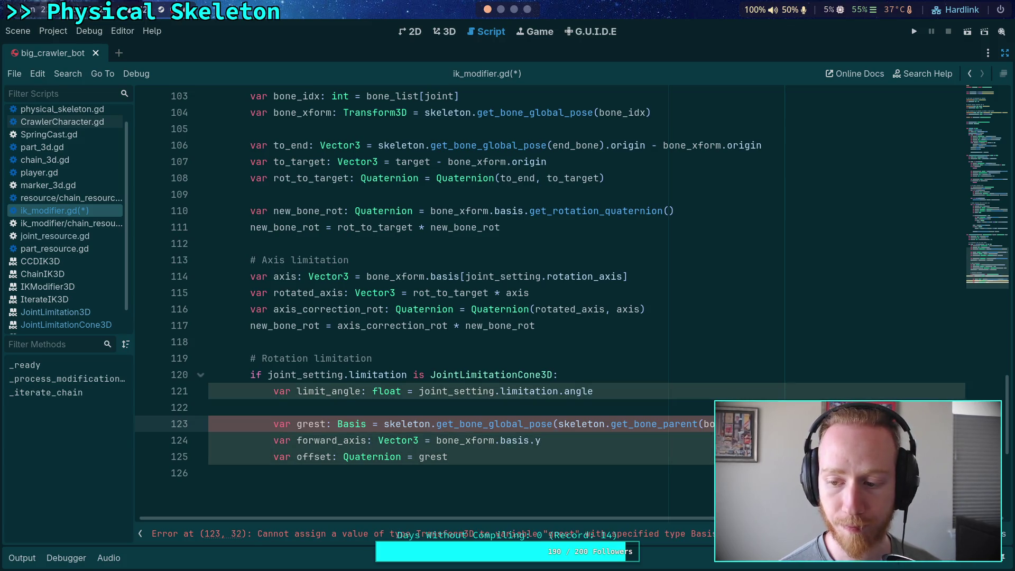
pyautogui.press('End')
pyautogui.write('.bassi')
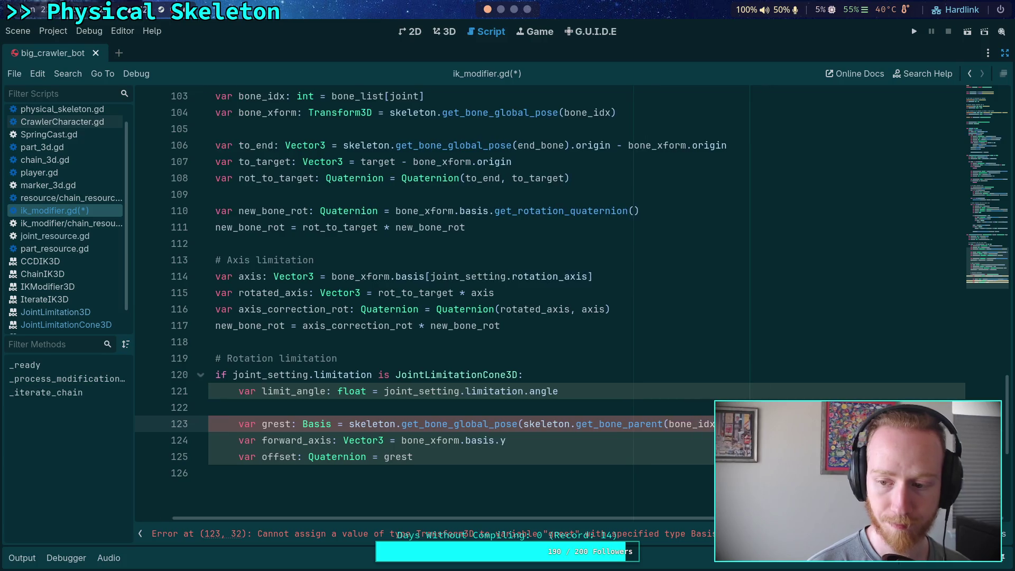
pyautogui.press('BackSpace')
pyautogui.press('BackSpace')
pyautogui.write('is')
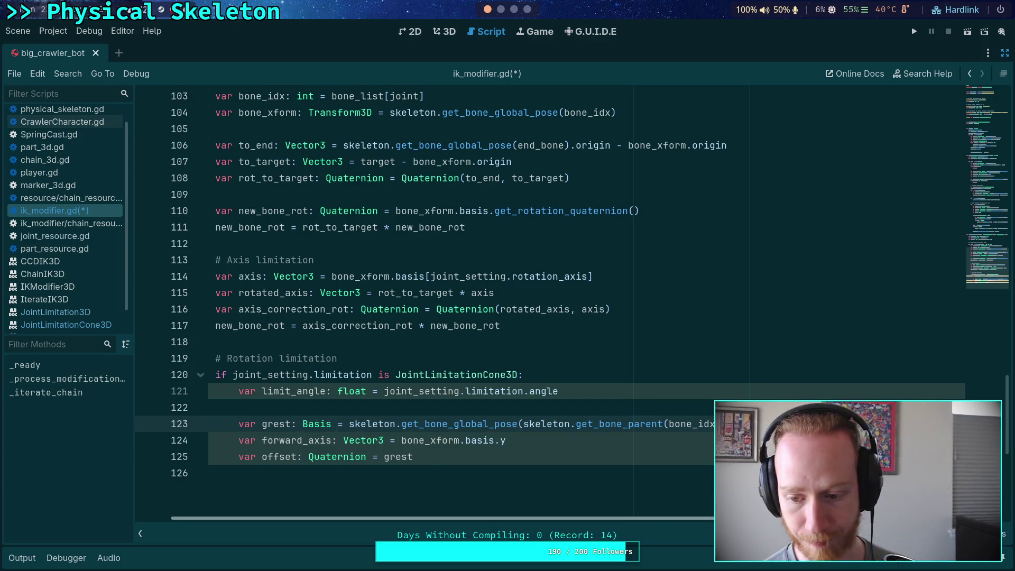
pyautogui.hscroll(-2, 641, 438)
# - Wrap the grest expression in parentheses, with the rest-basis multiplication on its own line
pyautogui.click(635, 457)
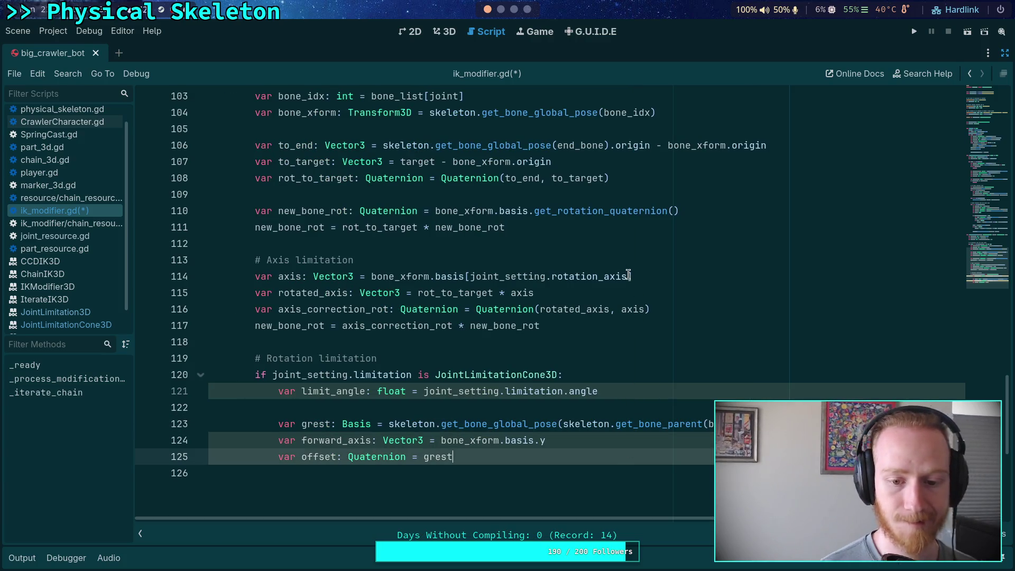
pyautogui.click(389, 426)
pyautogui.write('(')
pyautogui.press('Return')
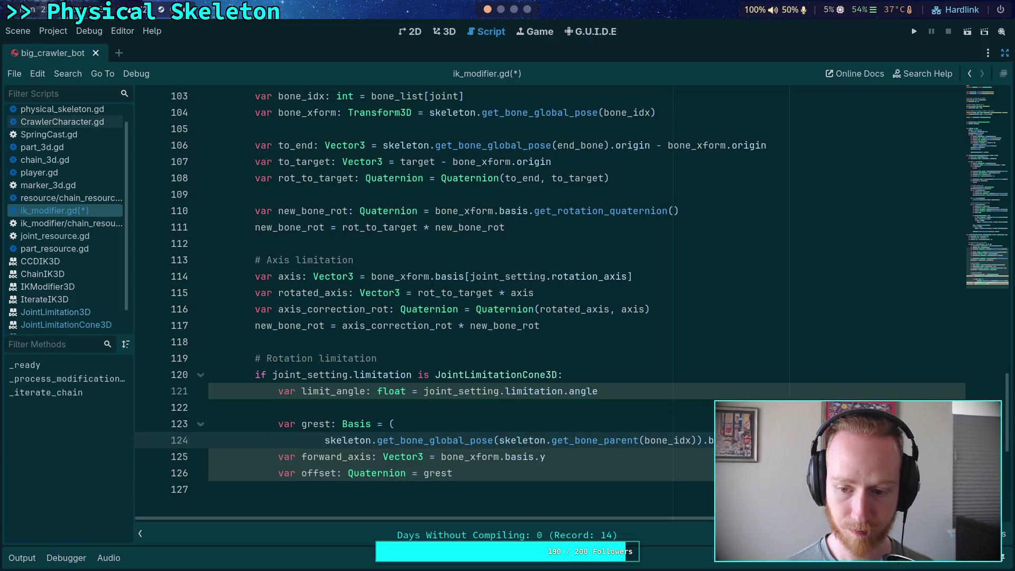
pyautogui.press('Return')
pyautogui.write('* skeleton.get_bone_rest(bone_idx).basis')
pyautogui.click(621, 455)
pyautogui.press('Return')
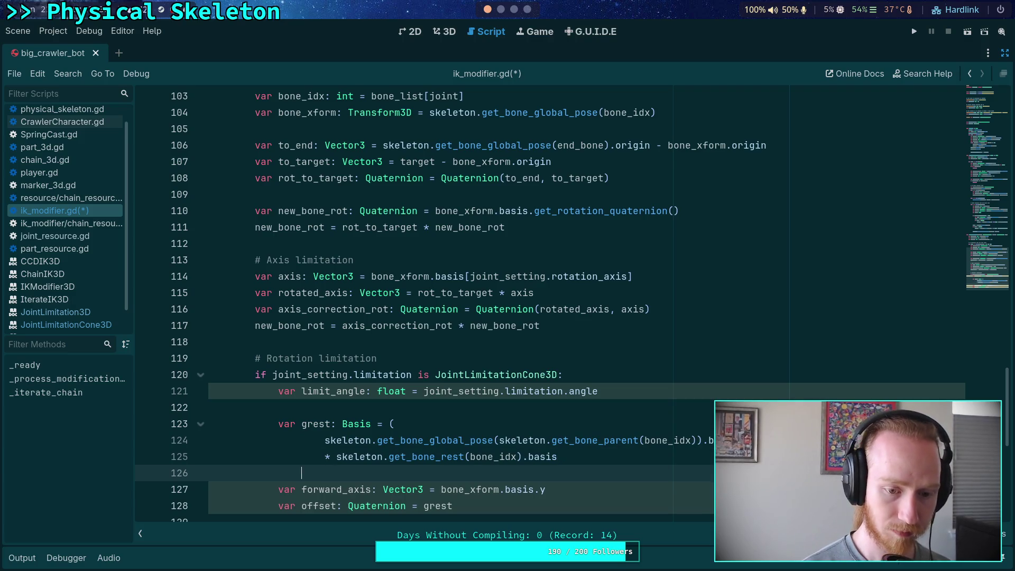
pyautogui.write(')')
pyautogui.scroll(-3, 614, 429)
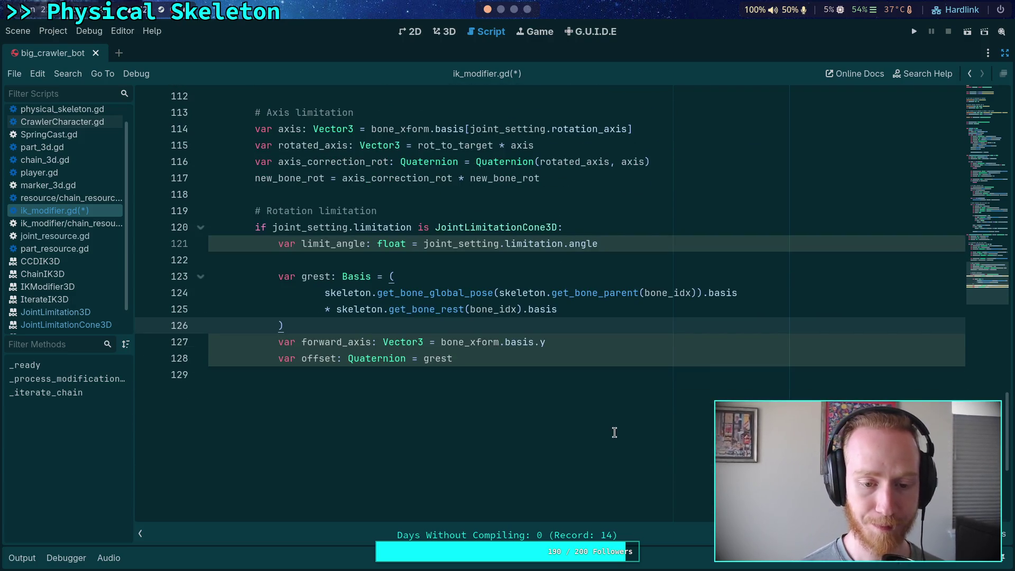
pyautogui.click(517, 357)
pyautogui.click(503, 11)
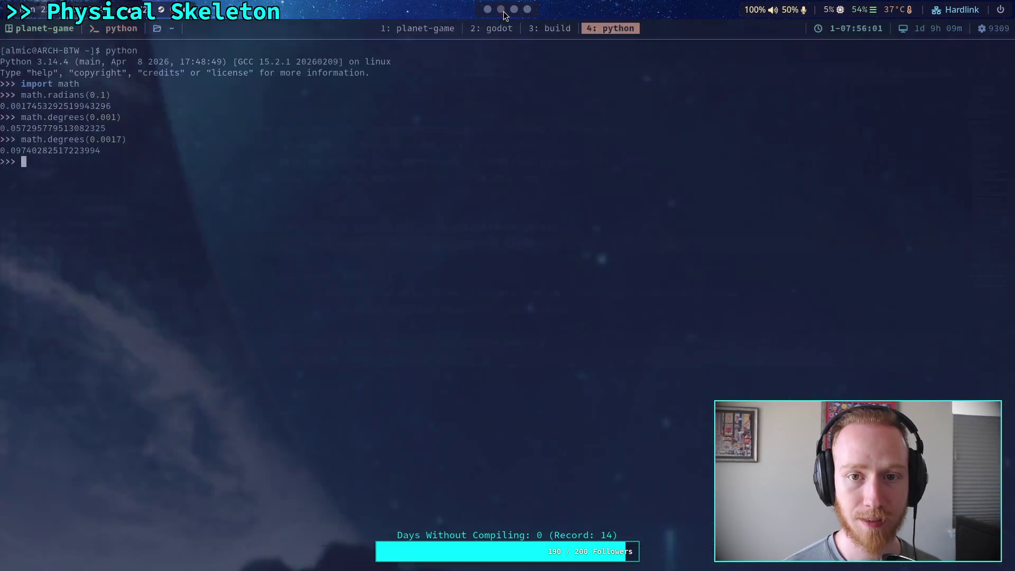
pyautogui.click(513, 12)
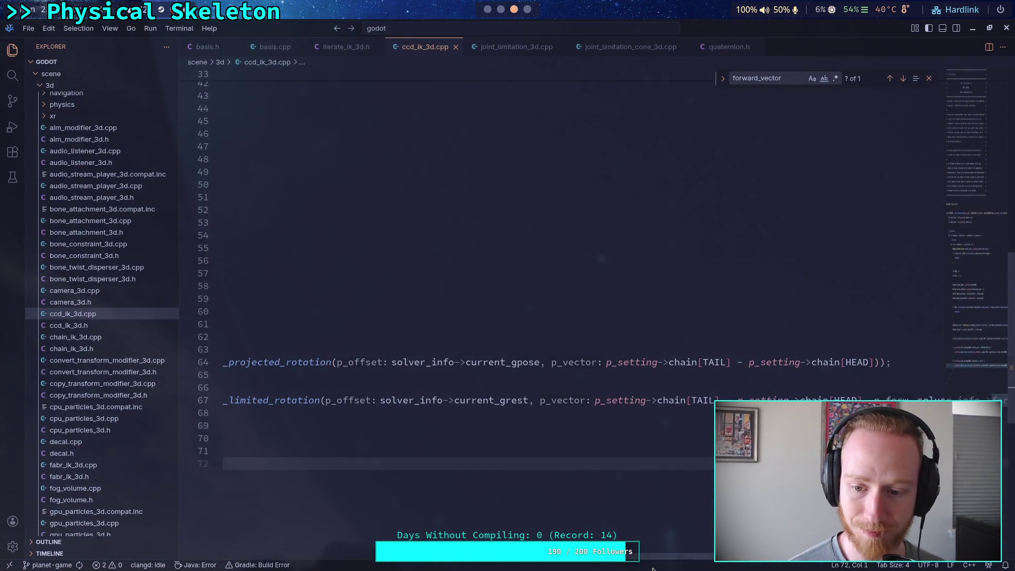
pyautogui.hscroll(3, 476, 381)
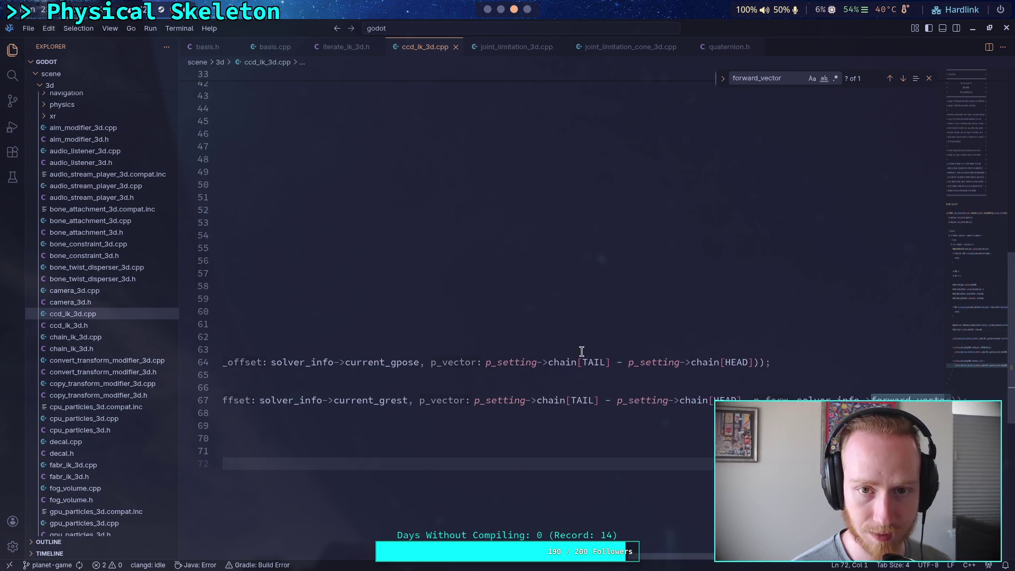
pyautogui.click(500, 9)
pyautogui.click(488, 10)
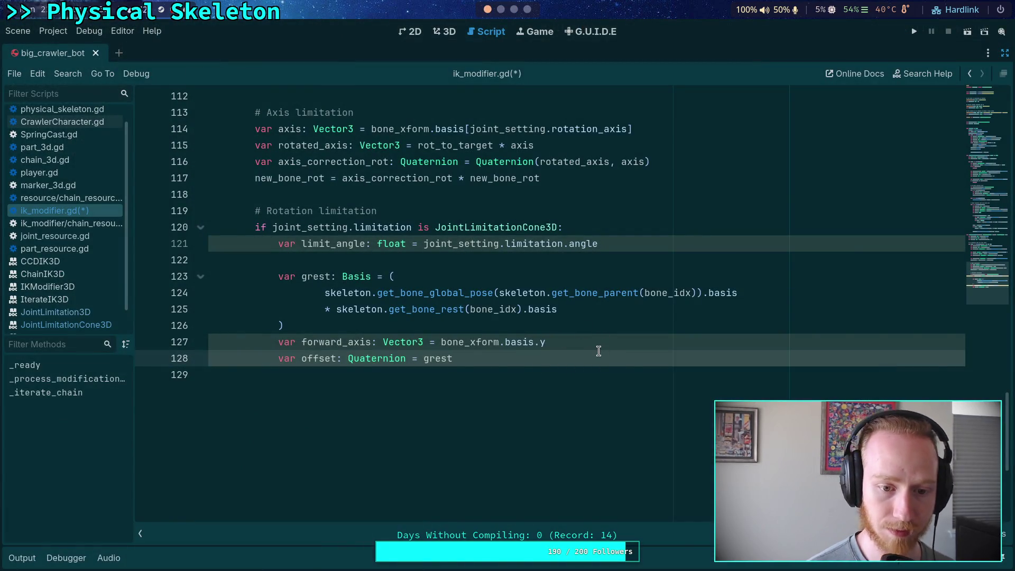
pyautogui.press('Return')
# - Declare 'var vector: Vector3 = Basis(new_bone_rot).y' and save ik_modifier.gd
pyautogui.write('var vector:')
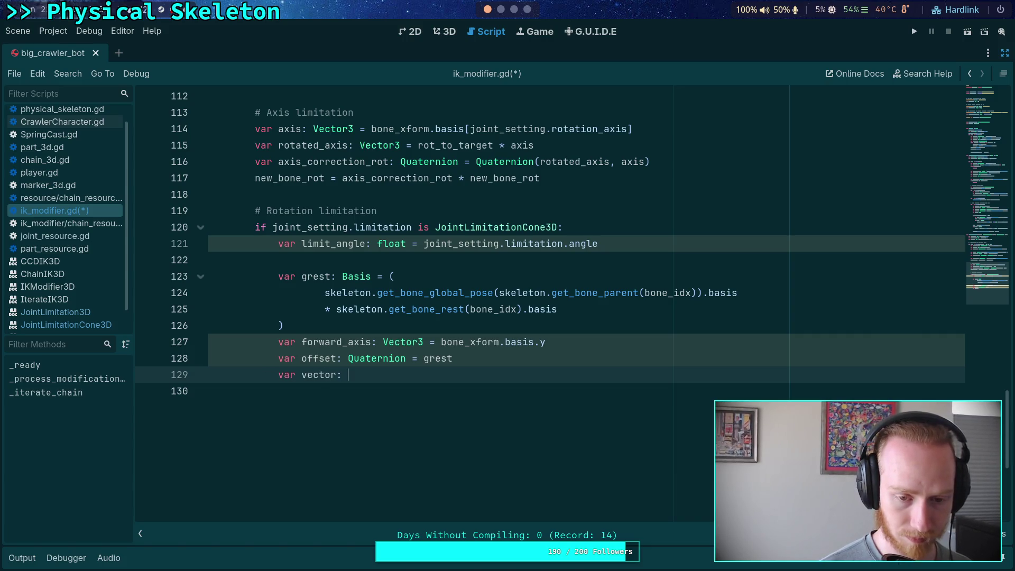
pyautogui.write(' Vector3 = ')
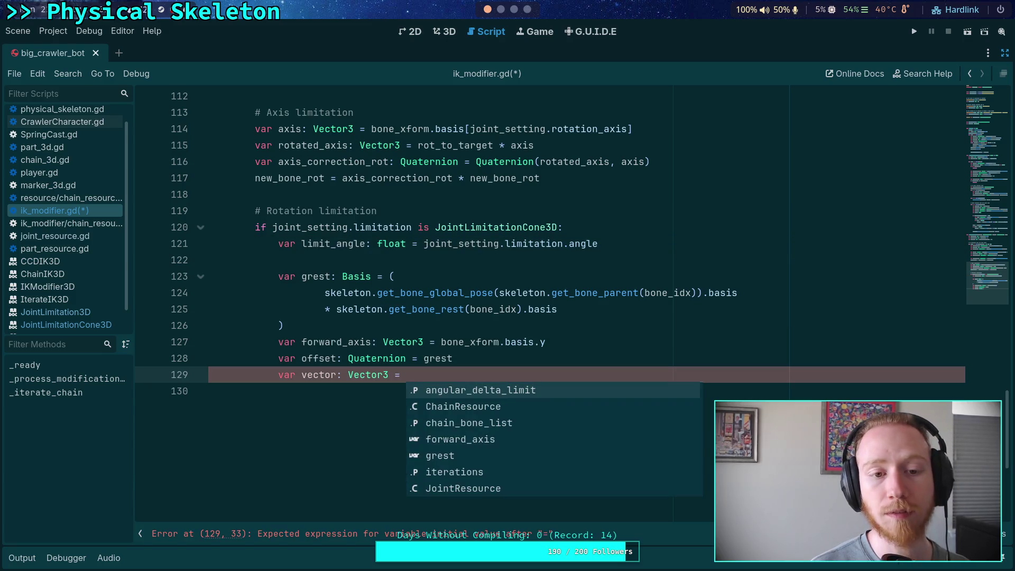
pyautogui.write('Basis')
pyautogui.press('Return')
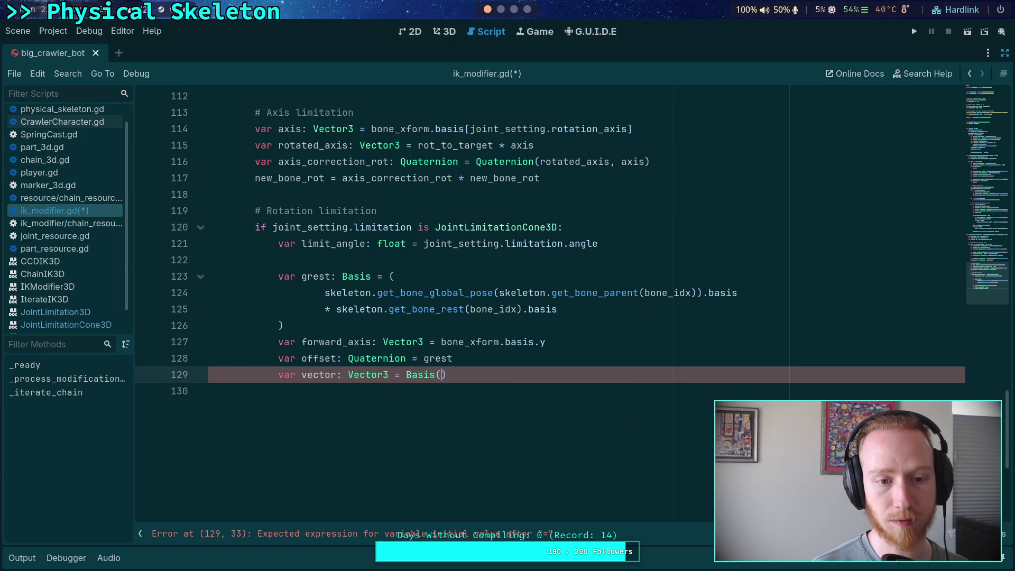
pyautogui.write('new')
pyautogui.press('Return')
pyautogui.write(').y')
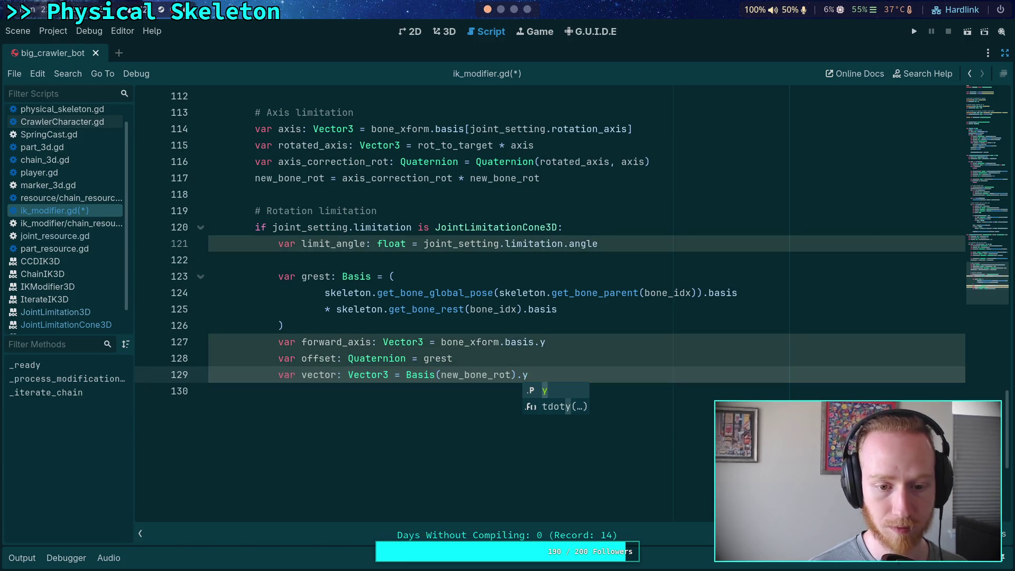
pyautogui.hotkey('ctrl', 's')
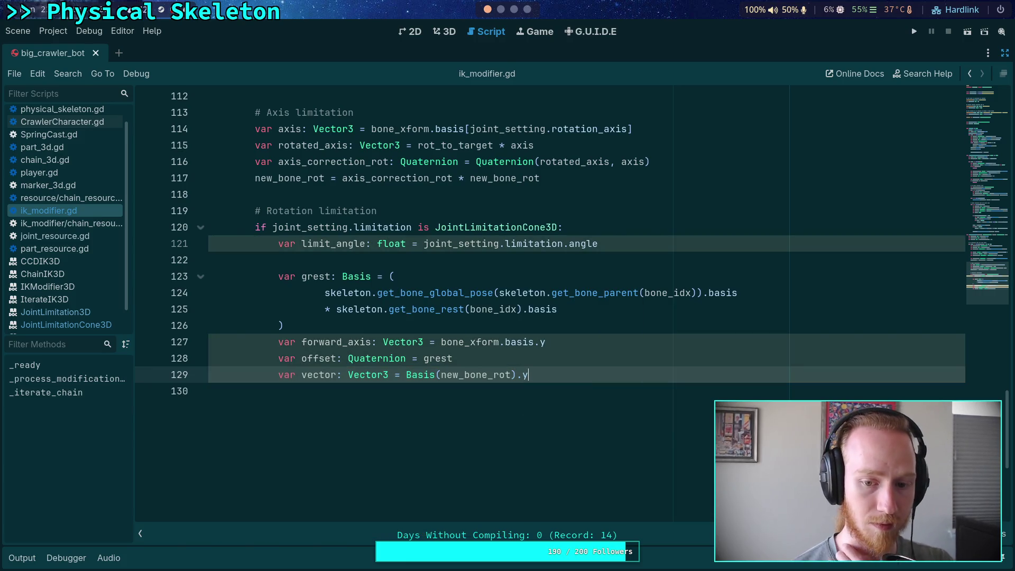
pyautogui.press('Return')
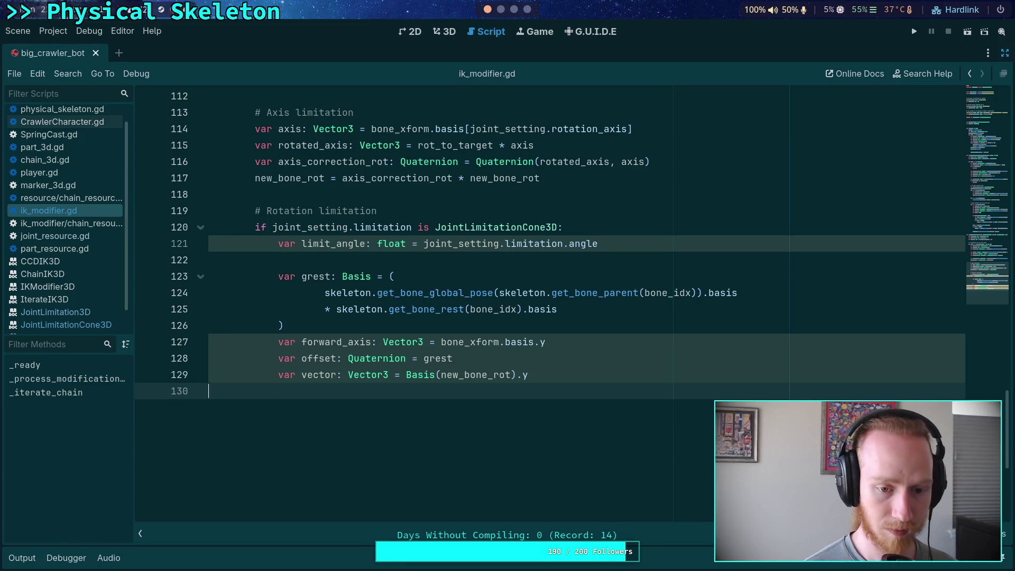
# - Read get_limited_rotation in iterate_ik_3d.h with the Explorer hidden, then add a line in Godot
pyautogui.click(513, 9)
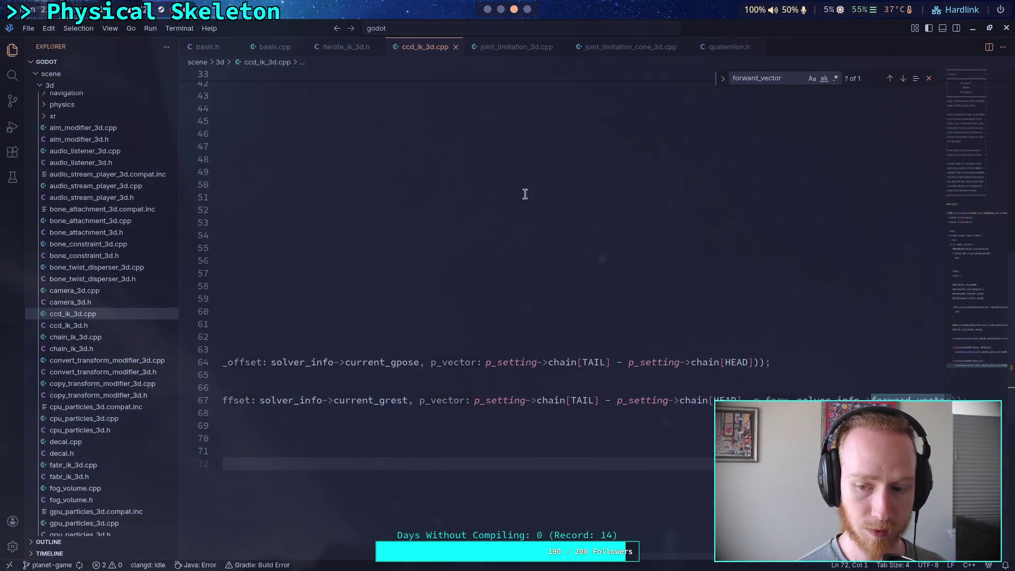
pyautogui.hscroll(-5, 608, 502)
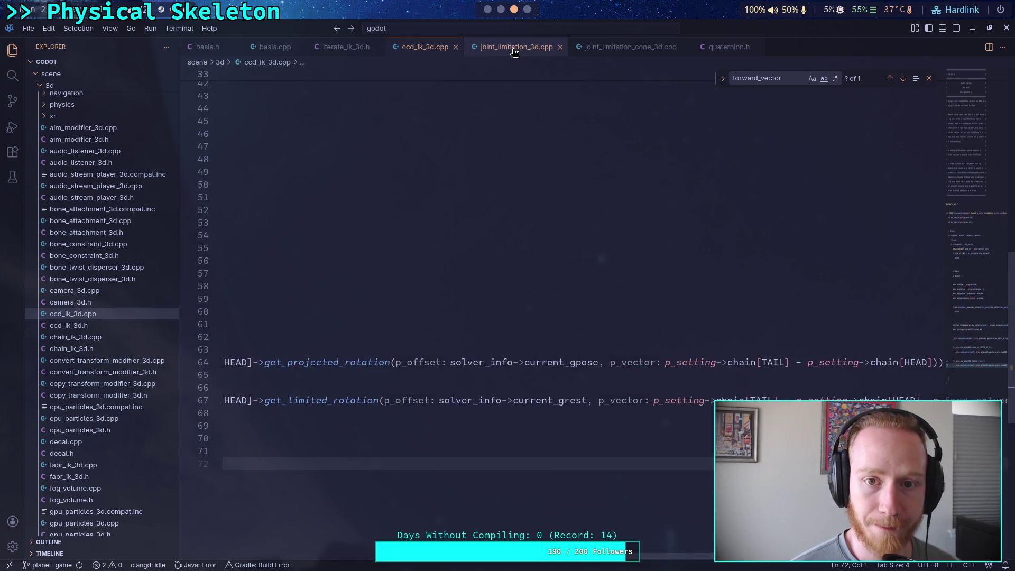
pyautogui.click(345, 47)
pyautogui.click(329, 409)
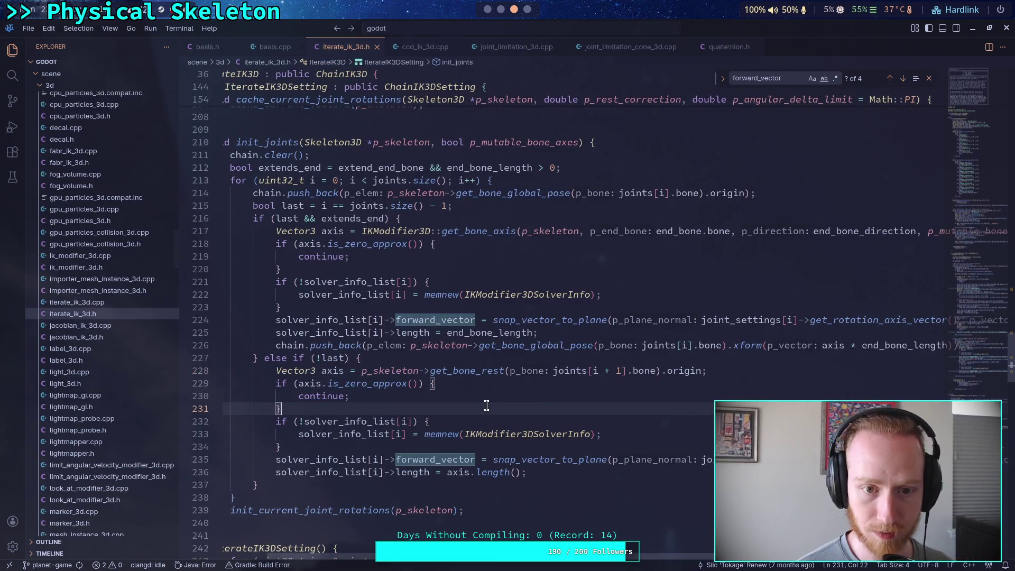
pyautogui.scroll(10, 329, 409)
pyautogui.click(493, 550)
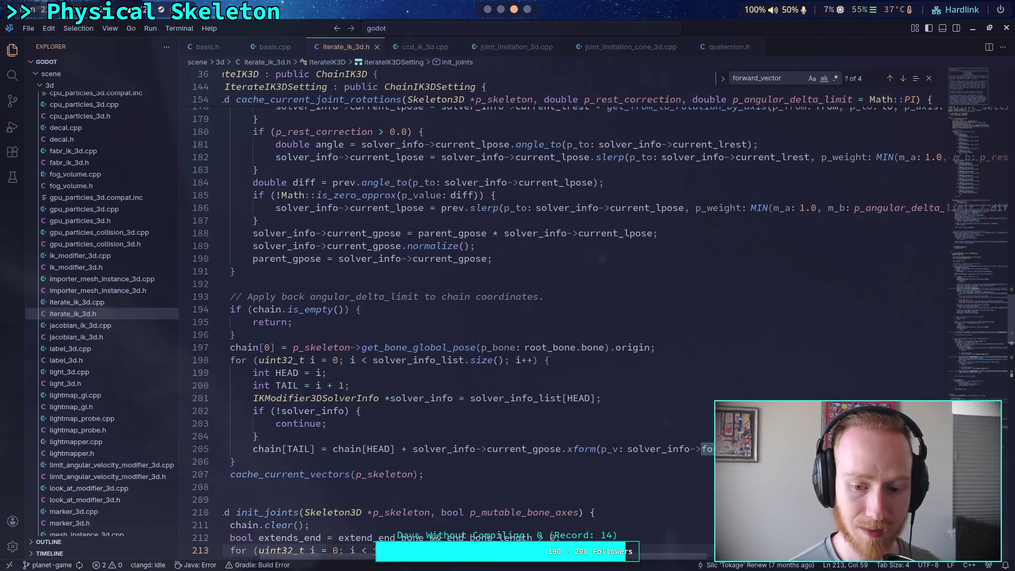
pyautogui.hscroll(-3, 521, 422)
pyautogui.scroll(9, 521, 421)
pyautogui.scroll(14, 521, 422)
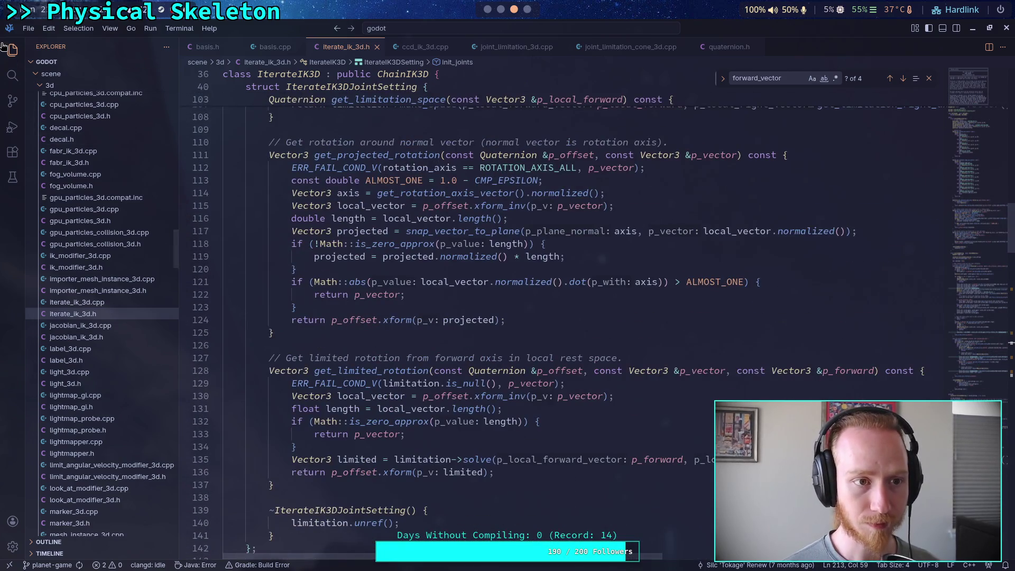
pyautogui.hotkey('ctrl', 'b')
pyautogui.scroll(-2, 467, 404)
pyautogui.scroll(-1, 466, 404)
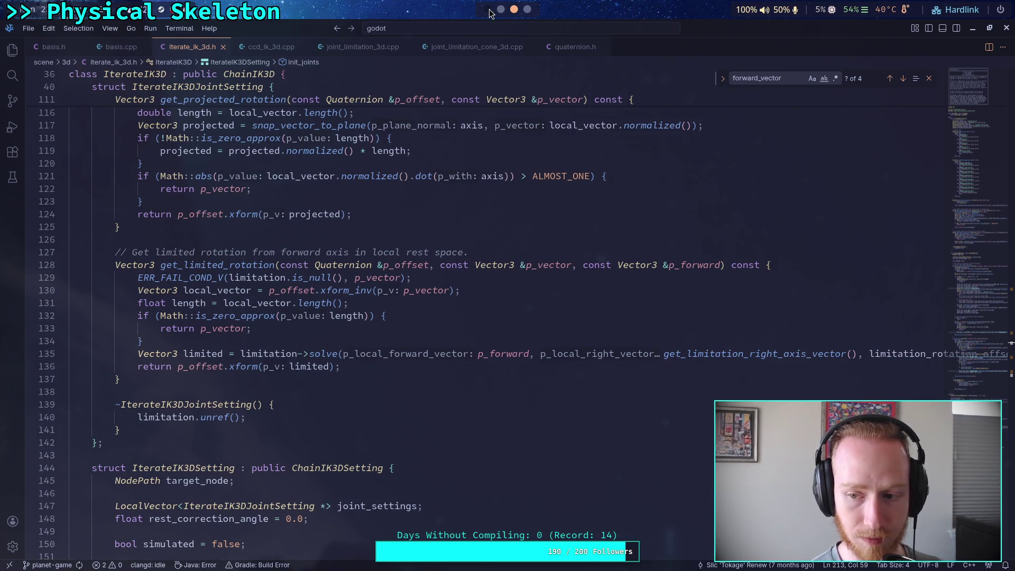
pyautogui.hscroll(5, 556, 438)
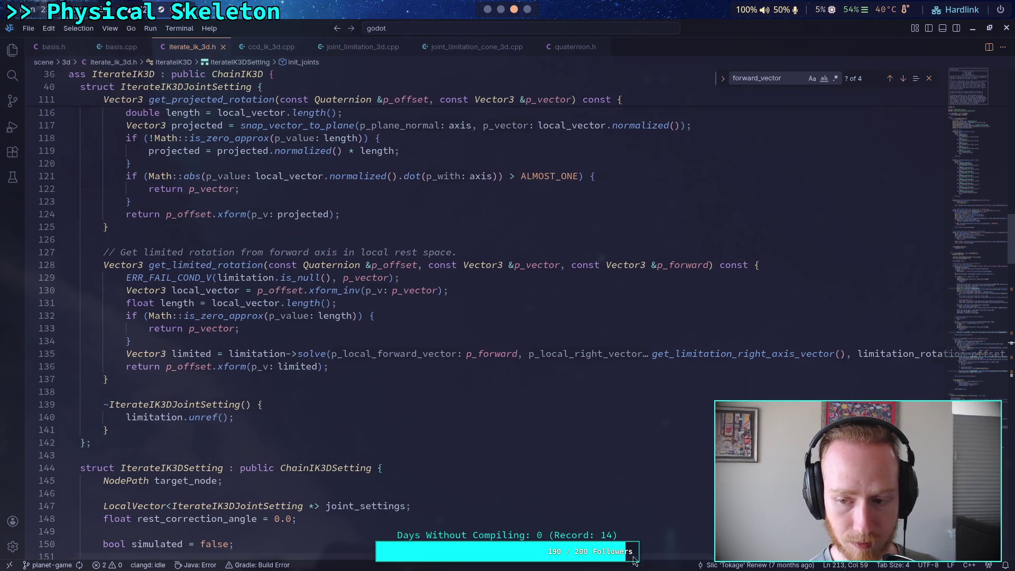
pyautogui.hscroll(-5, 555, 317)
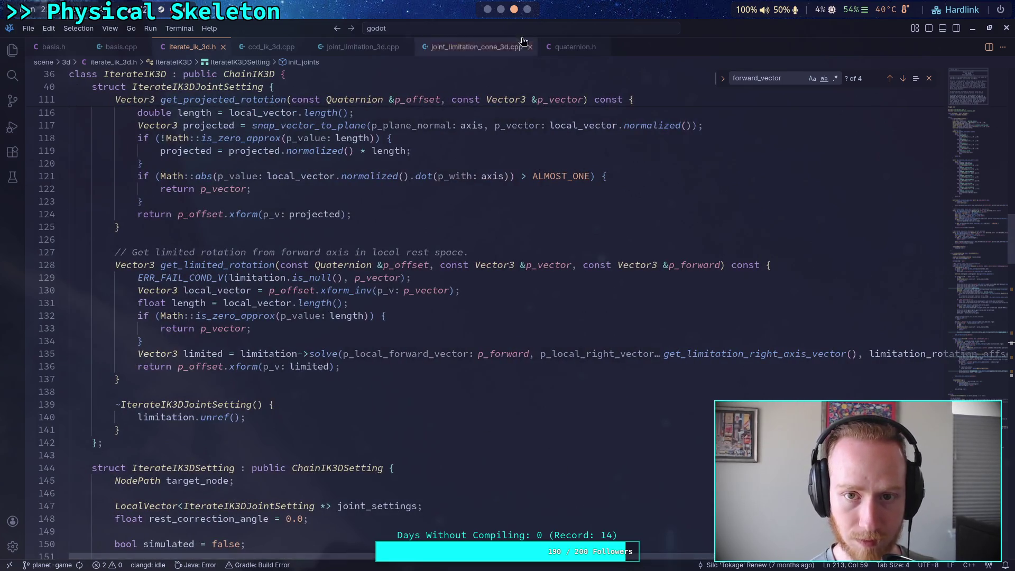
pyautogui.click(488, 9)
pyautogui.press('Return')
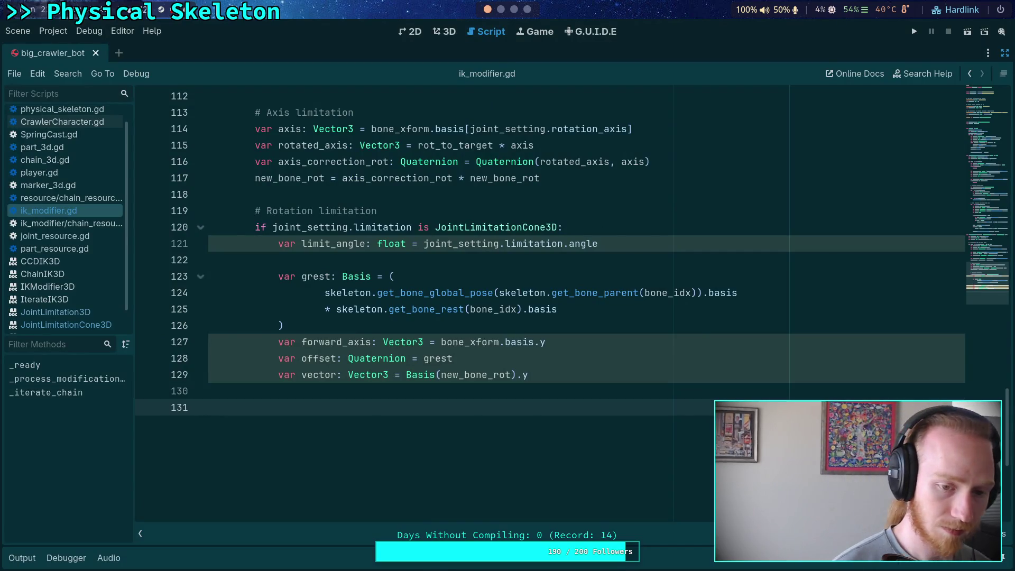
# - Add 'var local_vector: Vector3 = offset.inverse() * vector' to the cone block
pyautogui.write('va')
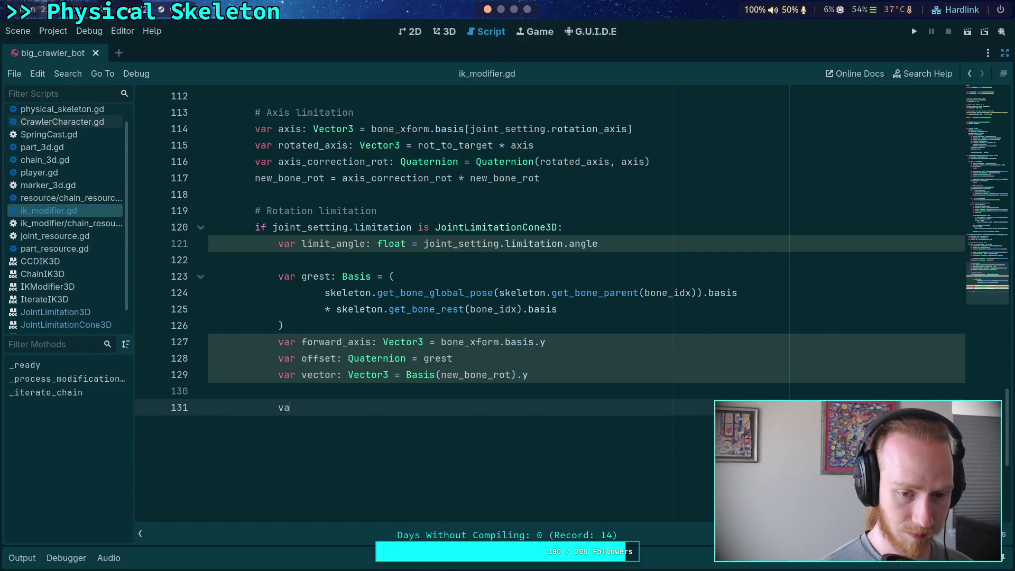
pyautogui.write('r local_vet')
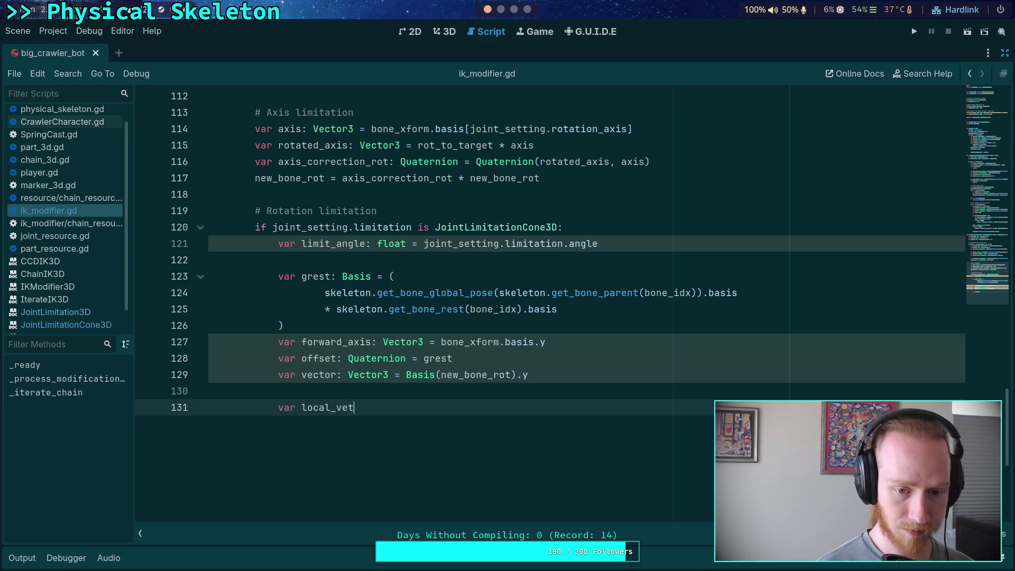
pyautogui.press('BackSpace')
pyautogui.write('ctor: V')
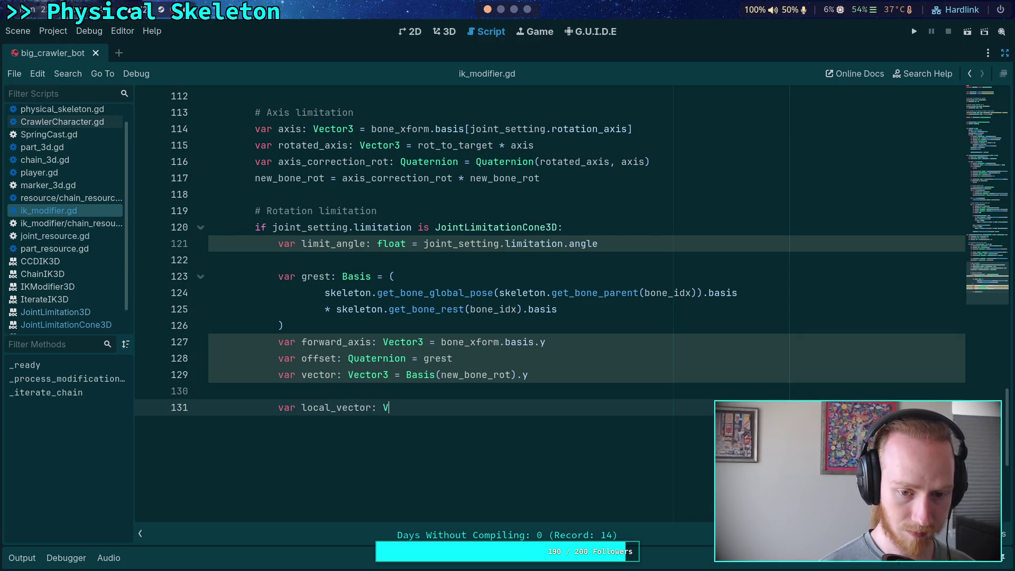
pyautogui.write('ector3 = ')
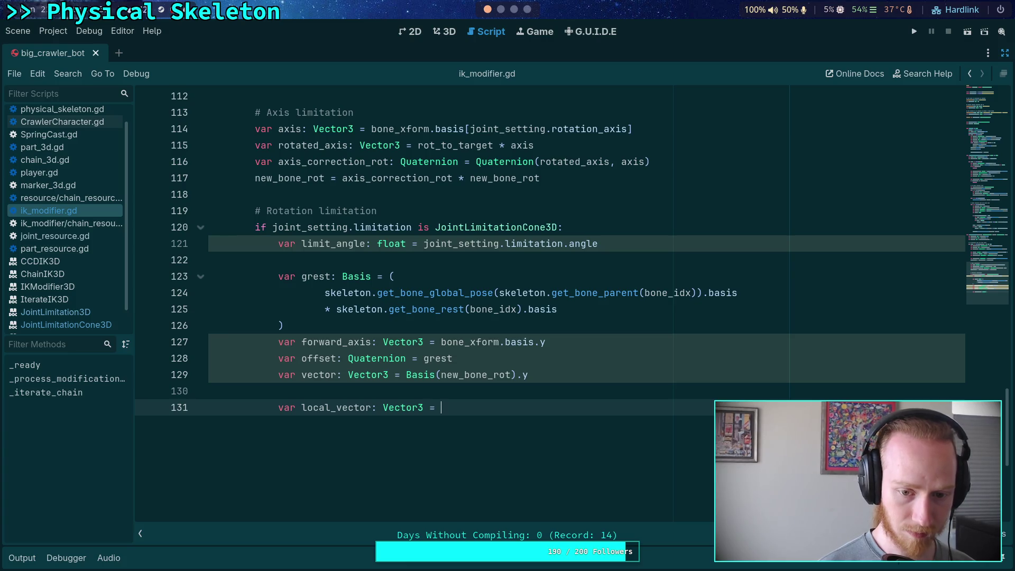
pyautogui.write('offset.af')
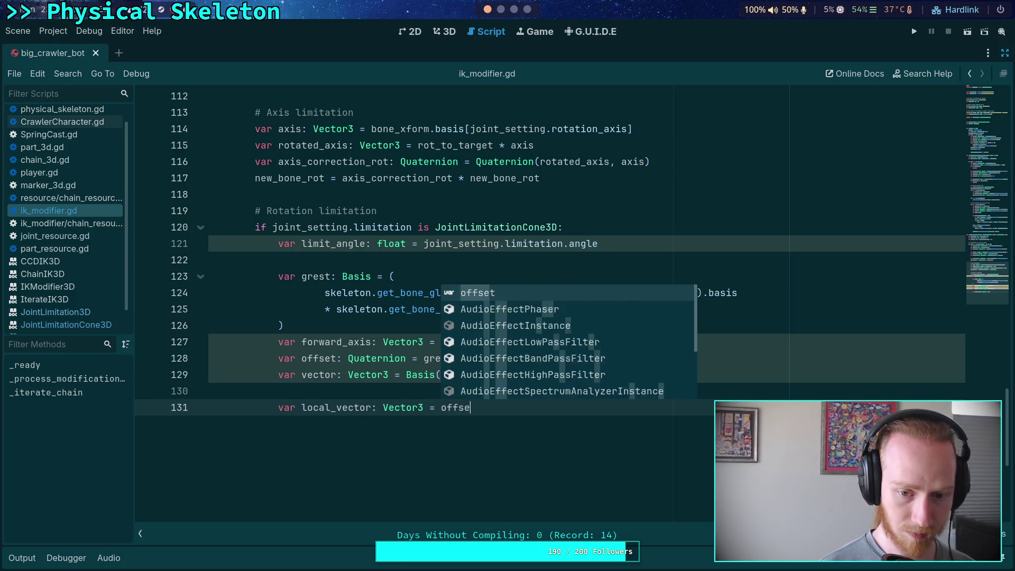
pyautogui.press('BackSpace')
pyautogui.press('BackSpace')
pyautogui.press('BackSpace')
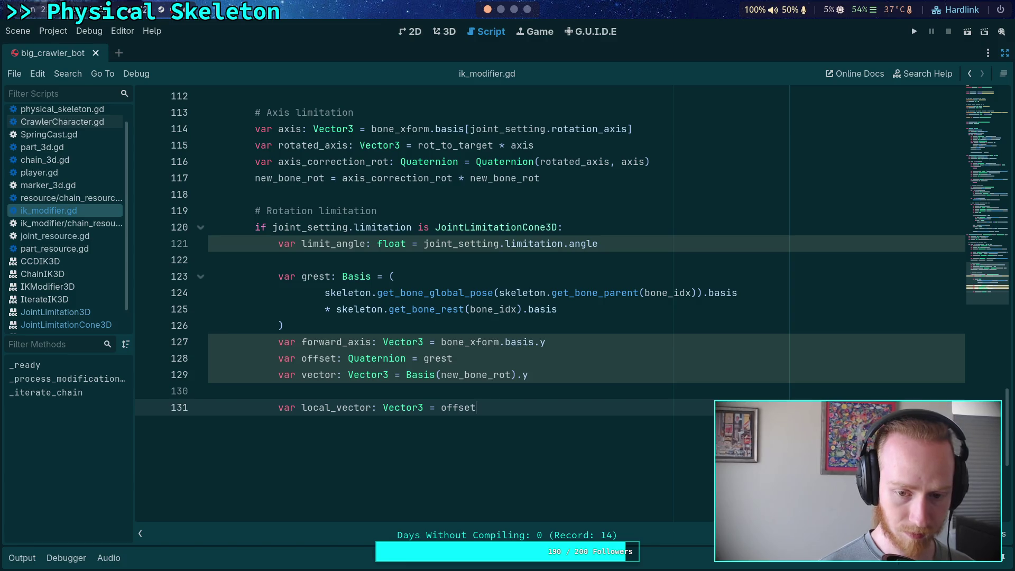
pyautogui.write('.in')
pyautogui.press('Return')
pyautogui.write('* ')
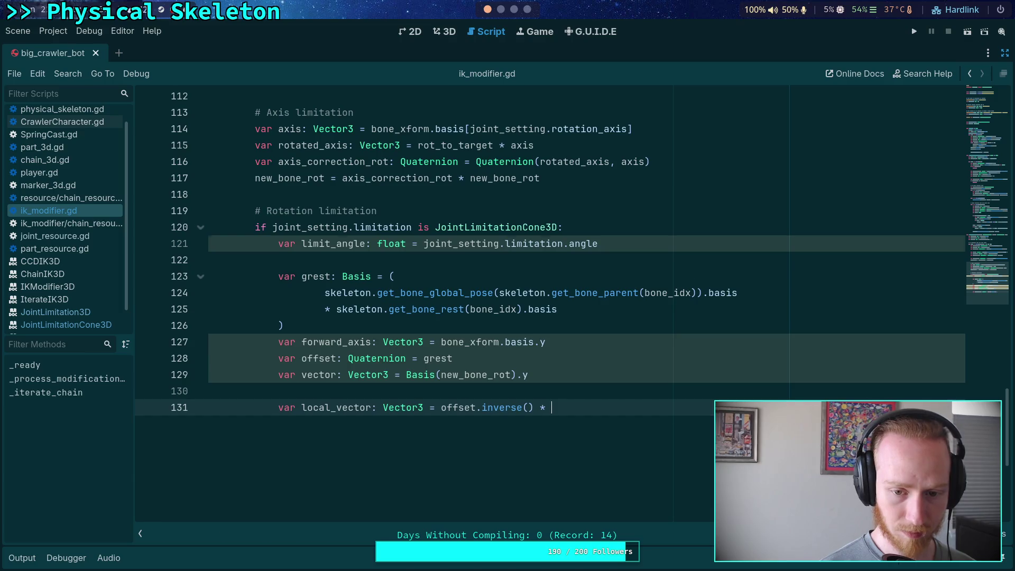
pyautogui.write('vector')
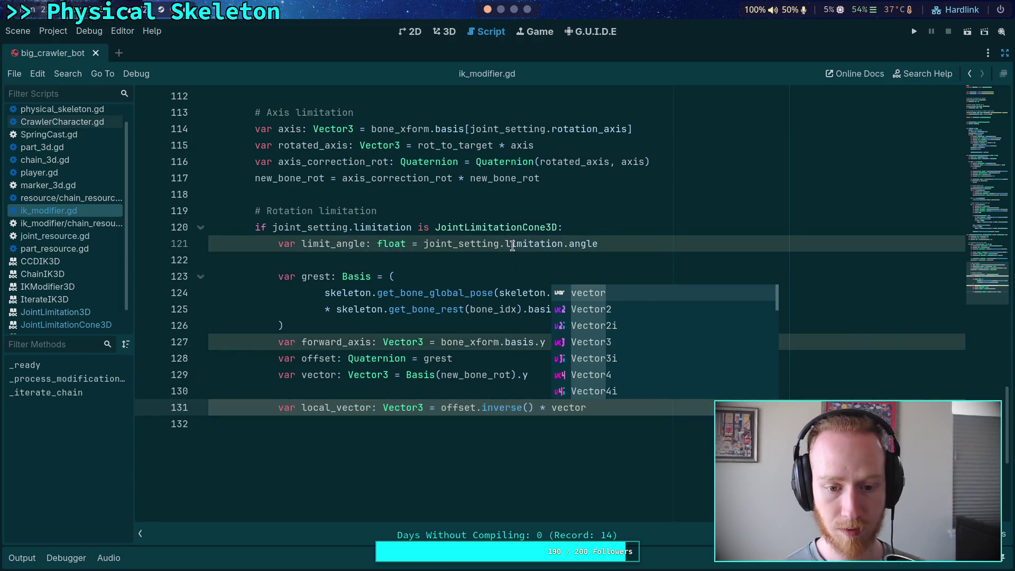
pyautogui.click(506, 9)
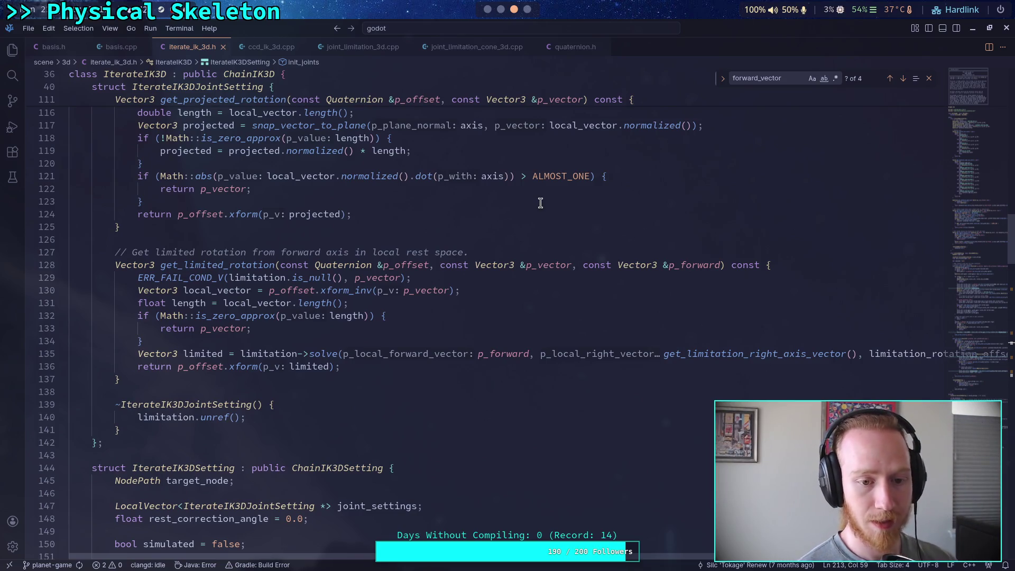
pyautogui.hotkey('alt', 'Tab')
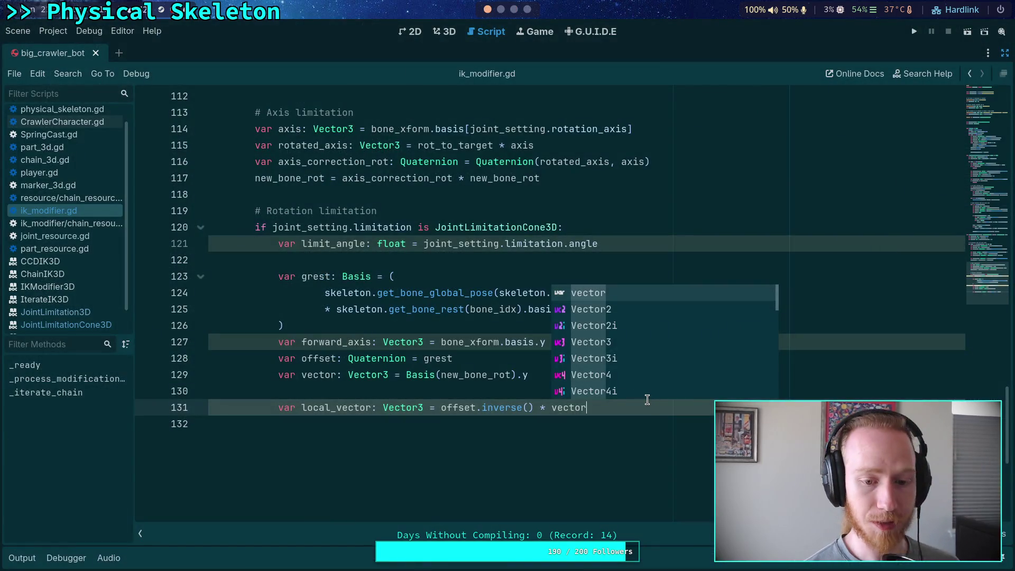
pyautogui.press('Escape')
# - Add 'var length: float = local_vector.length()' and leave empty lines for the function
pyautogui.press('Return')
pyautogui.write('var length: float = local_vector.leng')
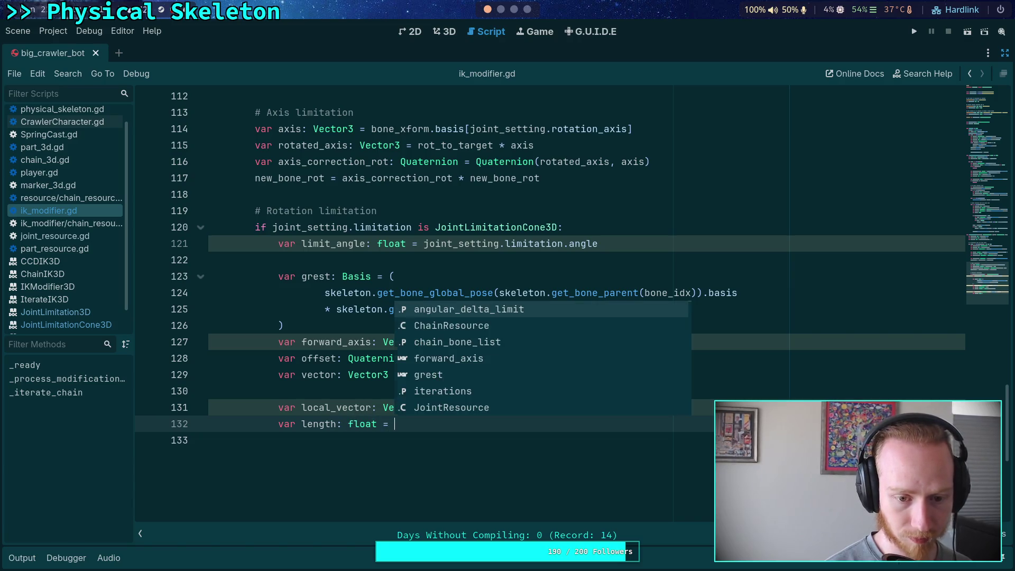
pyautogui.press('Return')
pyautogui.press('Return')
pyautogui.click(515, 9)
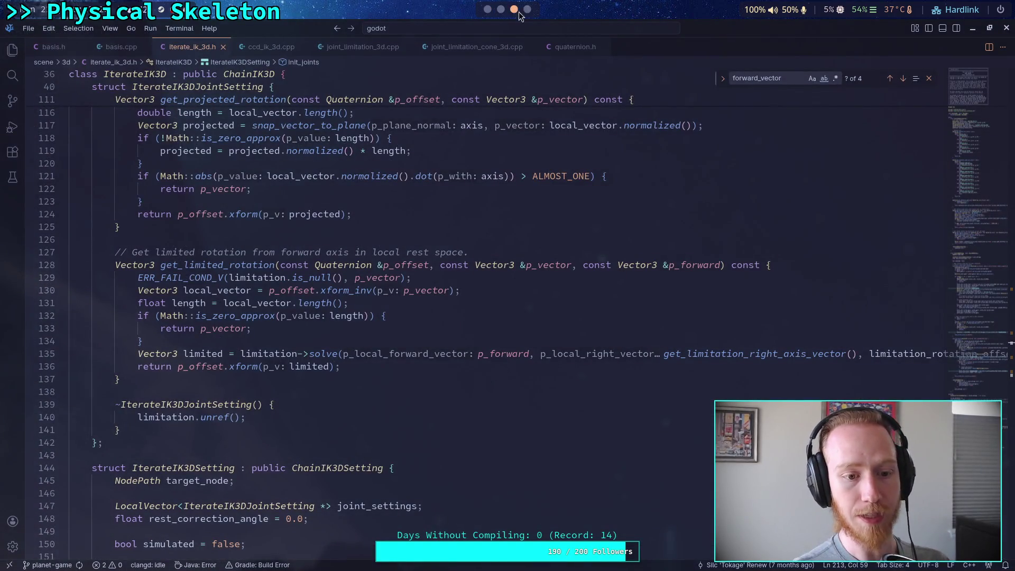
pyautogui.click(489, 10)
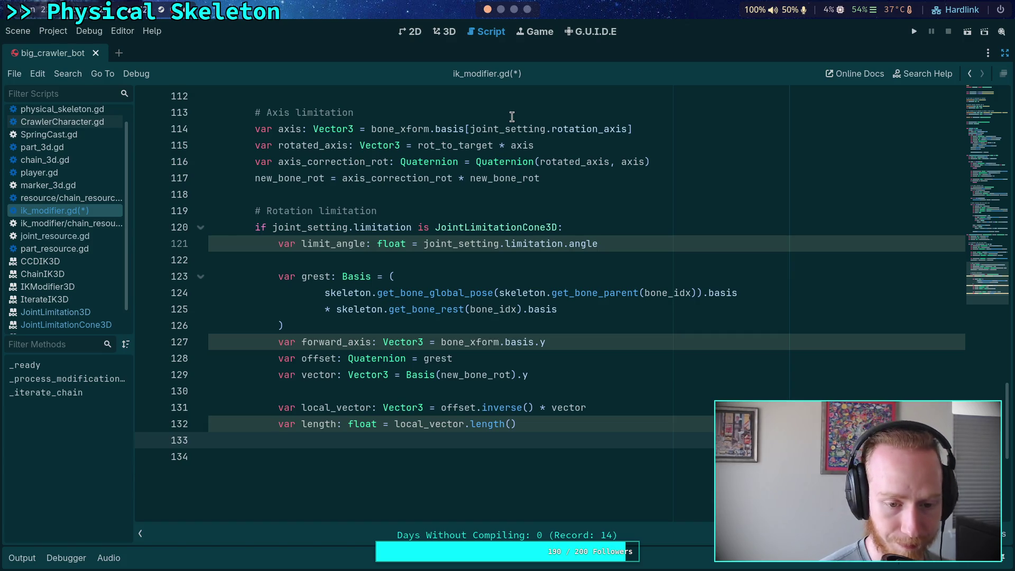
pyautogui.write('# Length')
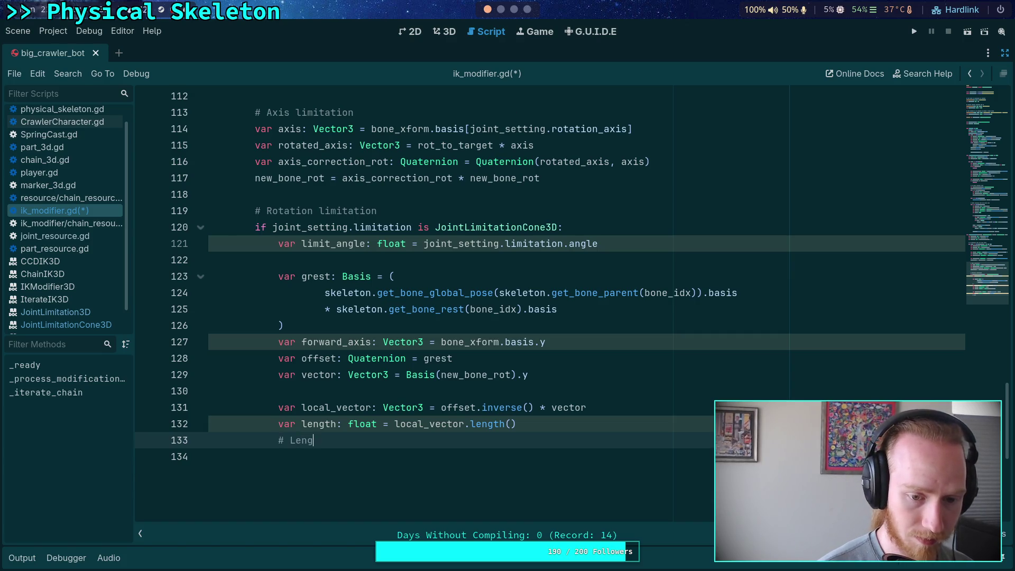
pyautogui.press('BackSpace')
pyautogui.press('BackSpace')
pyautogui.press('BackSpace')
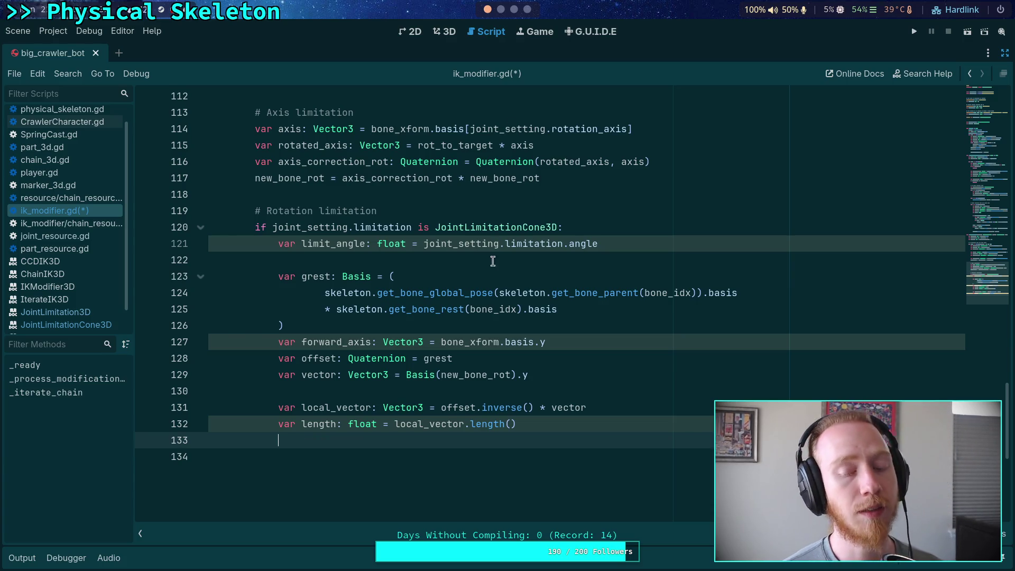
pyautogui.moveTo(497, 382)
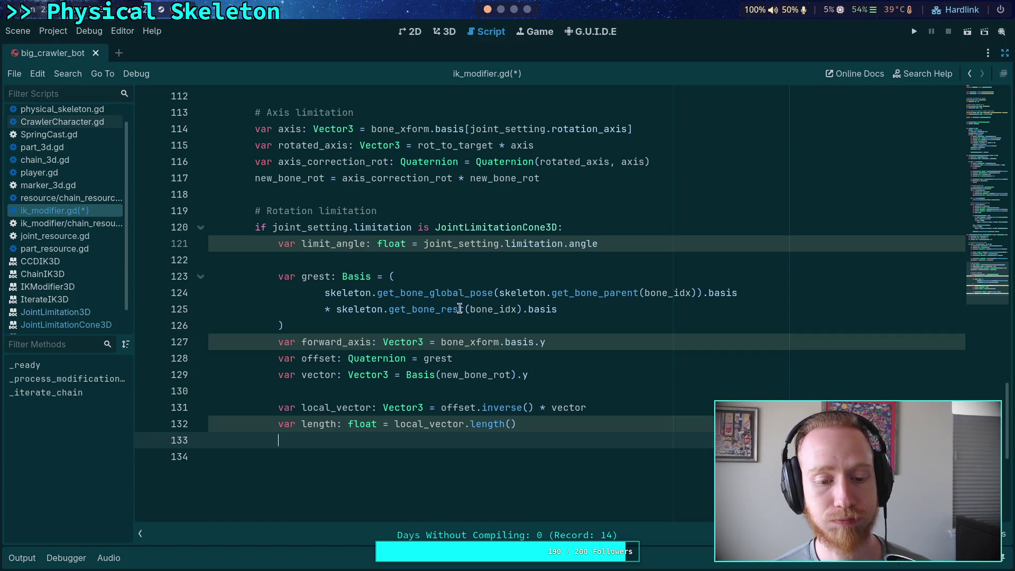
pyautogui.click(334, 485)
pyautogui.press('Return')
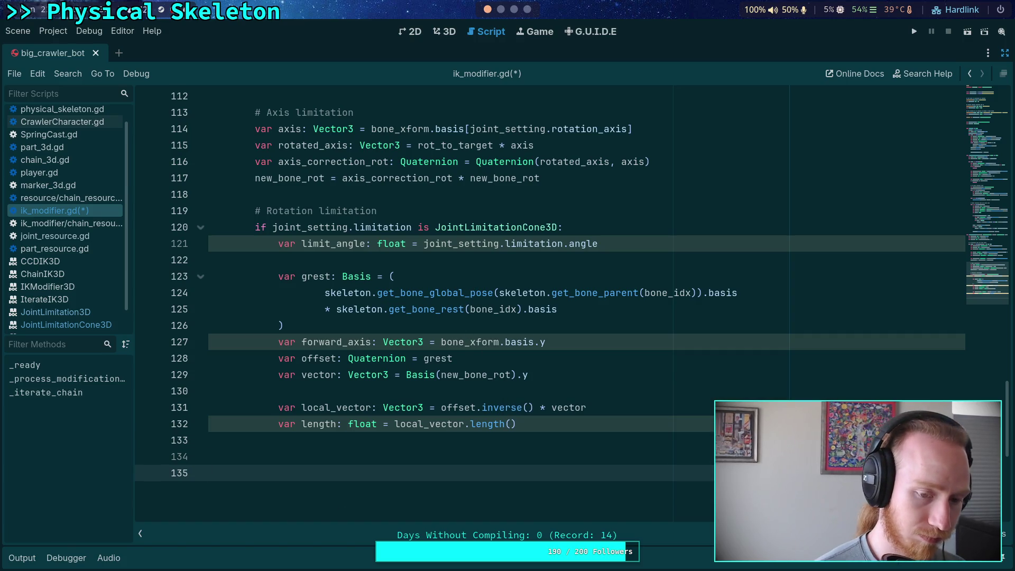
# - Declare 'func _limit_rotation(reference_frame: Quaternion, )' on line 135
pyautogui.write('funct')
pyautogui.press('BackSpace')
pyautogui.press('BackSpace')
pyautogui.press('BackSpace')
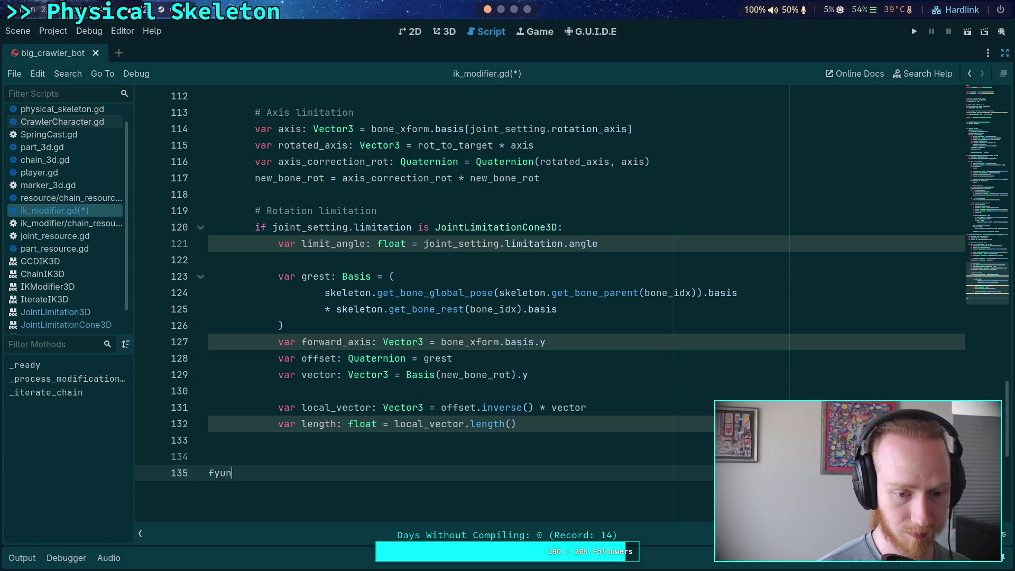
pyautogui.write('unc ')
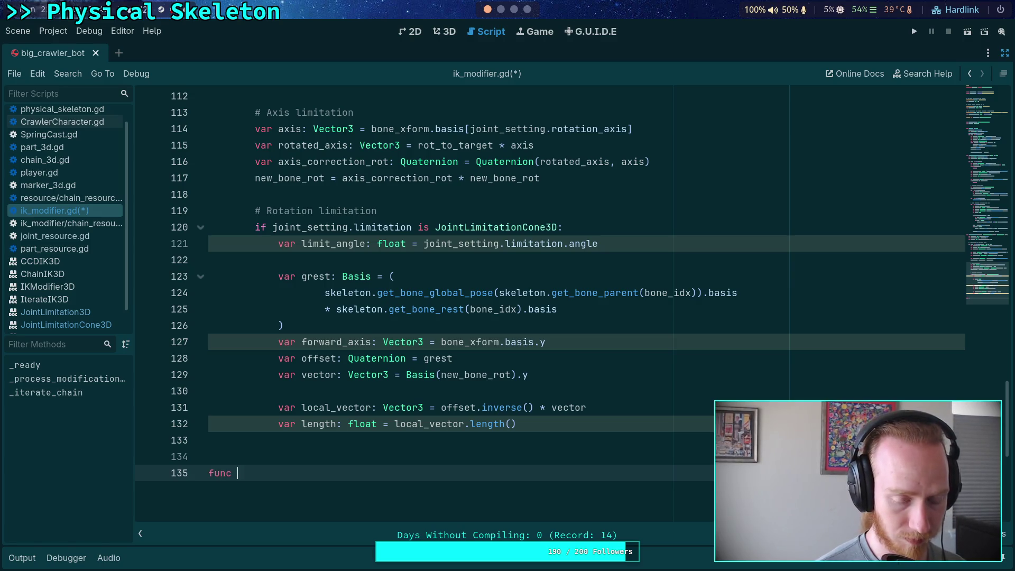
pyautogui.write('_')
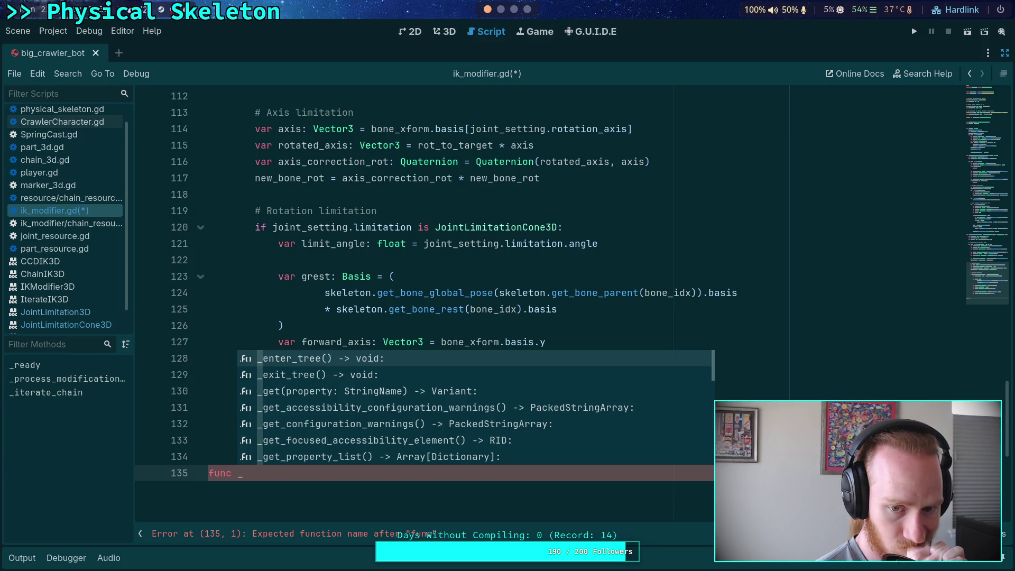
pyautogui.press('Escape')
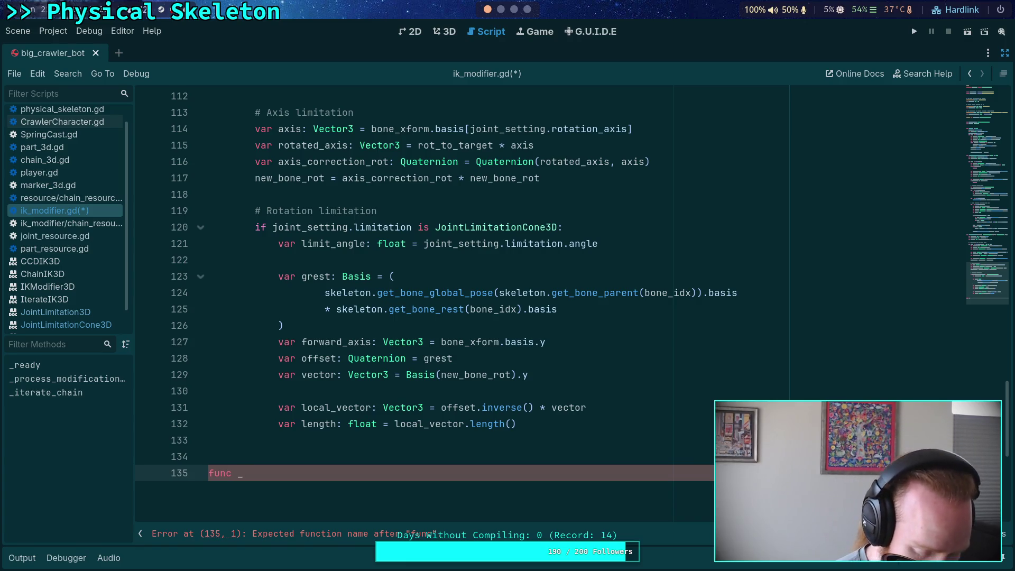
pyautogui.write('limit_')
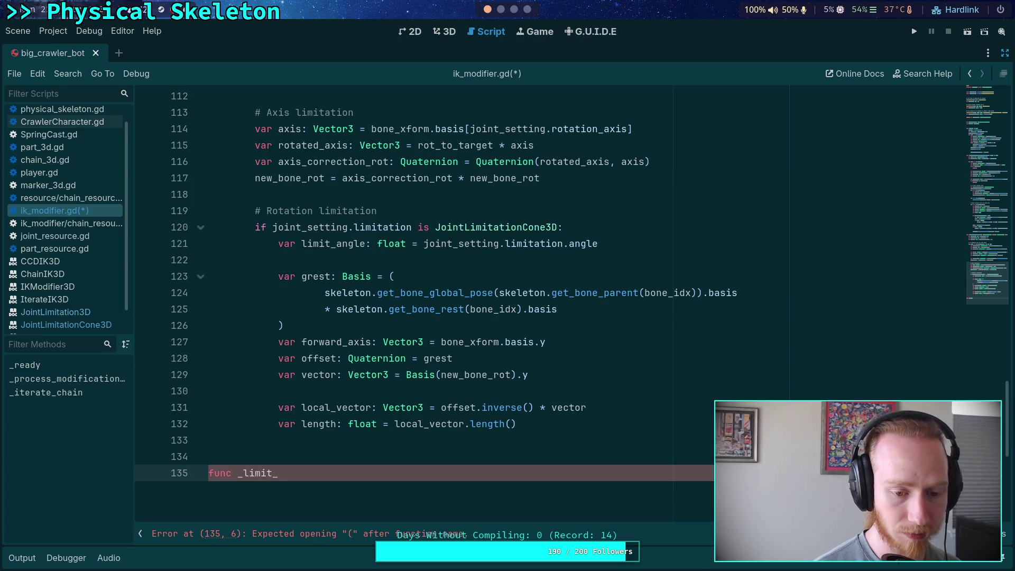
pyautogui.write('rotation(')
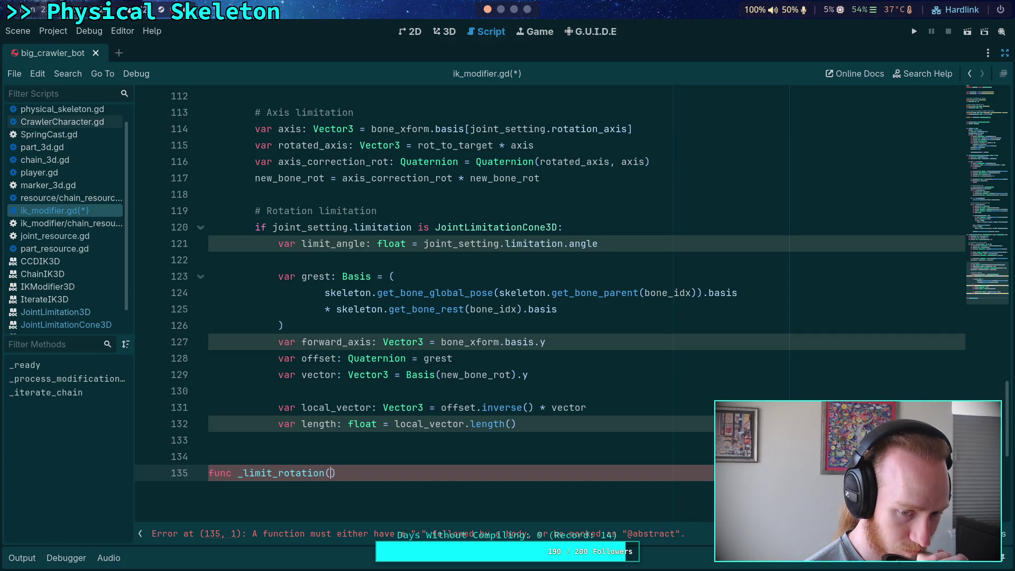
pyautogui.write('reference')
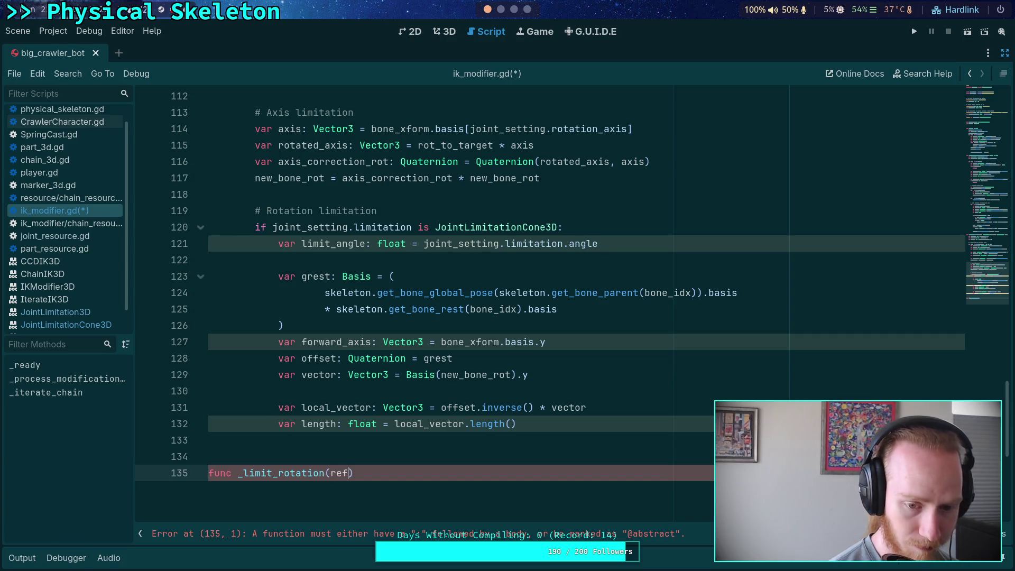
pyautogui.write(':')
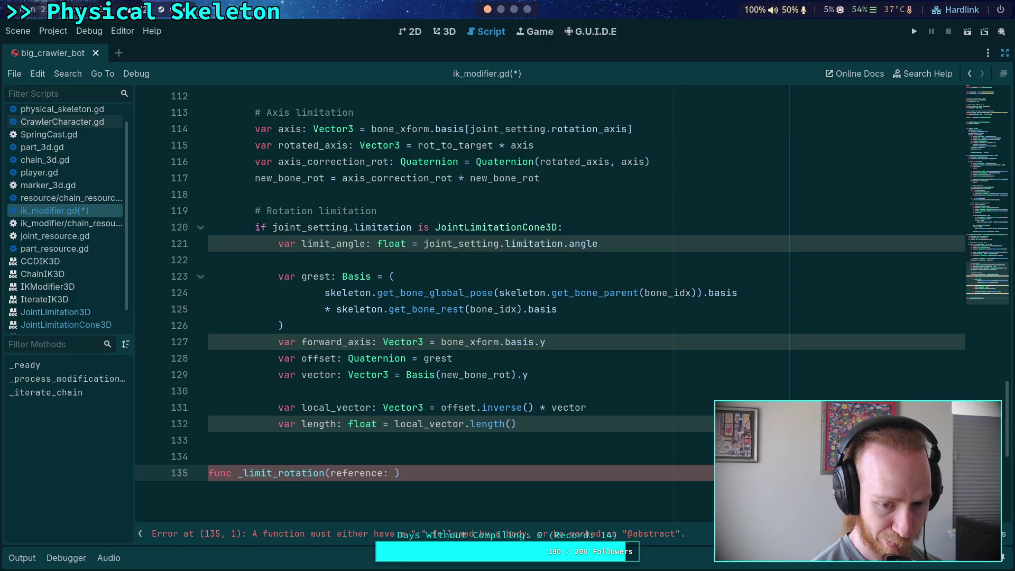
pyautogui.write('Quatern')
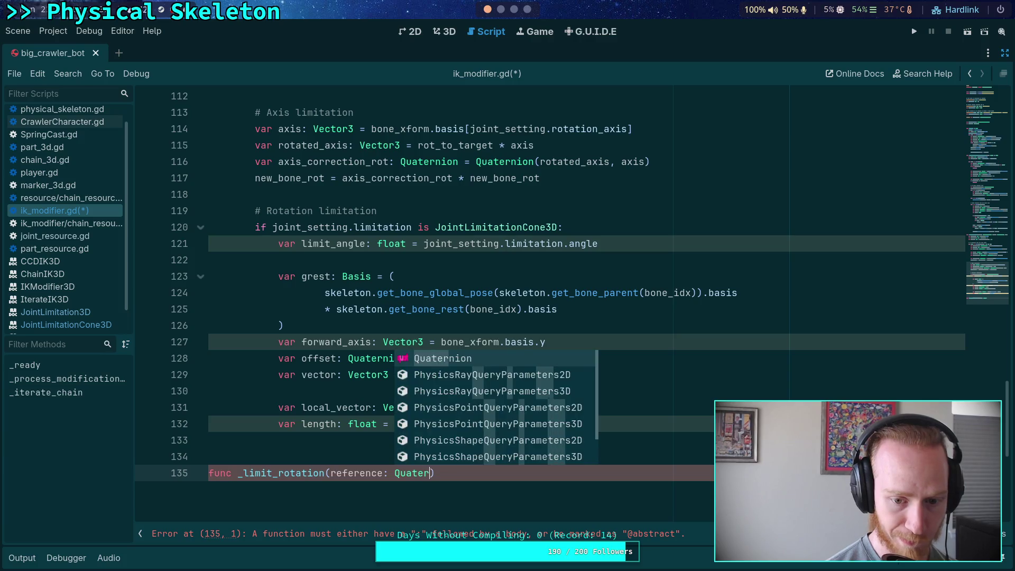
pyautogui.press('Return')
pyautogui.write(',')
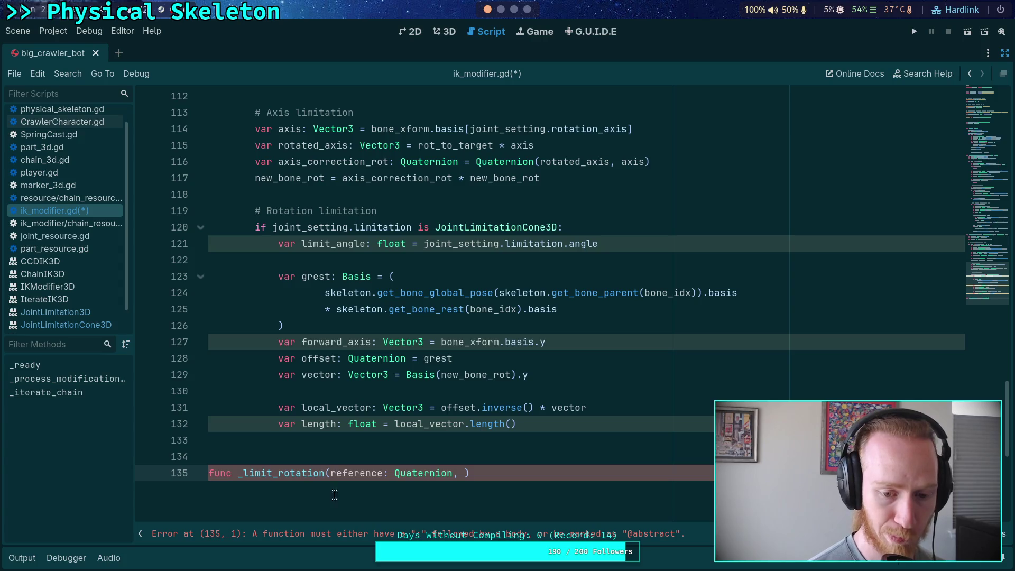
pyautogui.click(387, 473)
pyautogui.write('_frame')
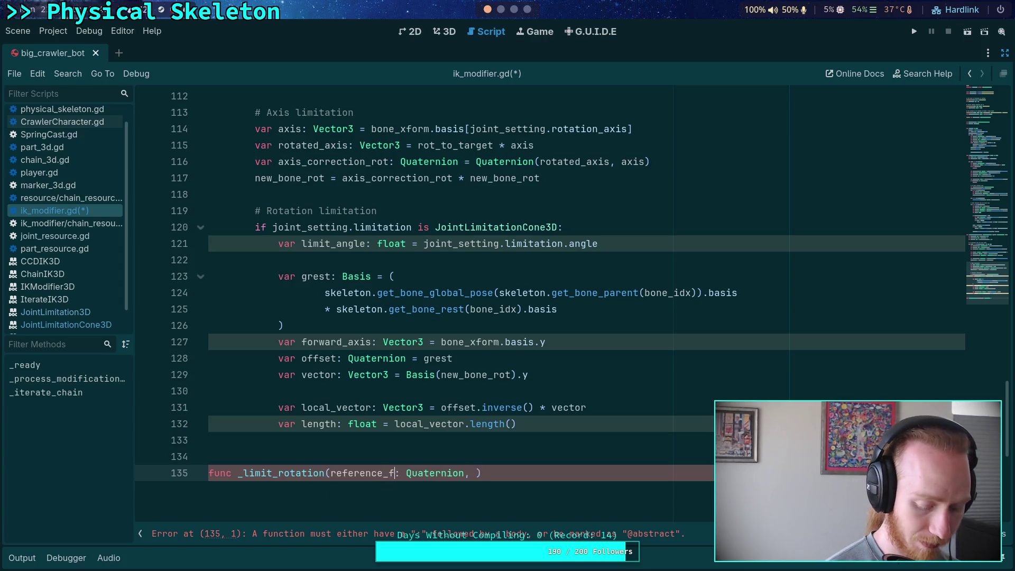
pyautogui.scroll(-1, 608, 456)
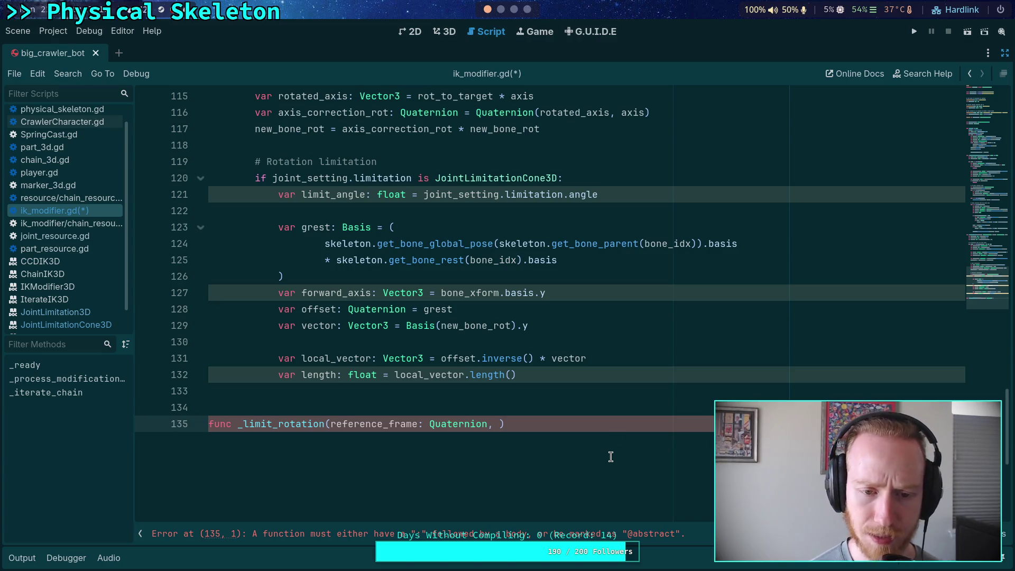
pyautogui.click(503, 11)
pyautogui.click(514, 10)
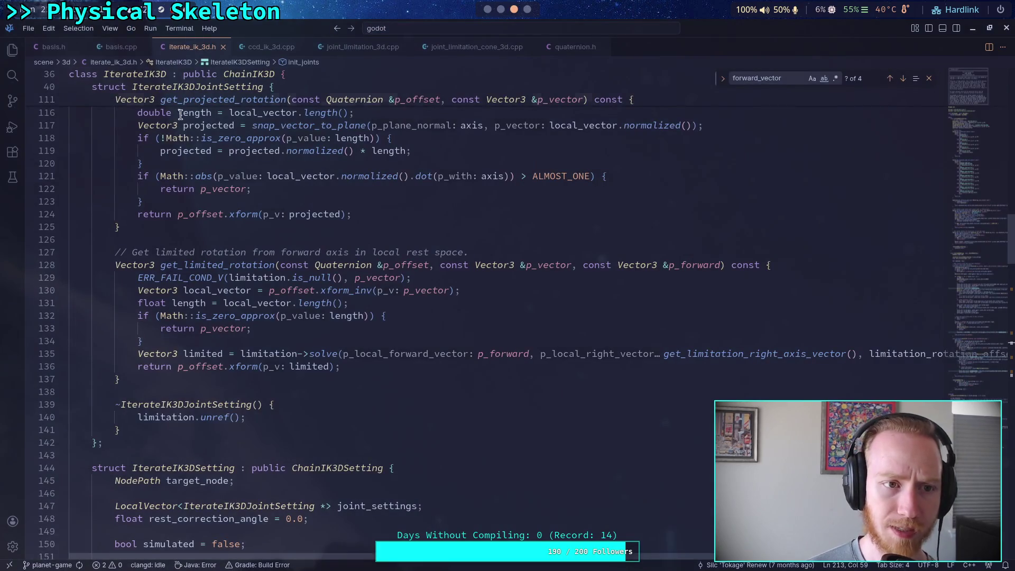
pyautogui.moveTo(258, 51); pyautogui.dragTo(166, 49)
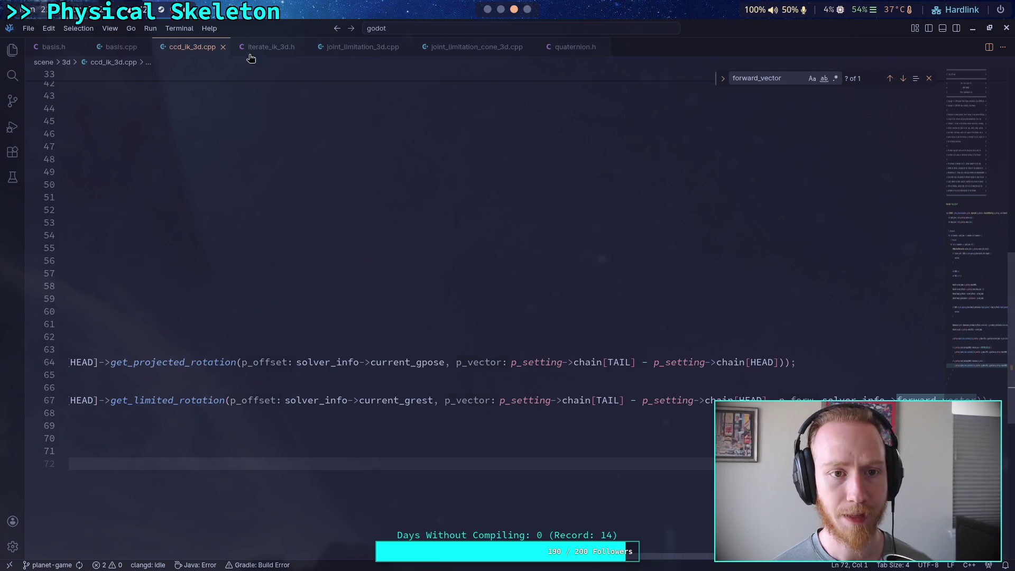
pyautogui.click(267, 47)
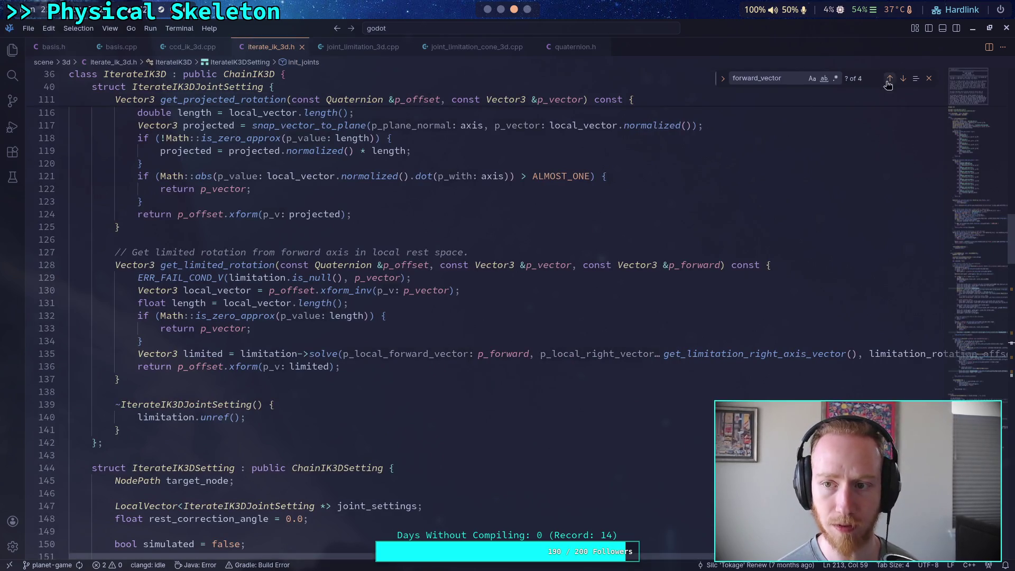
pyautogui.click(903, 78)
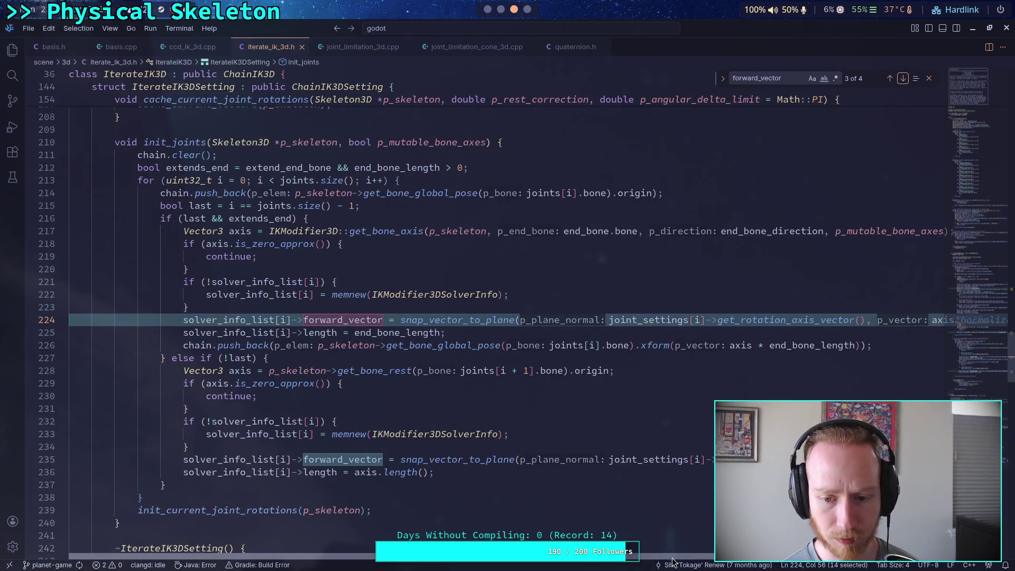
pyautogui.hscroll(3, 666, 561)
pyautogui.hscroll(-3, 659, 563)
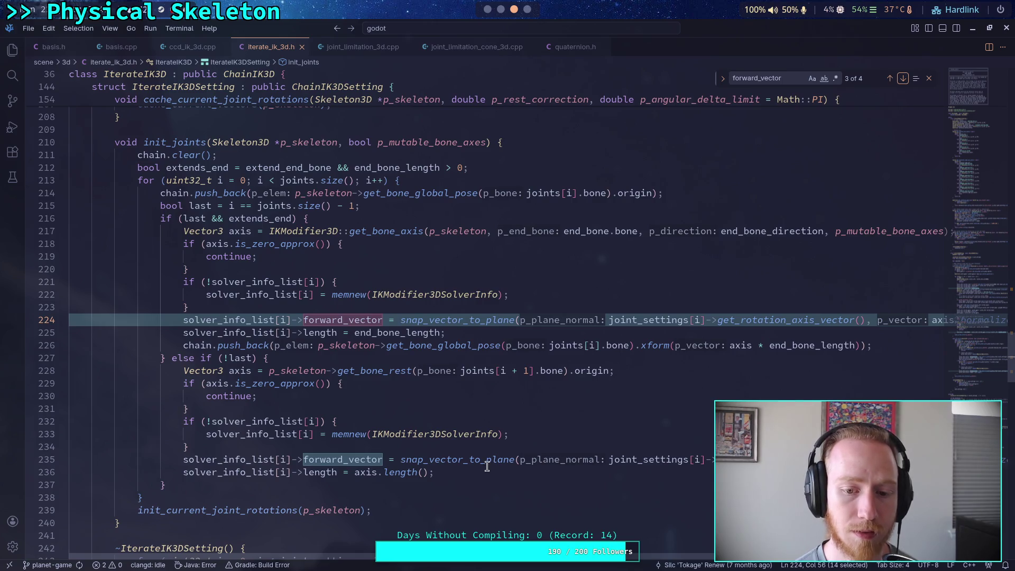
pyautogui.moveTo(481, 458)
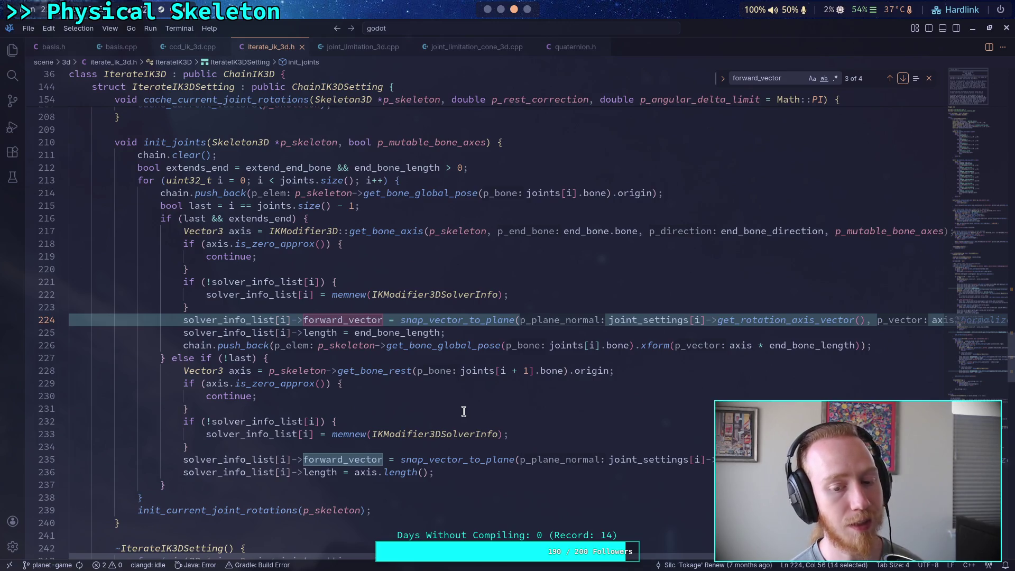
pyautogui.click(486, 10)
pyautogui.moveTo(558, 293); pyautogui.dragTo(441, 293)
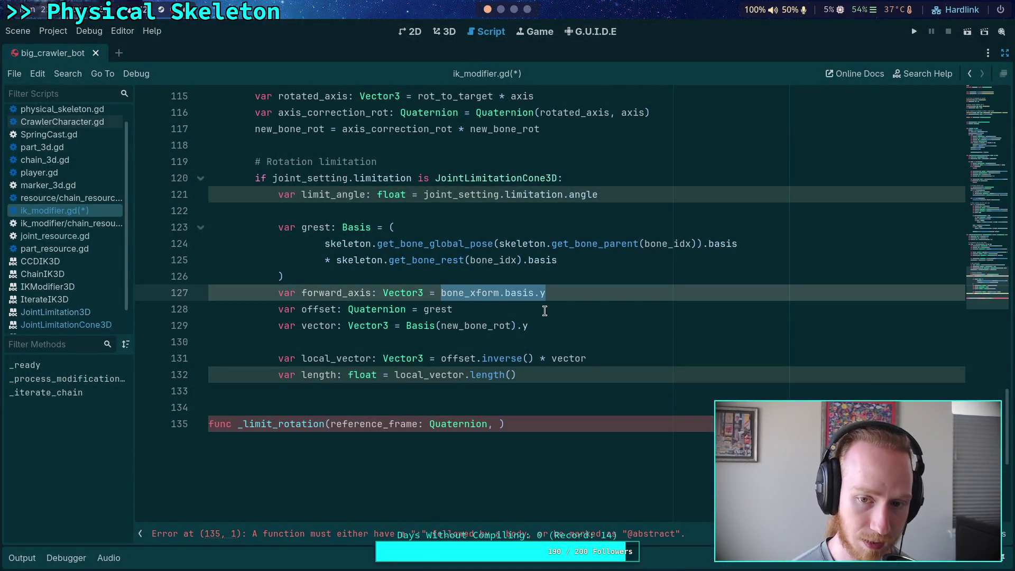
# - Add 'var rest: Basis = skeleton.get_bone_rest(bone_idx)' above the grest declaration
pyautogui.moveTo(558, 259); pyautogui.dragTo(406, 260)
pyautogui.click(461, 211)
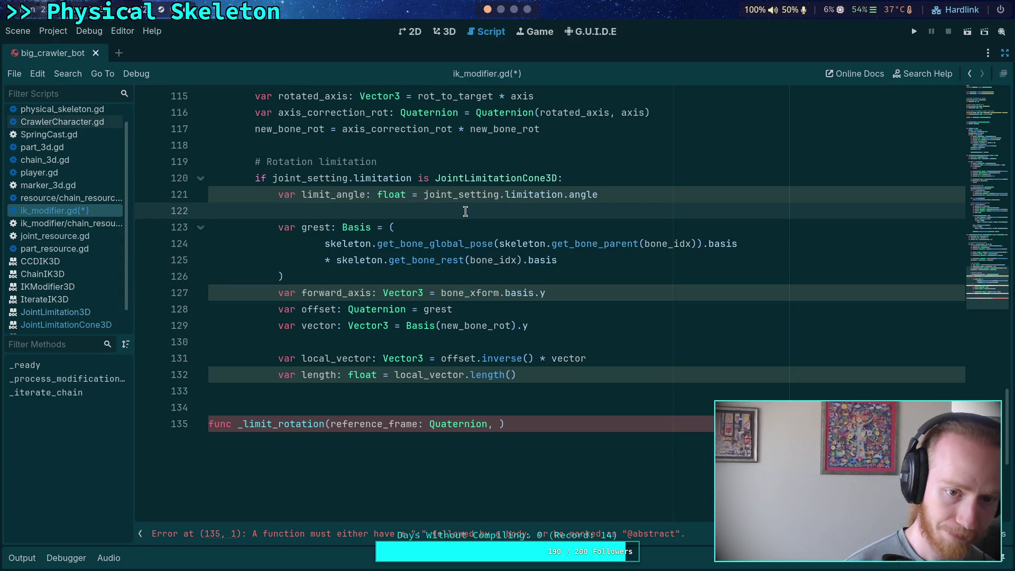
pyautogui.press('Return')
pyautogui.write('var rest')
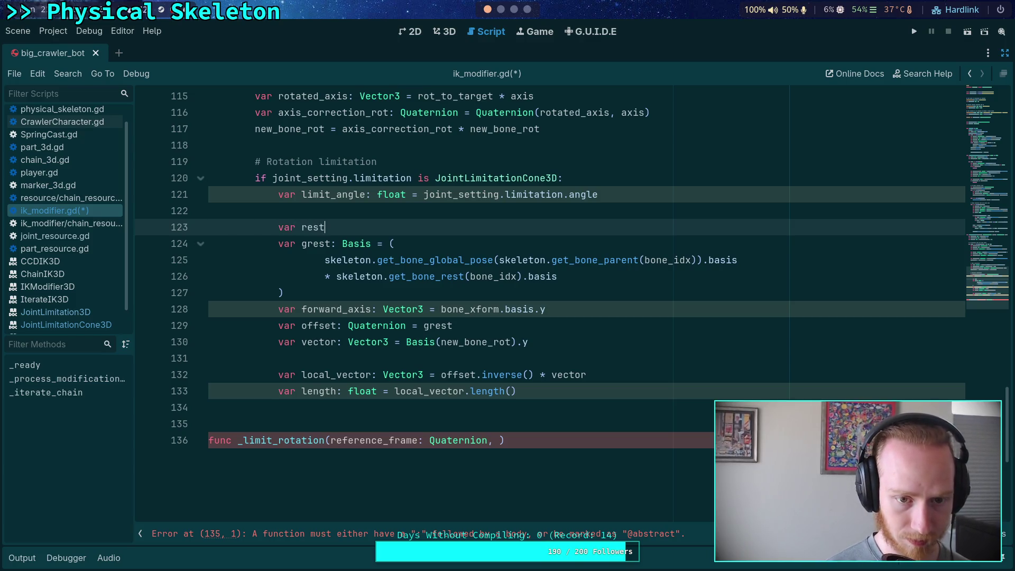
pyautogui.write(': Basis')
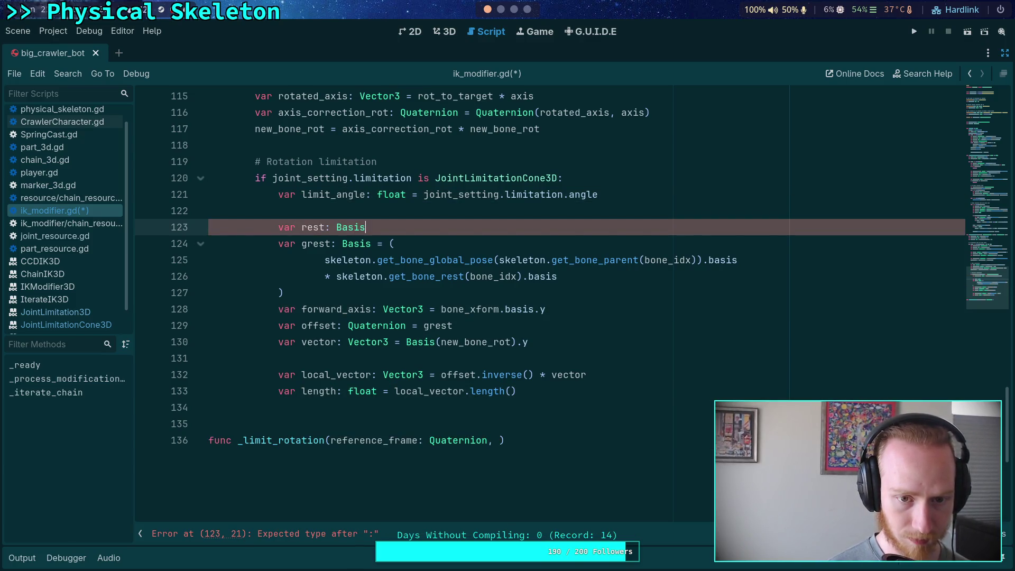
pyautogui.write(' = skeleton')
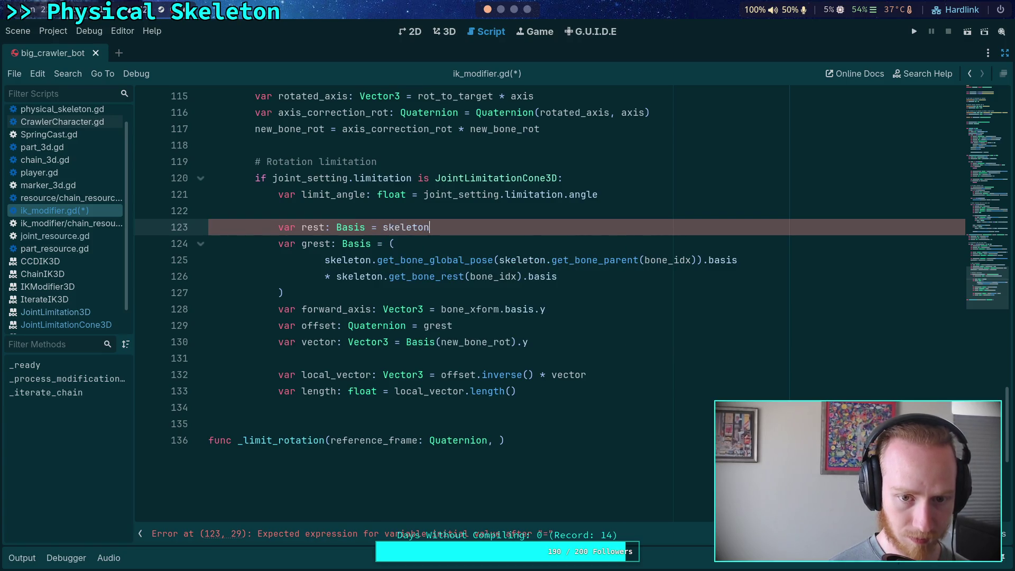
pyautogui.write('.get_bon')
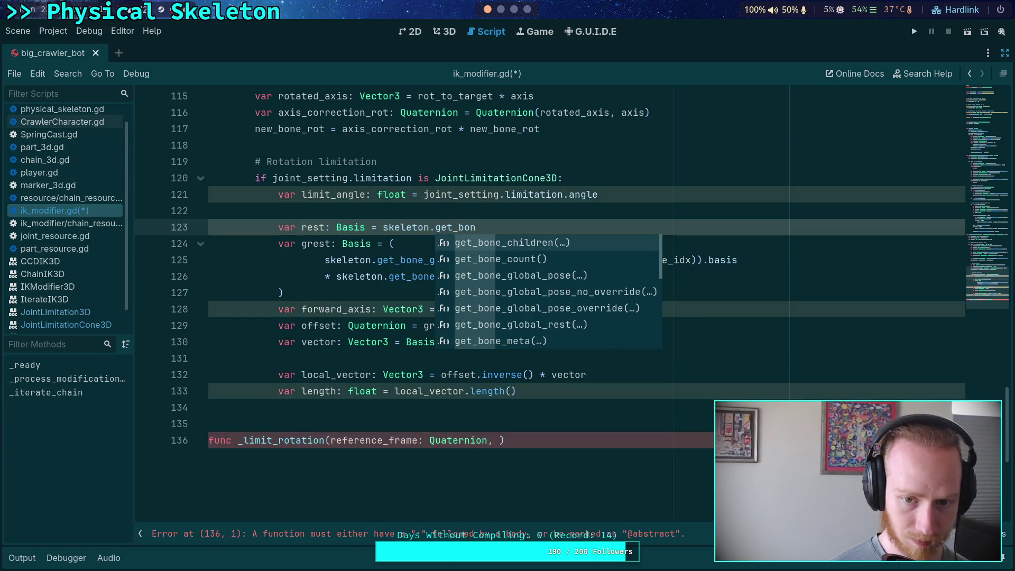
pyautogui.press('Down')
pyautogui.press('Down')
pyautogui.press('Down')
pyautogui.press('Down')
pyautogui.press('Down')
pyautogui.press('Down')
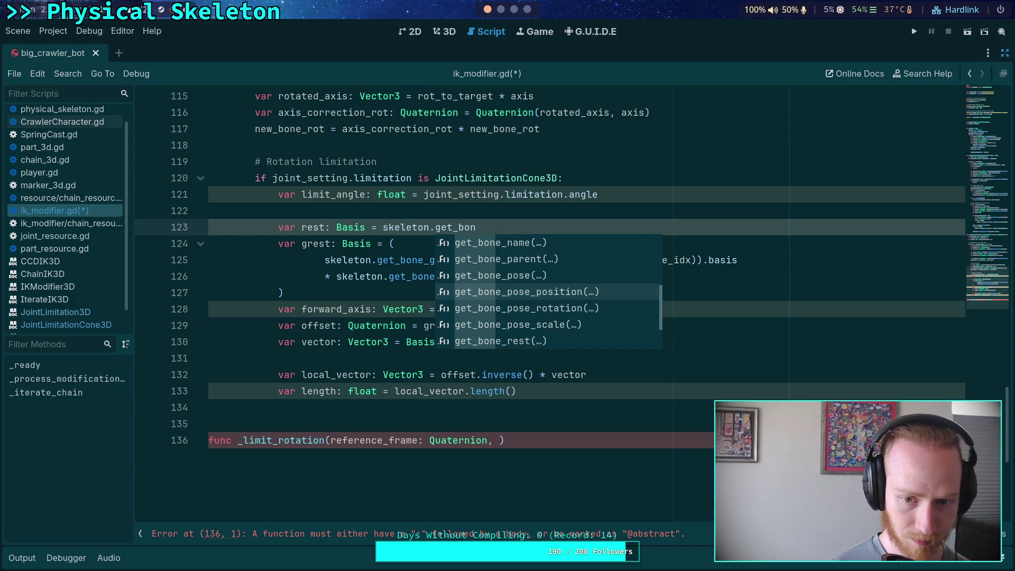
pyautogui.write('_re')
pyautogui.press('Return')
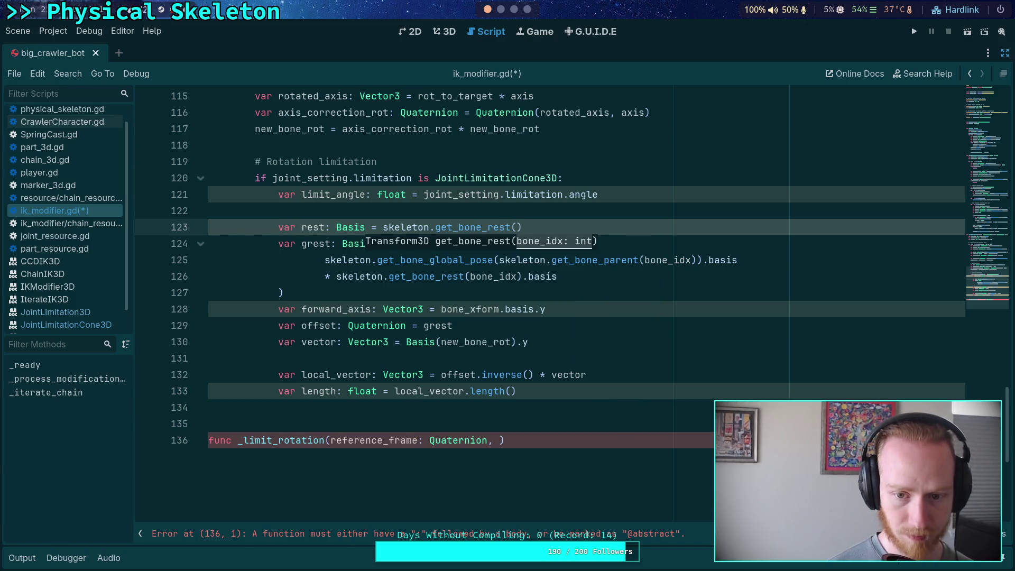
pyautogui.write('ban')
pyautogui.press('BackSpace')
pyautogui.press('BackSpace')
pyautogui.write('one')
pyautogui.press('Return')
pyautogui.write(')')
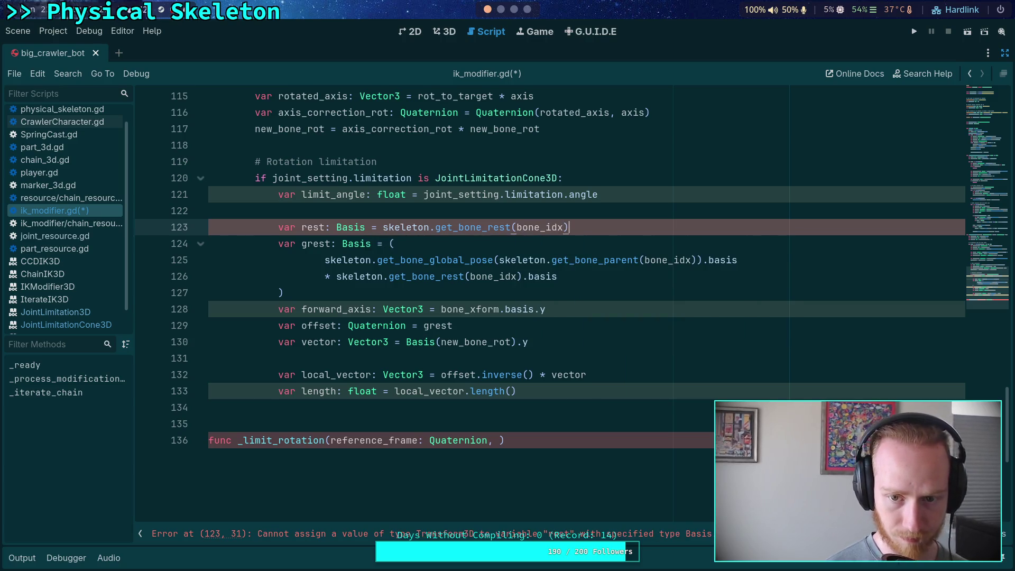
# - Replace the repeated rest-pose expression in grest with rest
pyautogui.moveTo(336, 276); pyautogui.dragTo(588, 270)
pyautogui.write('rest')
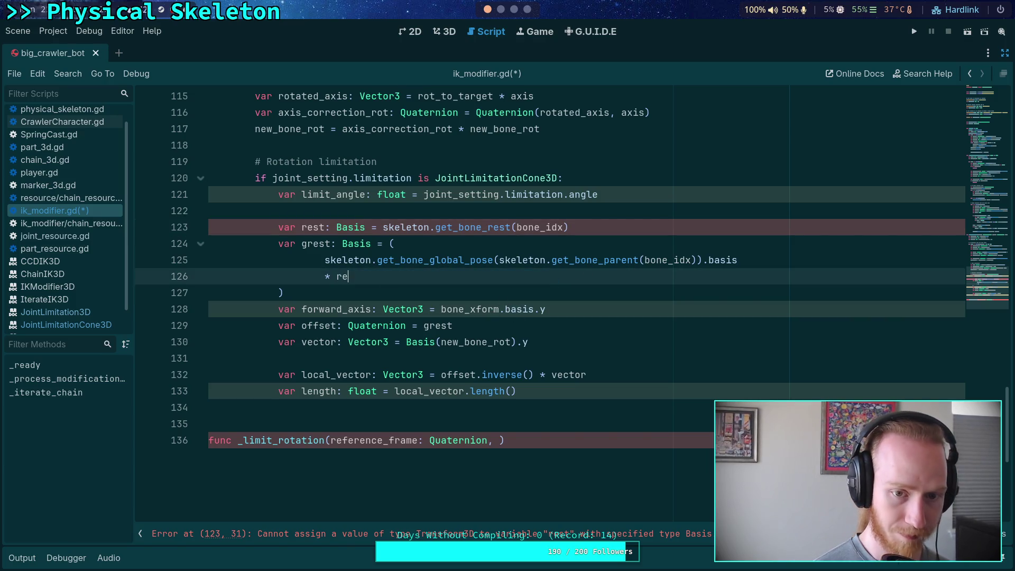
pyautogui.press('Escape')
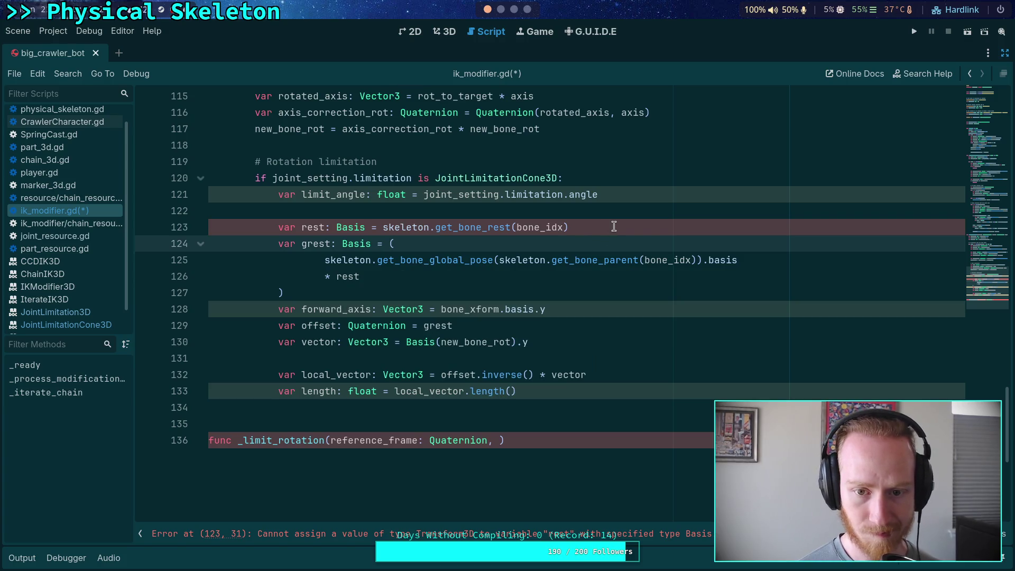